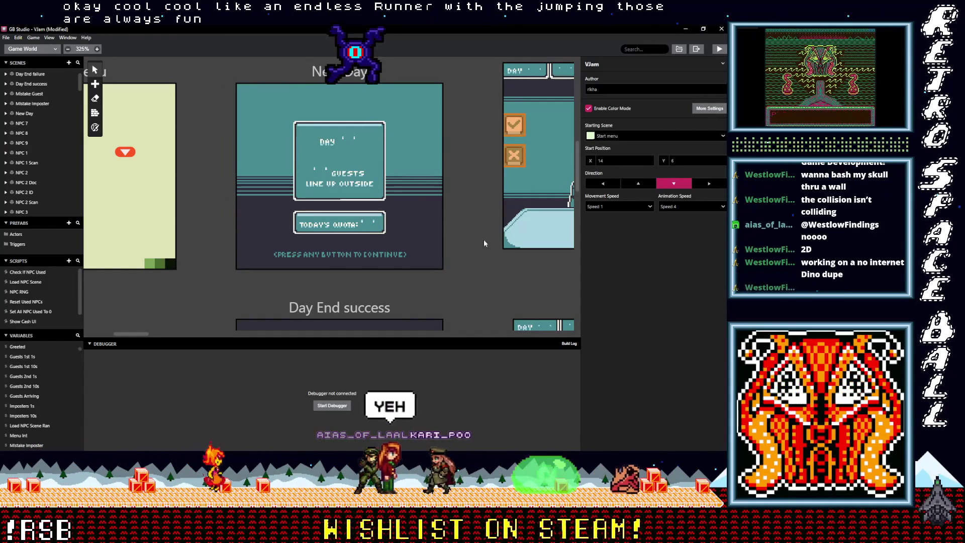
Save the VJam project and build it into a playtest with the debugger attached.
key(ctrl+s)
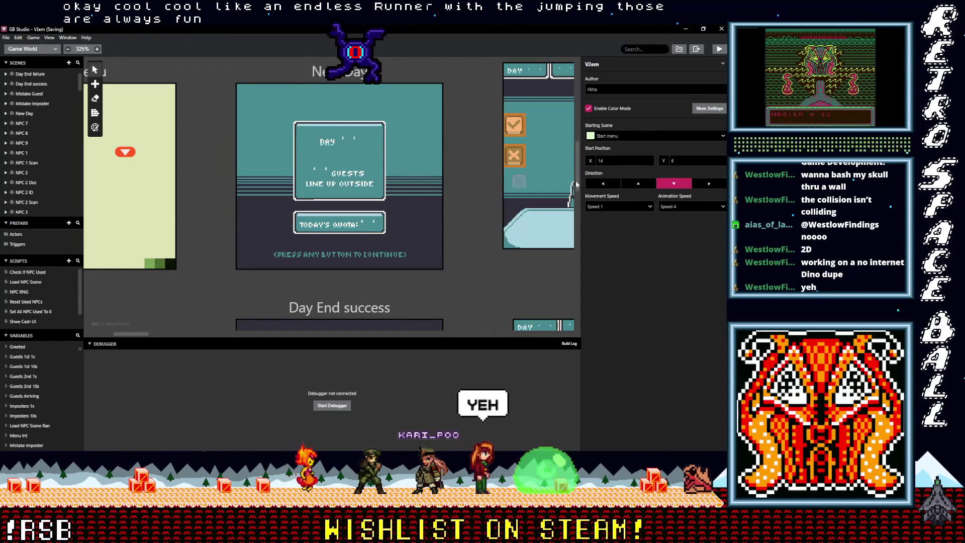
key(ctrl+b)
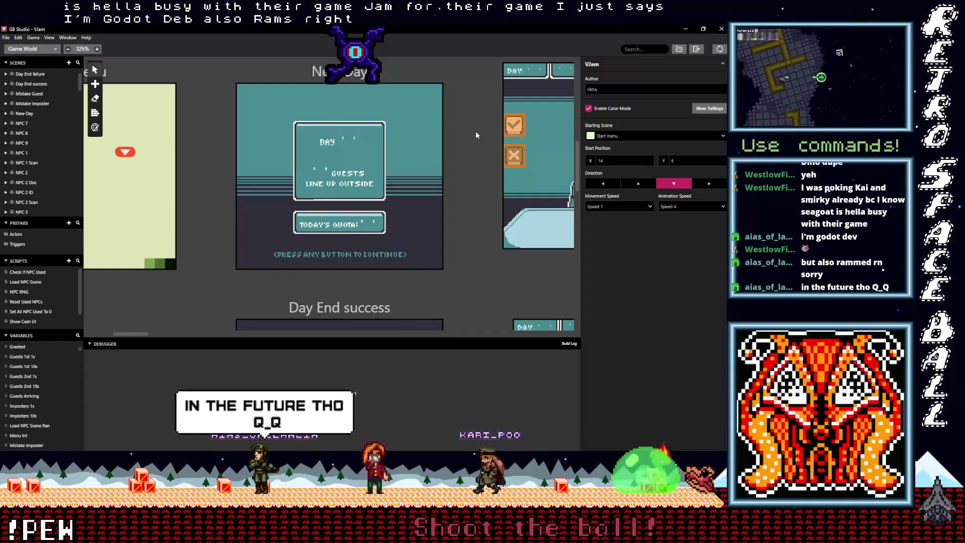
key(ctrl+b)
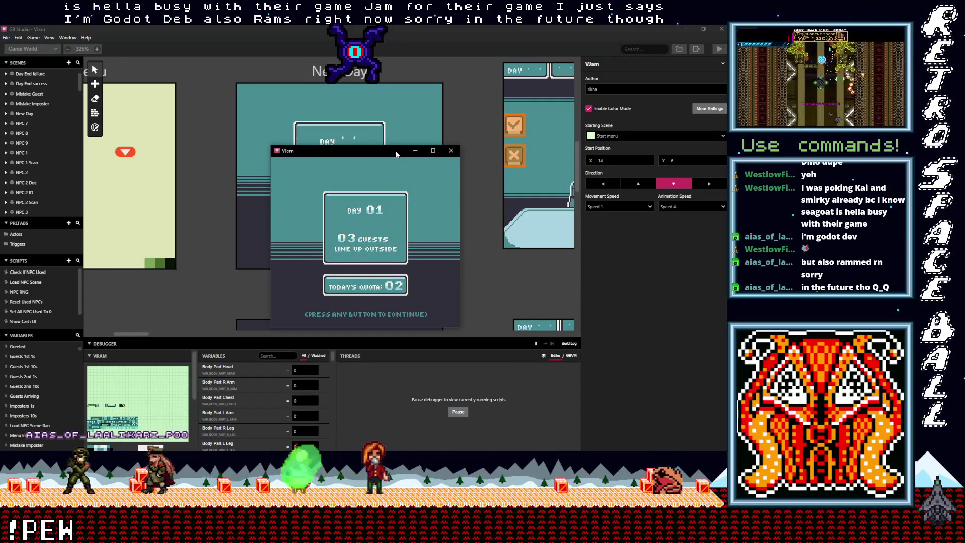
Skip the Day 01 intro, enlarge the debugger, and review the first guest's document and ID card.
key(Return)
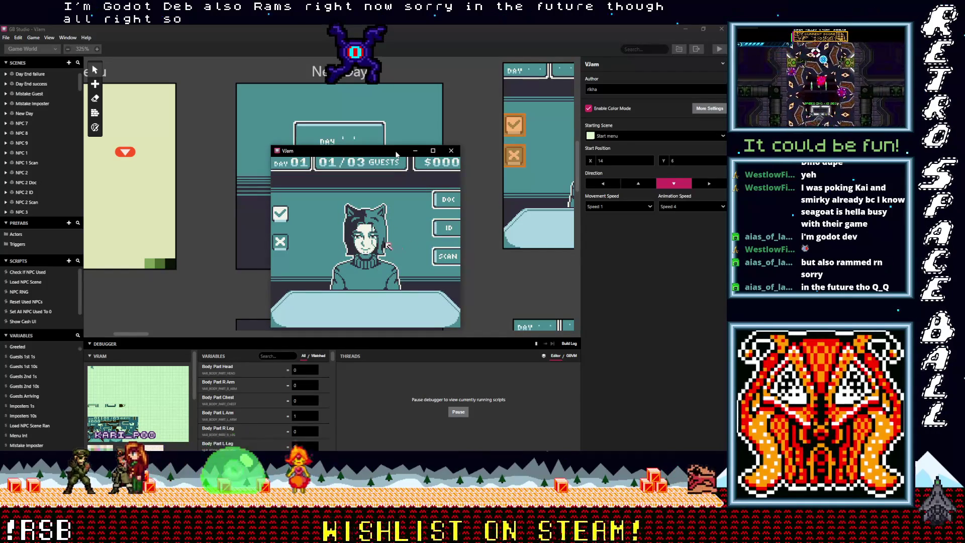
drag(214, 341, 215, 267)
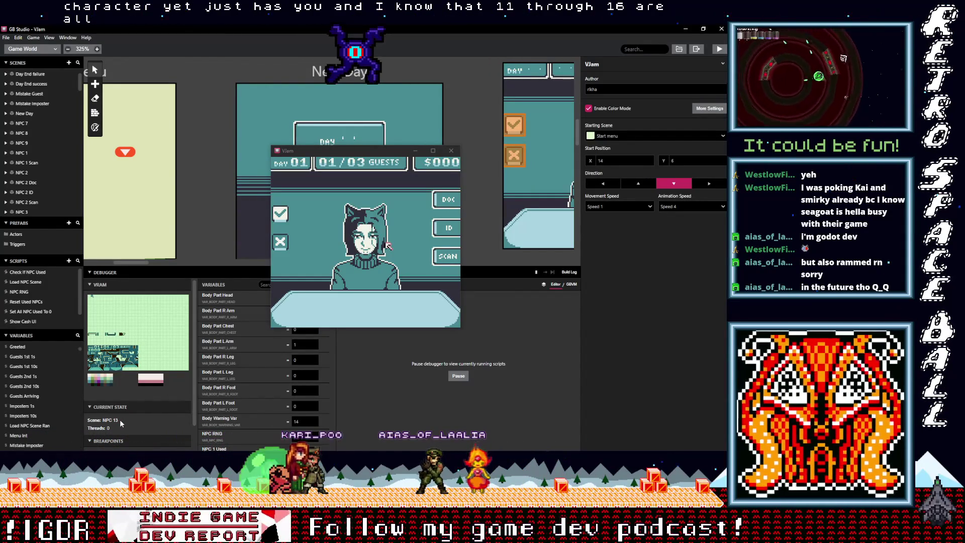
click(297, 266)
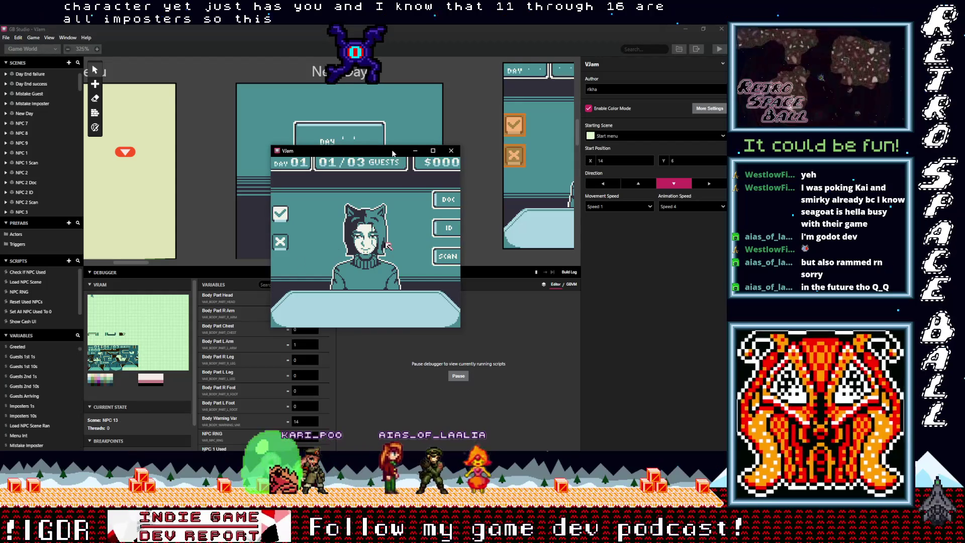
key(Up)
key(Right)
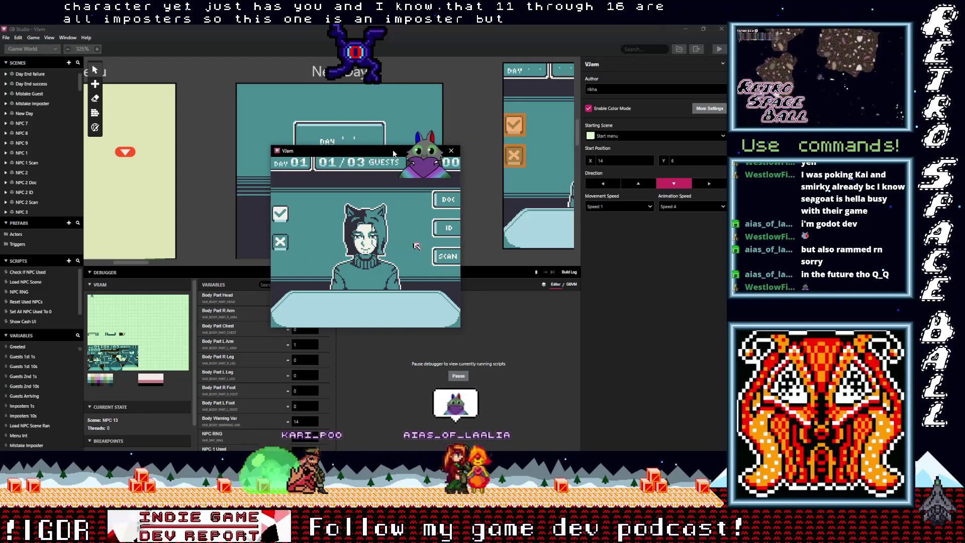
key(z)
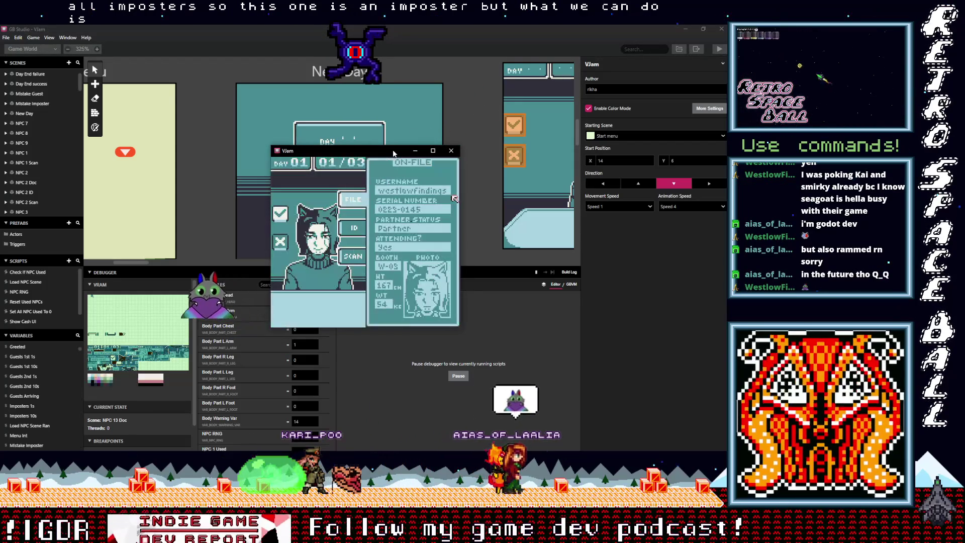
key(Left)
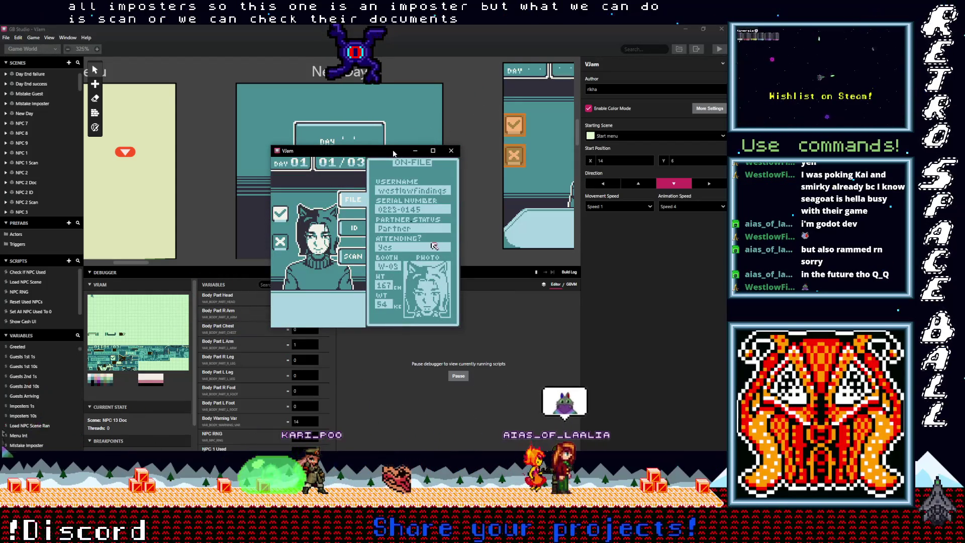
key(z)
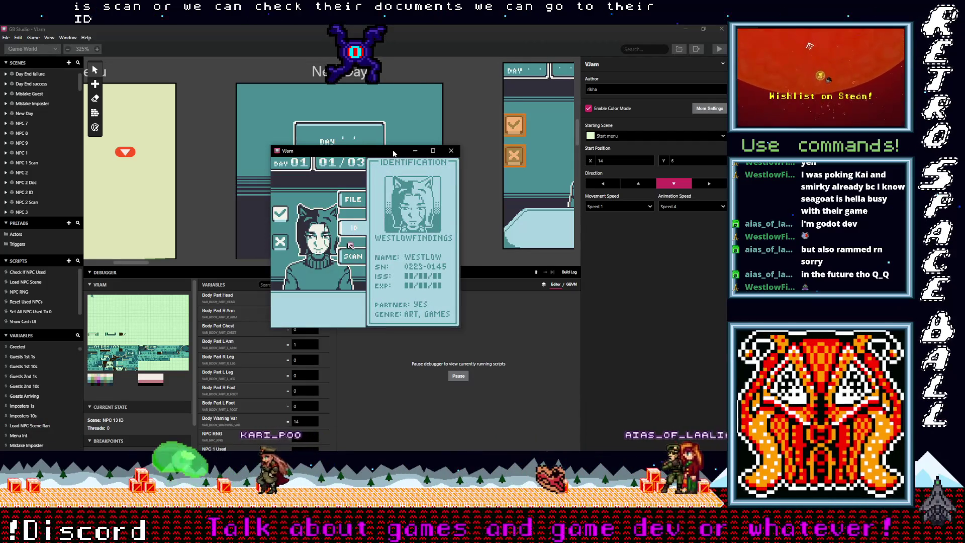
Scan the guest, find the warning on the right arm, and deny them as an impostor.
key(Down)
key(z)
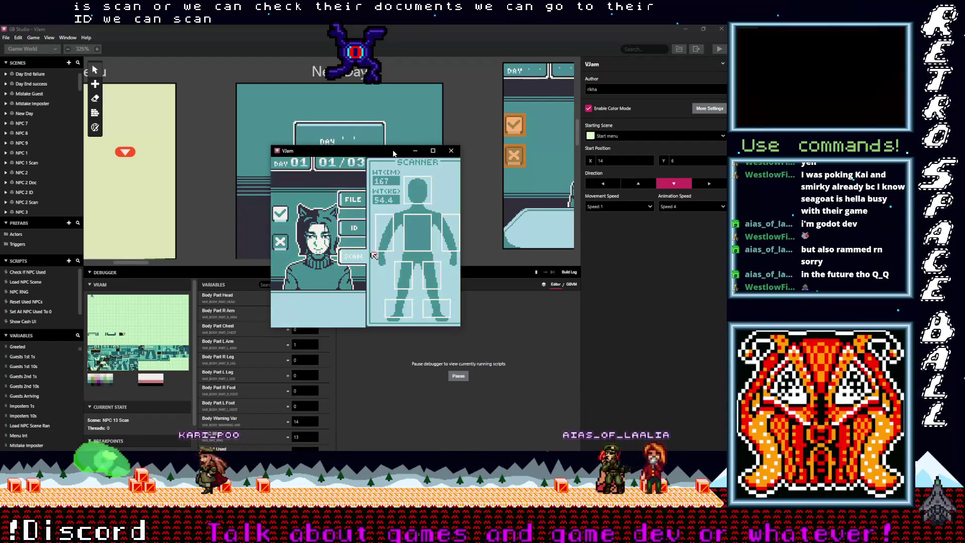
key(Right)
key(Up)
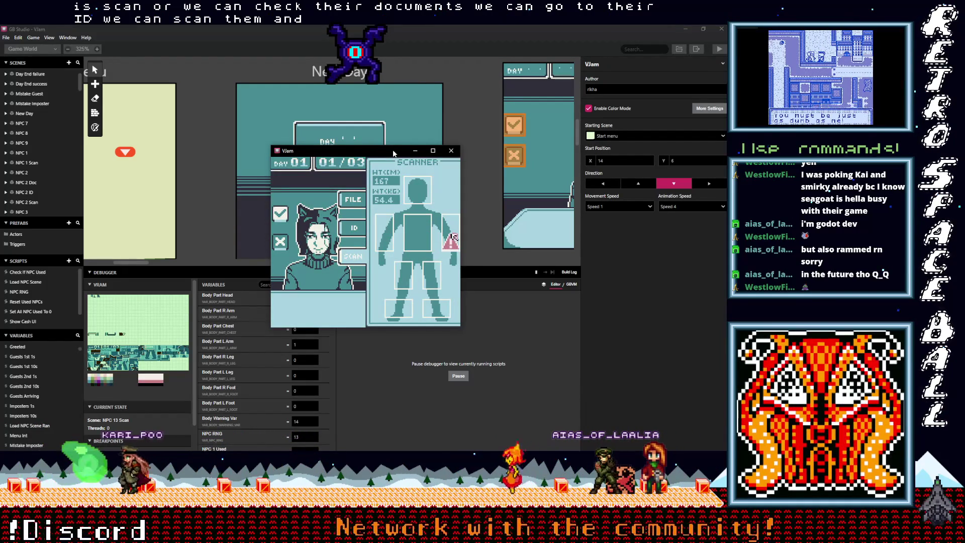
key(Down)
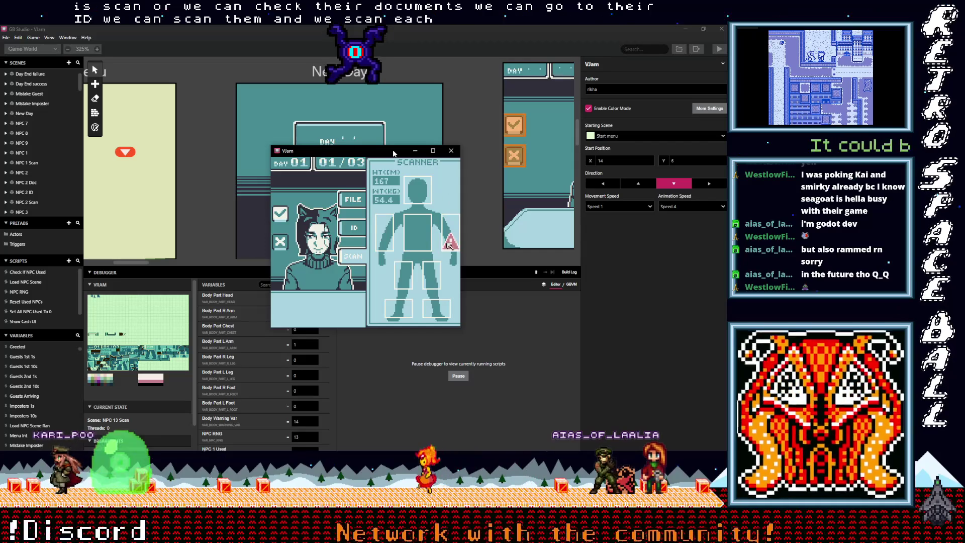
key(Left)
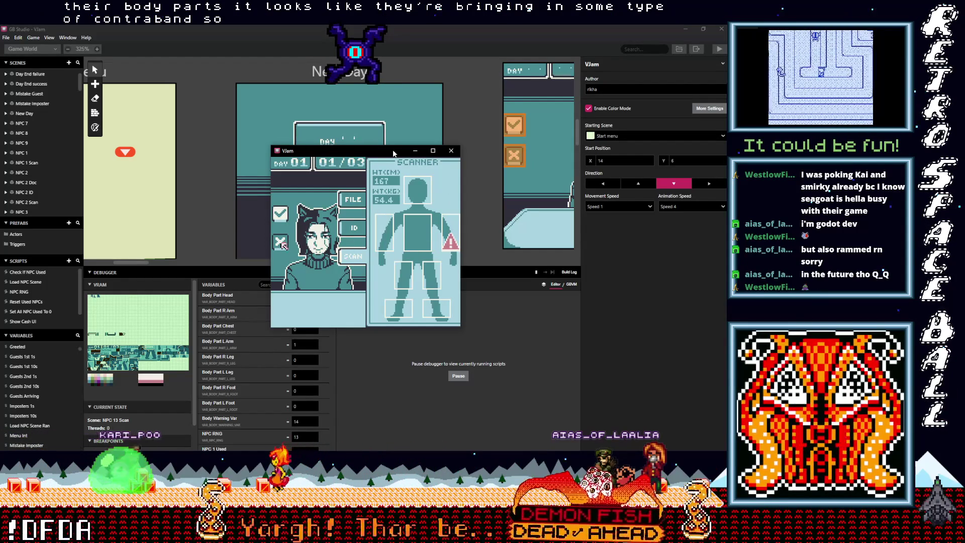
key(z)
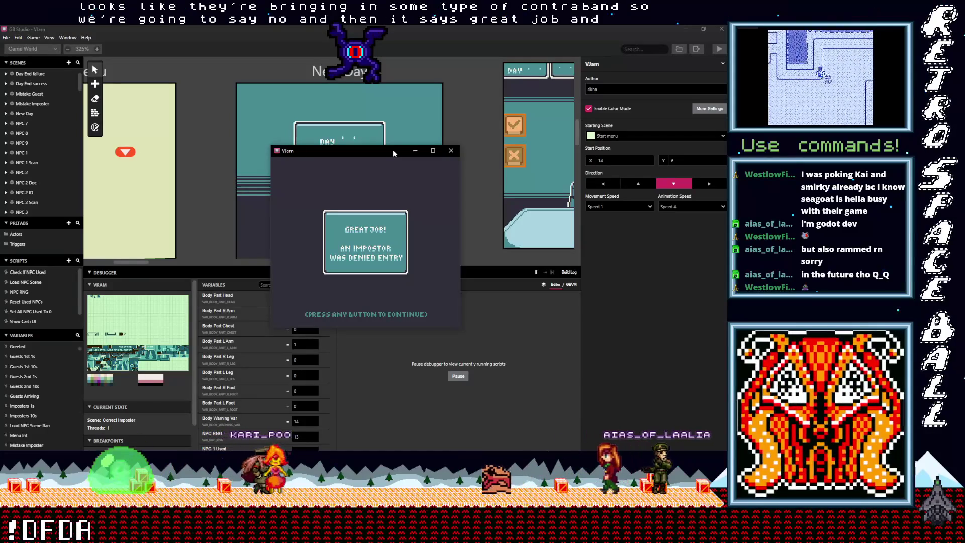
key(z)
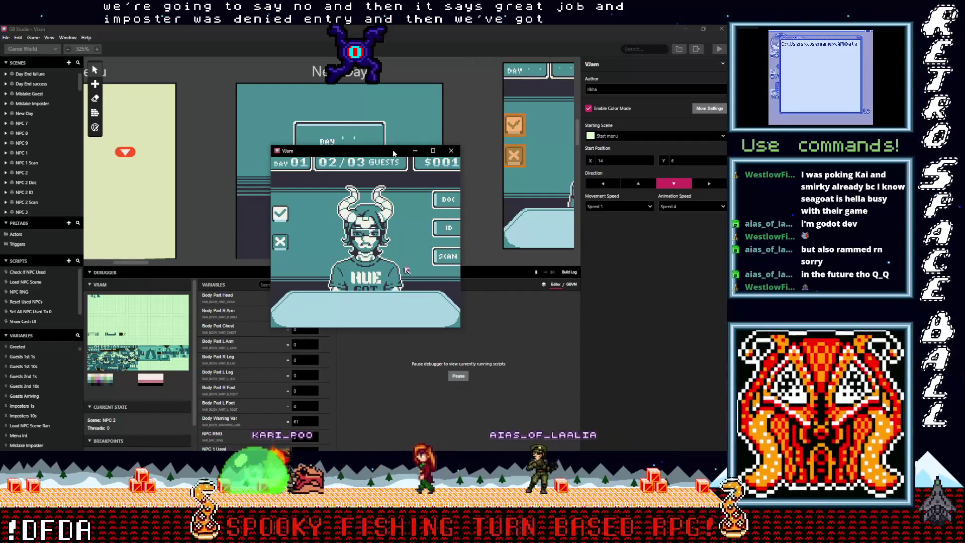
Ask the second guest 'Booth number?' and get the answer S-05.
key(Left)
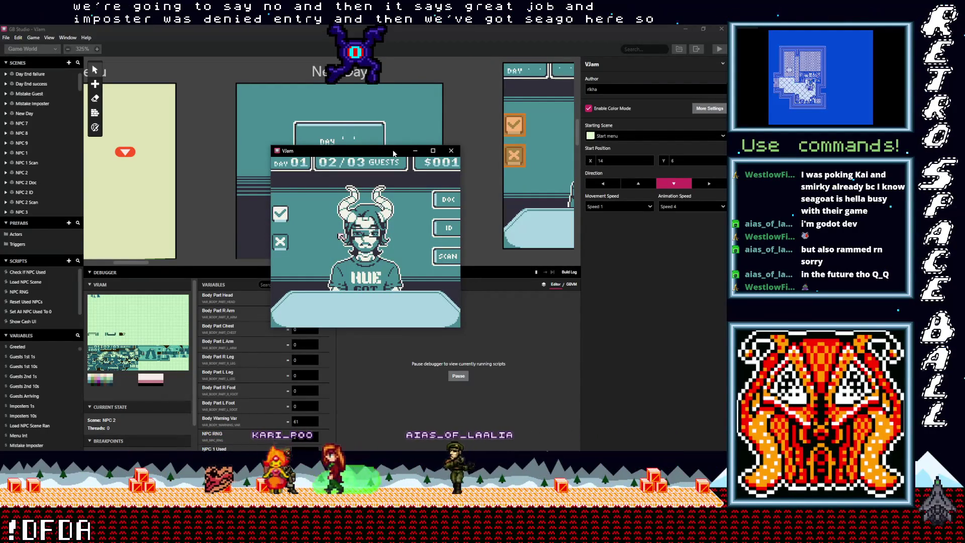
key(Right)
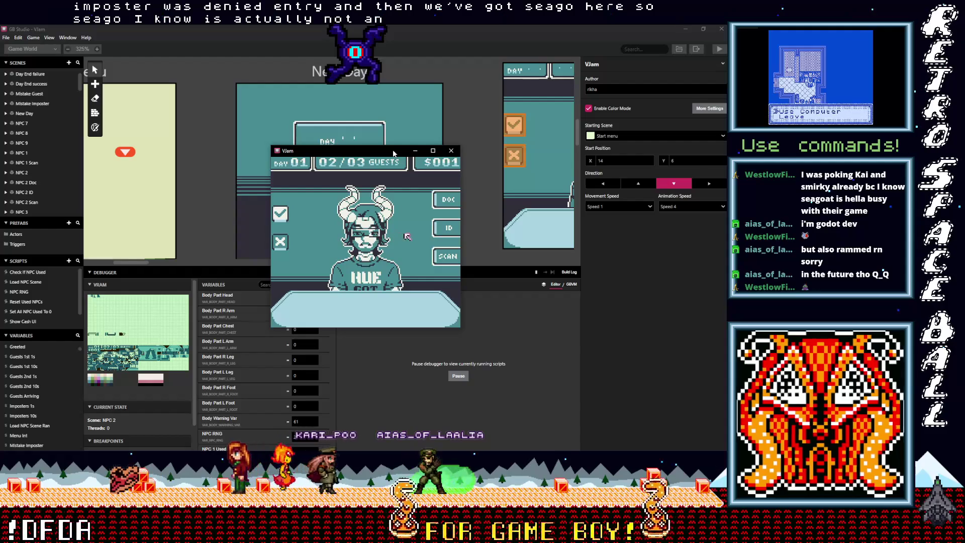
key(Left)
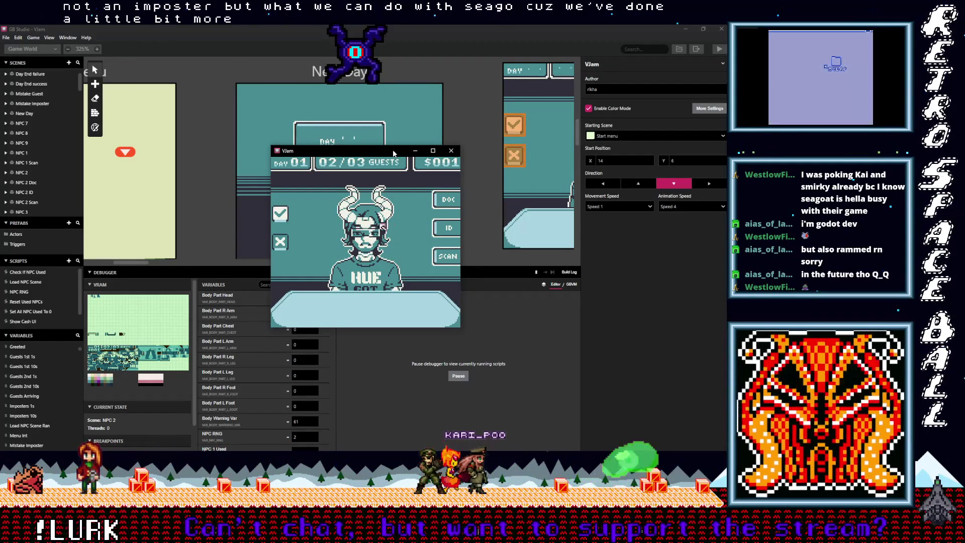
key(z)
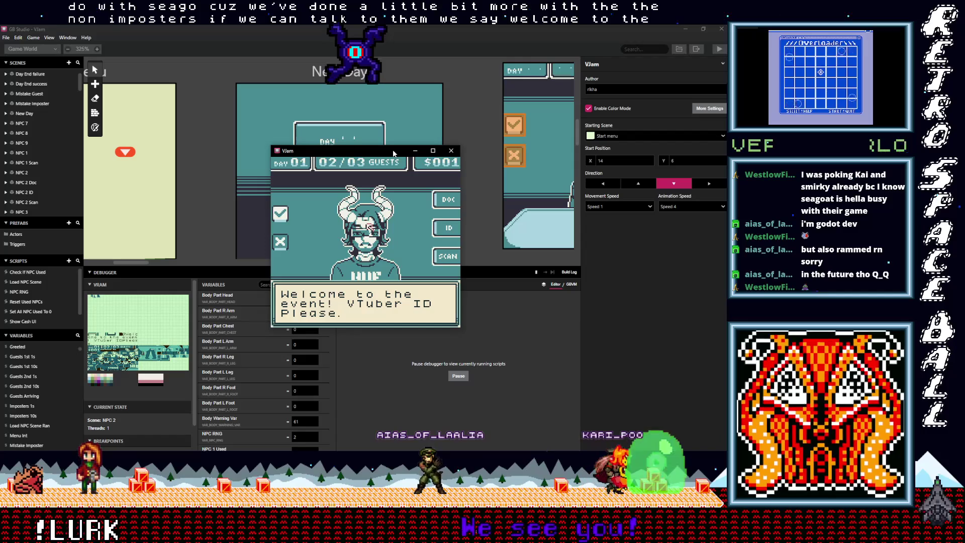
key(z)
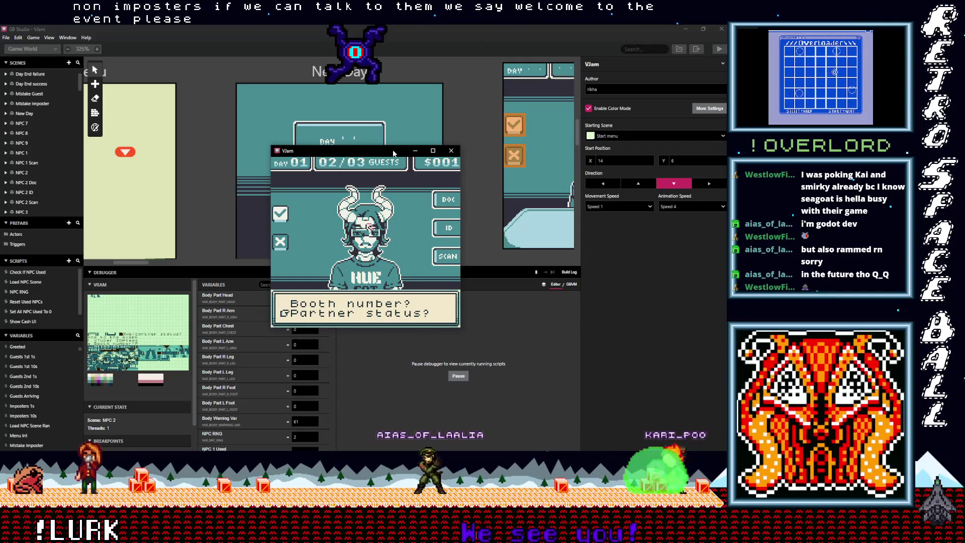
key(Up)
key(Down)
key(Up)
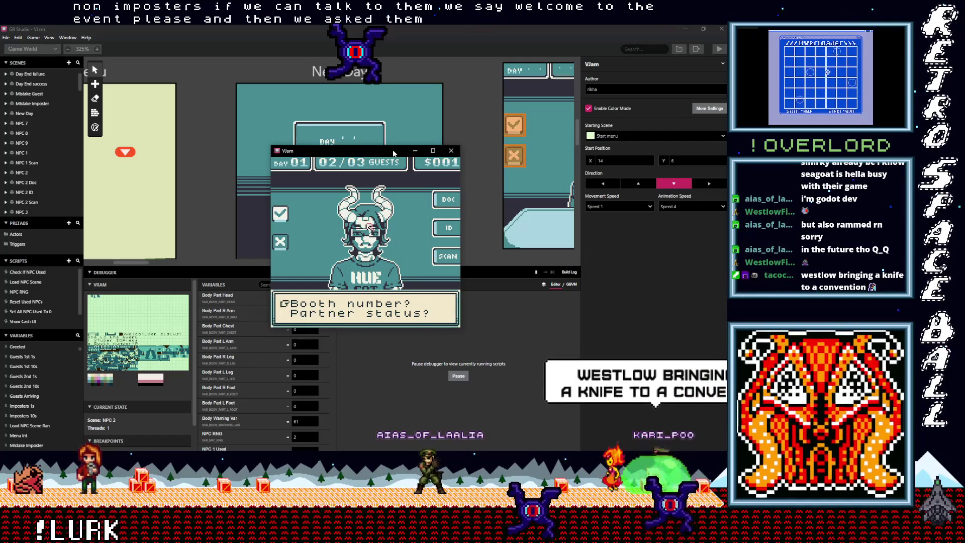
key(z)
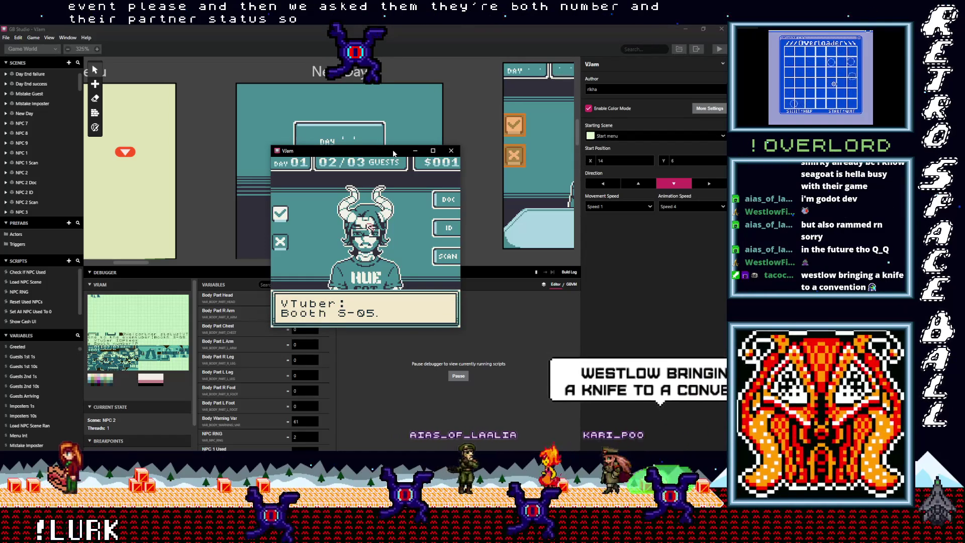
key(z)
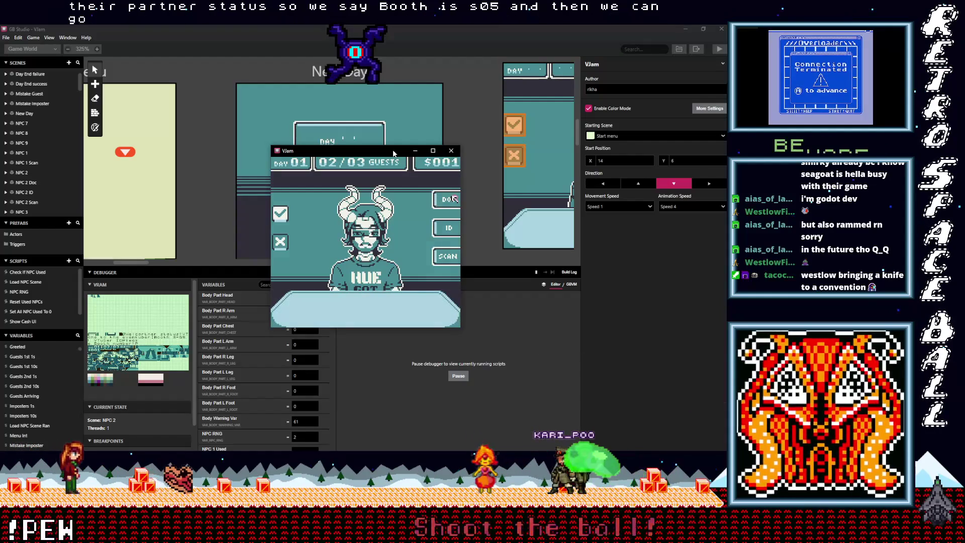
Confirm S-05 against the guest's document, return to the counter, then close the game window.
key(z)
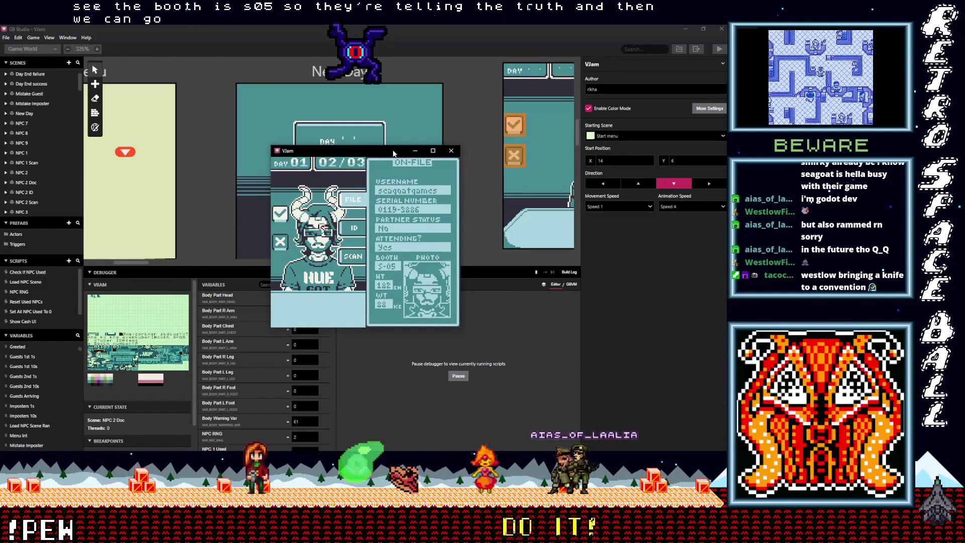
key(x)
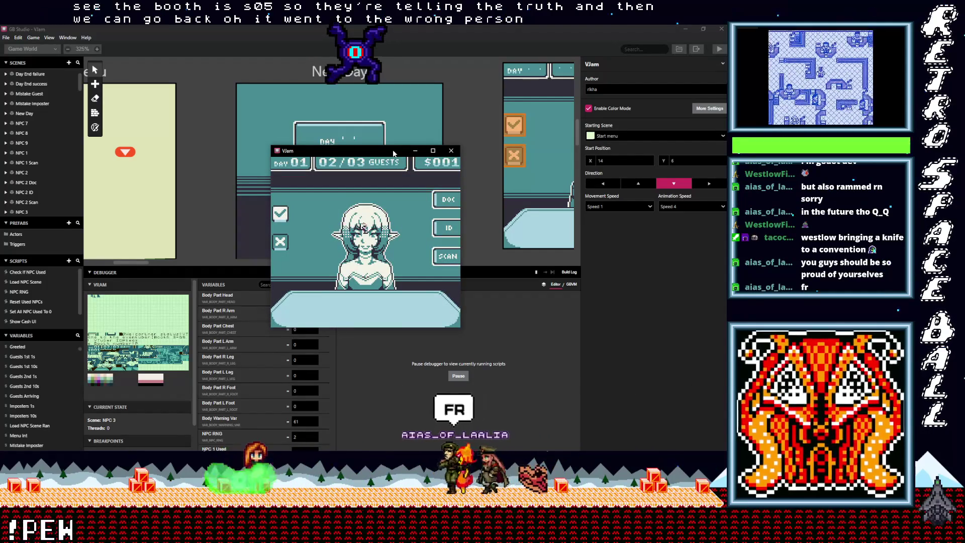
key(Right)
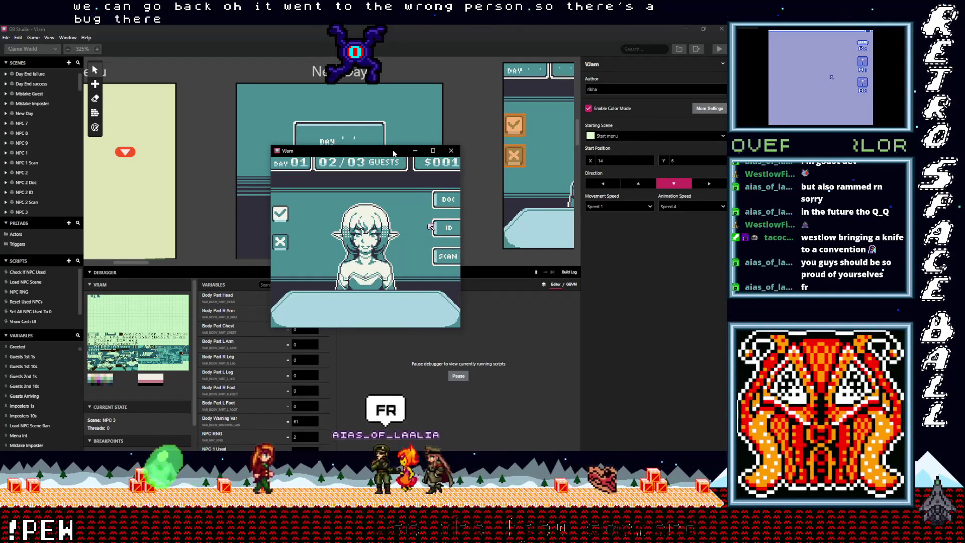
key(Right)
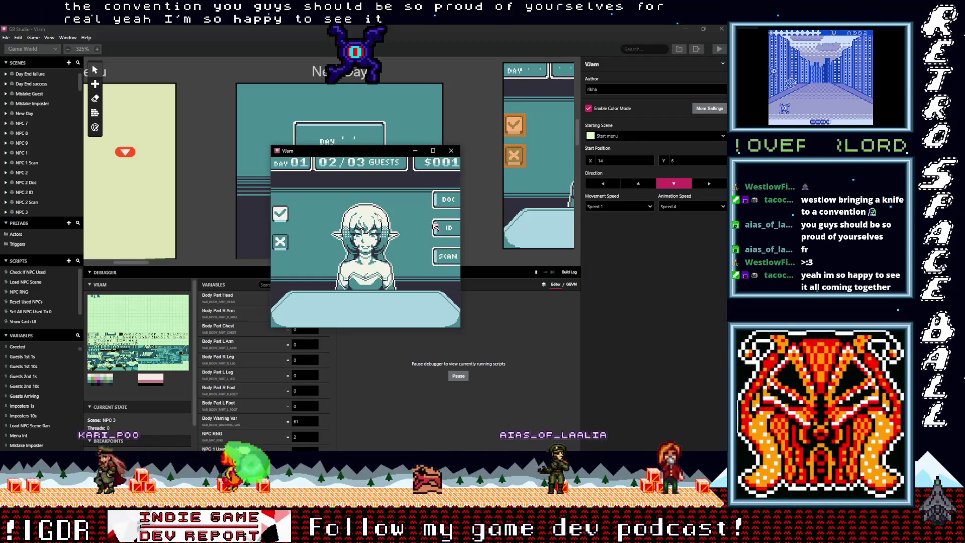
click(451, 150)
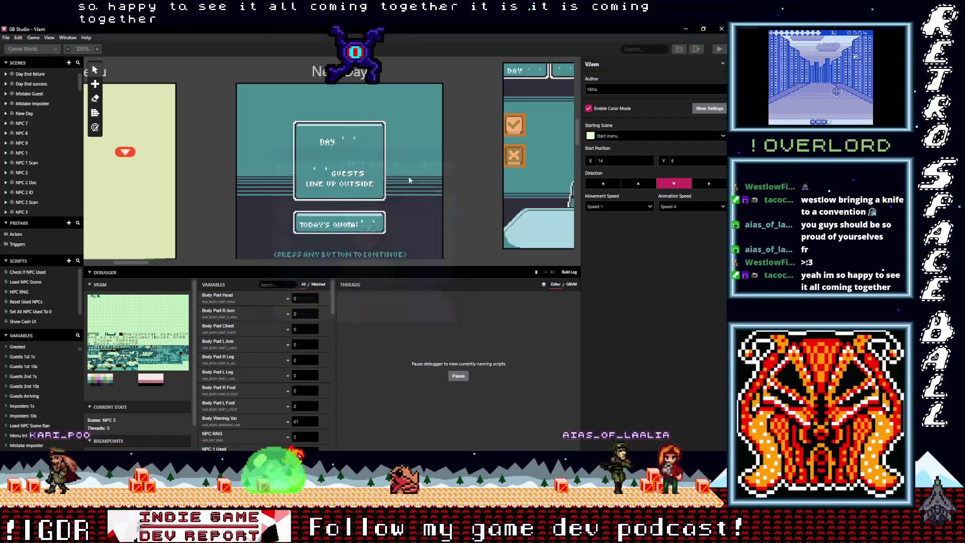
Enlarge the scene canvas and point the NPC 2 Doc trigger to the NPC 2 scene.
drag(280, 265, 290, 361)
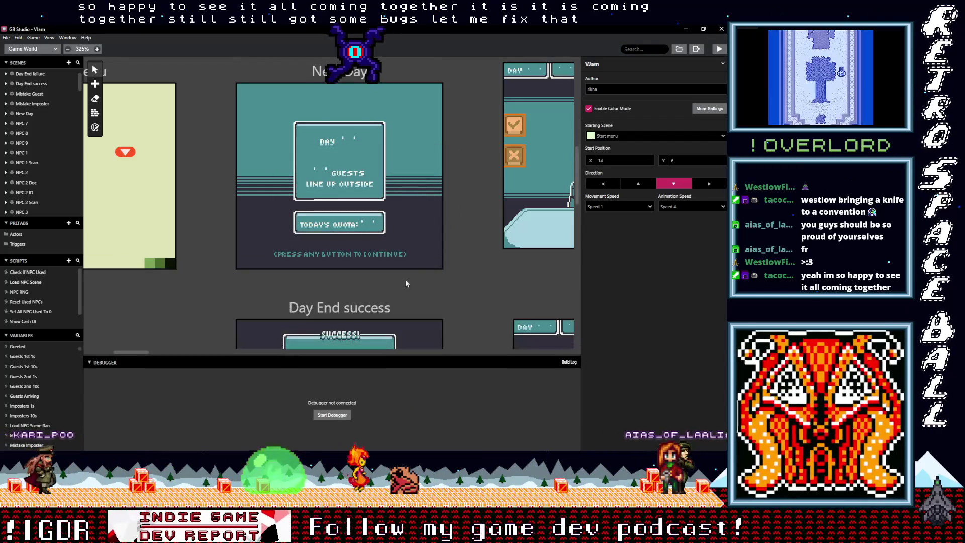
scroll(405, 279, right, 4)
scroll(405, 279, down, 3)
scroll(255, 208, right, 4)
scroll(255, 208, down, 2)
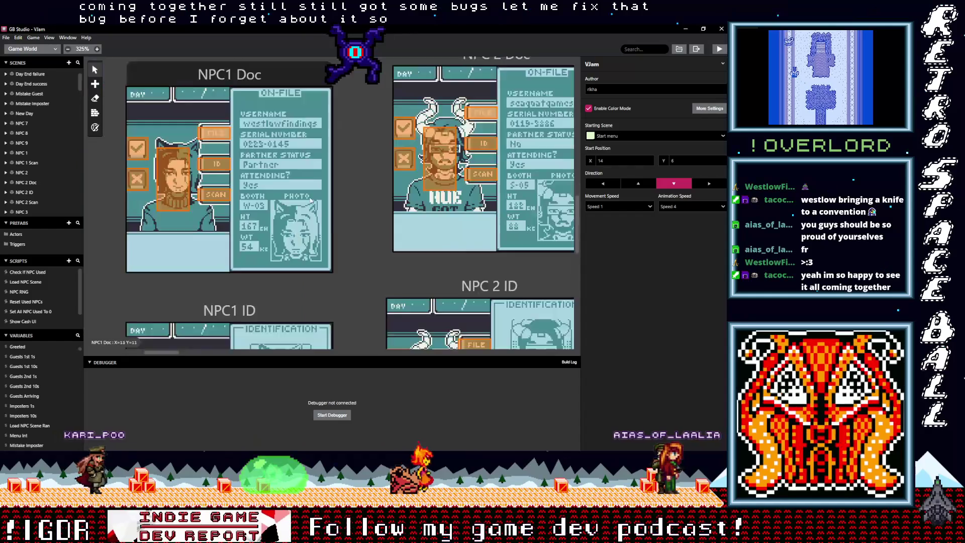
scroll(303, 244, right, 2)
scroll(303, 244, up, 2)
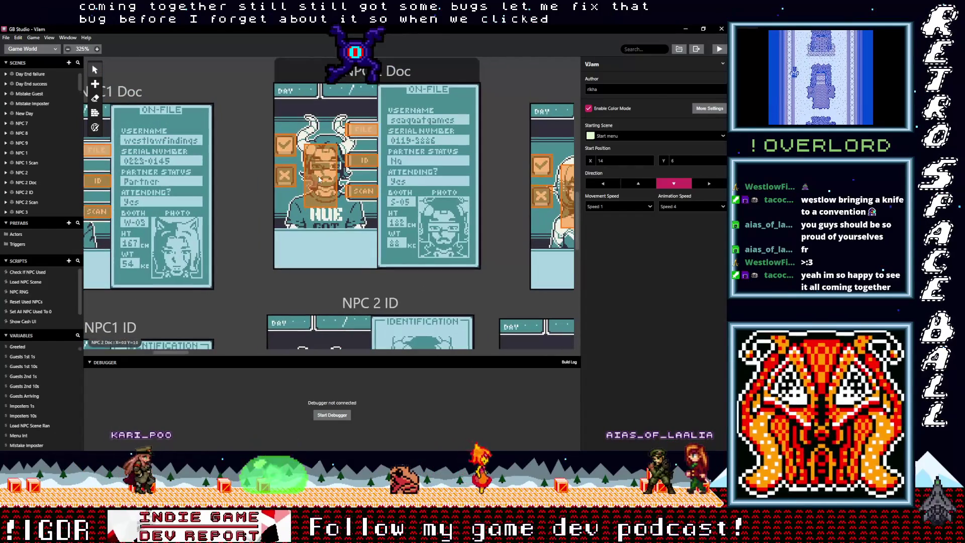
click(320, 178)
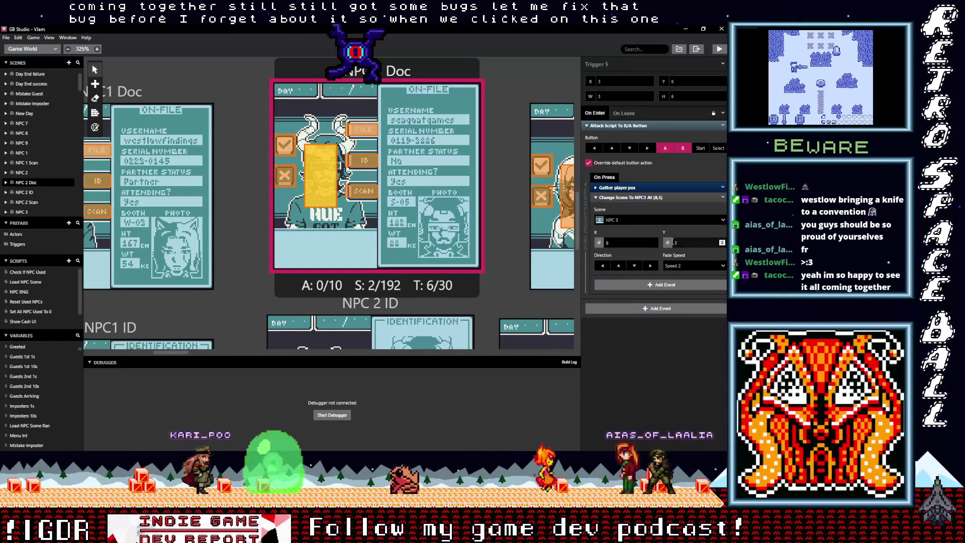
click(614, 220)
text(npc)
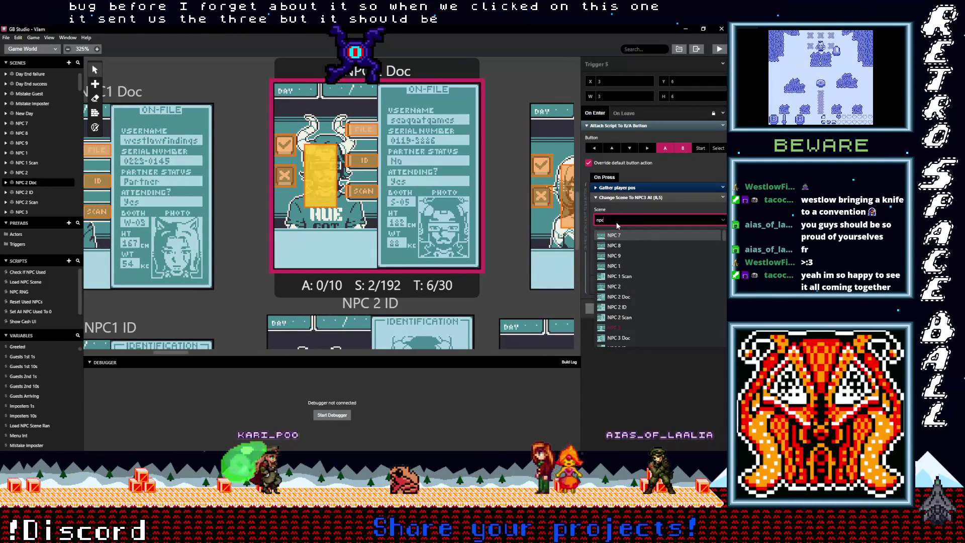
text( 2)
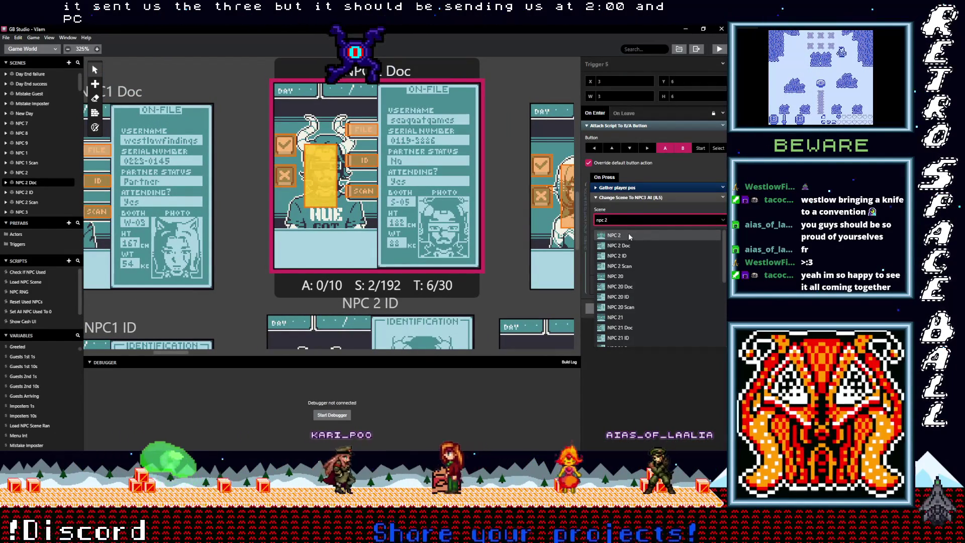
click(628, 234)
Point two NPC 2 ID triggers to the NPC 2 scene.
scroll(424, 254, down, 3)
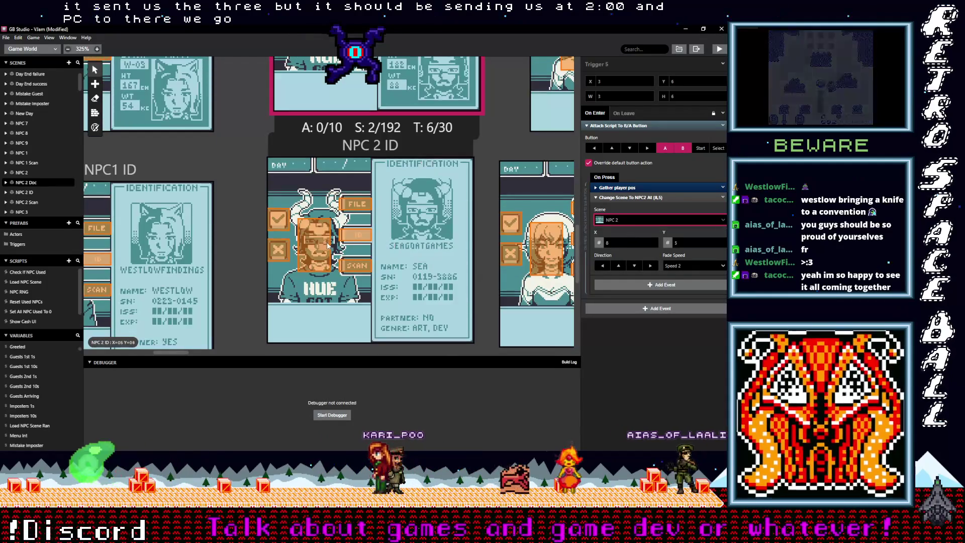
click(325, 245)
click(610, 220)
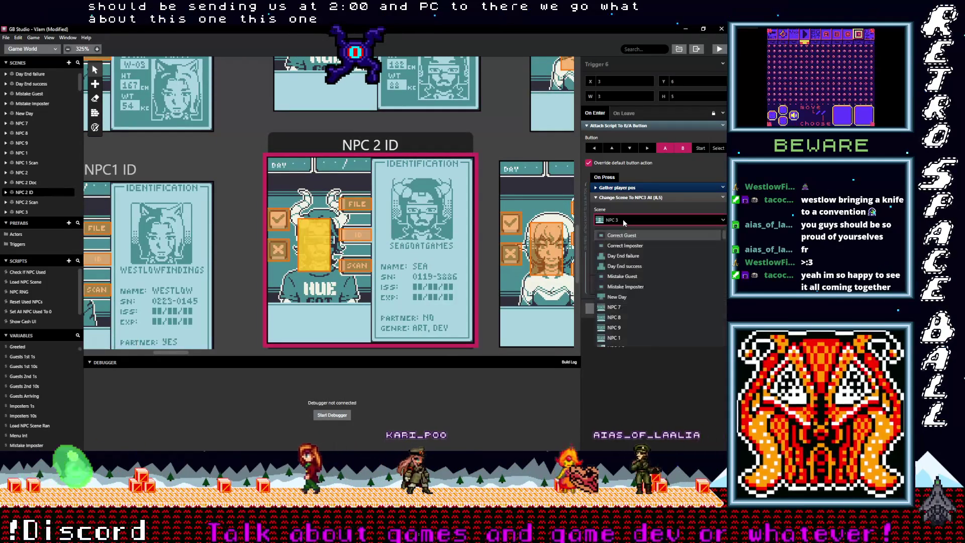
text(npc)
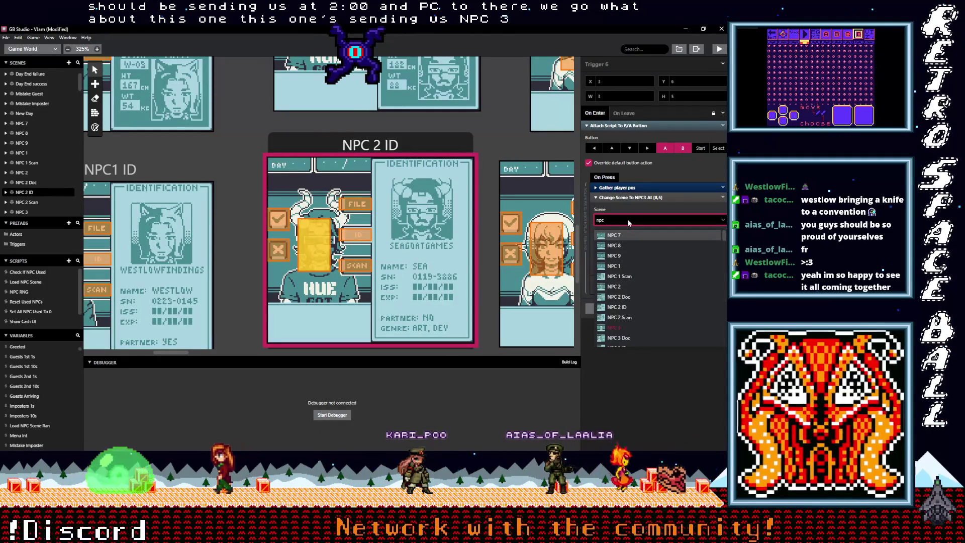
text( 2)
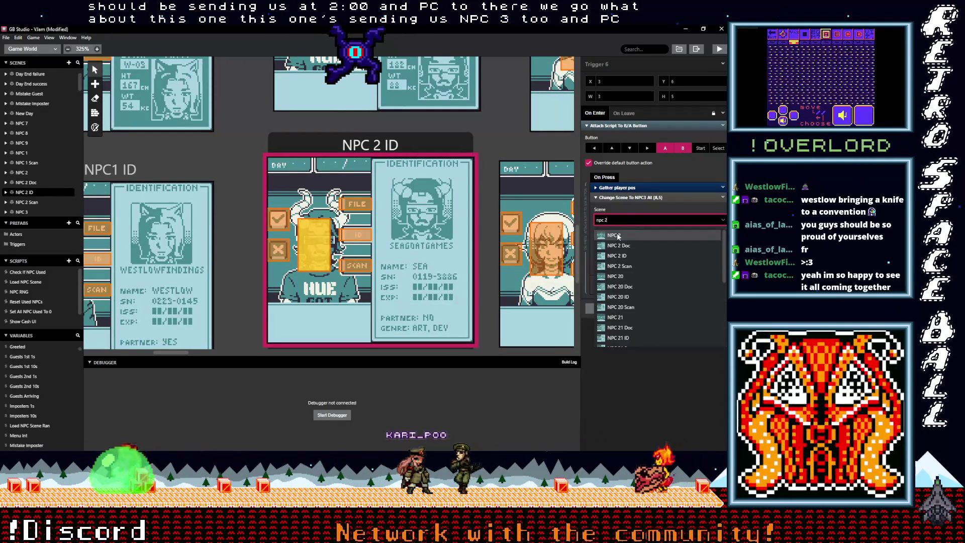
click(615, 235)
click(354, 240)
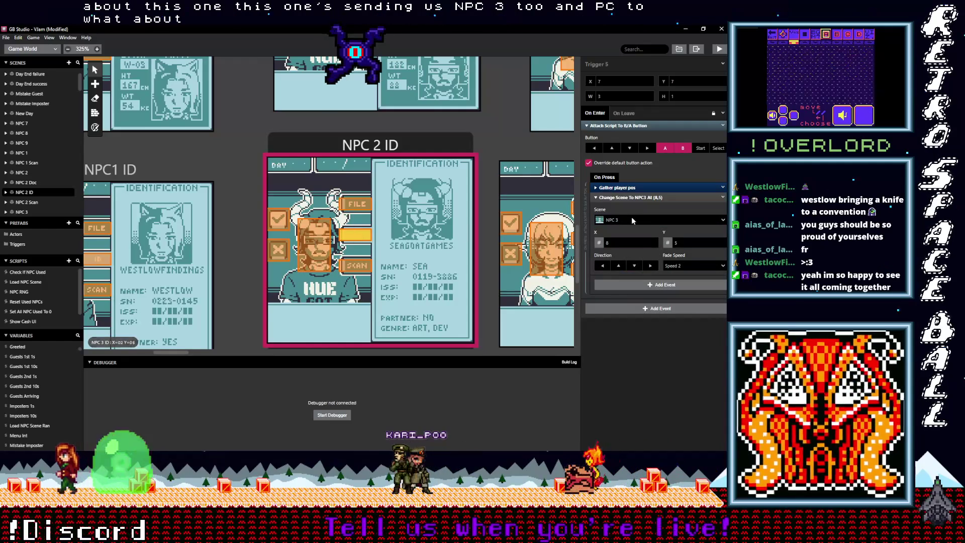
click(633, 221)
text(npc 2)
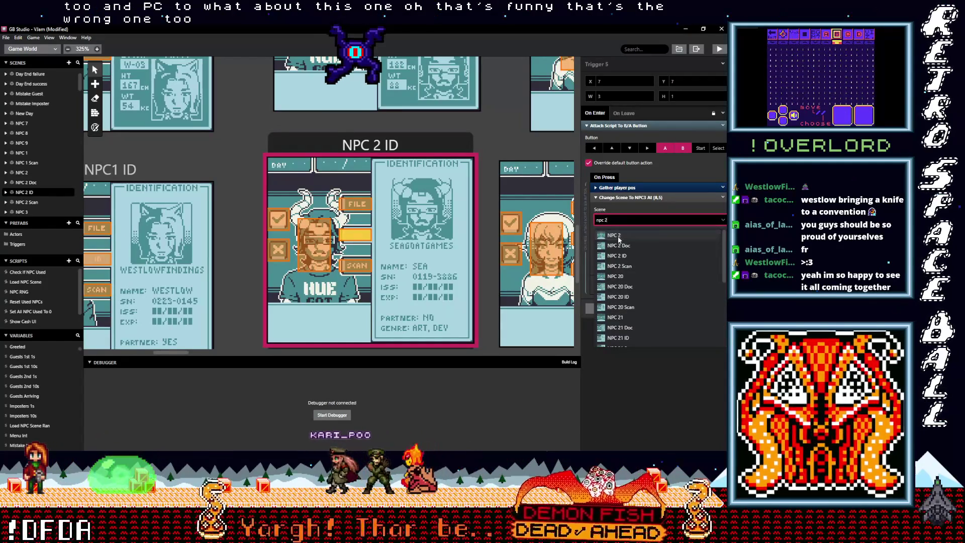
click(618, 235)
Send NPC 2 ID's SCAN trigger to NPC 2 Scan and its FILE trigger to NPC 2 Doc.
click(353, 266)
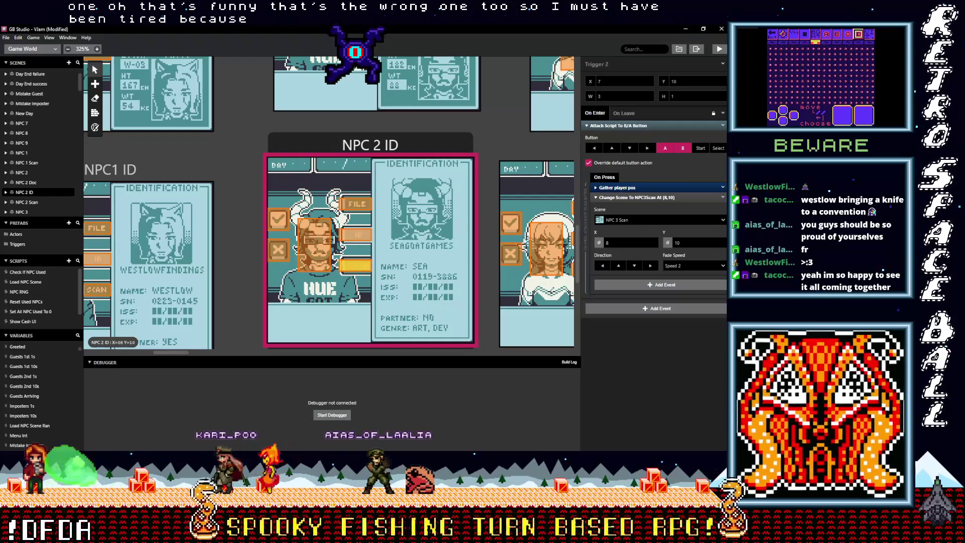
click(617, 219)
text(npc)
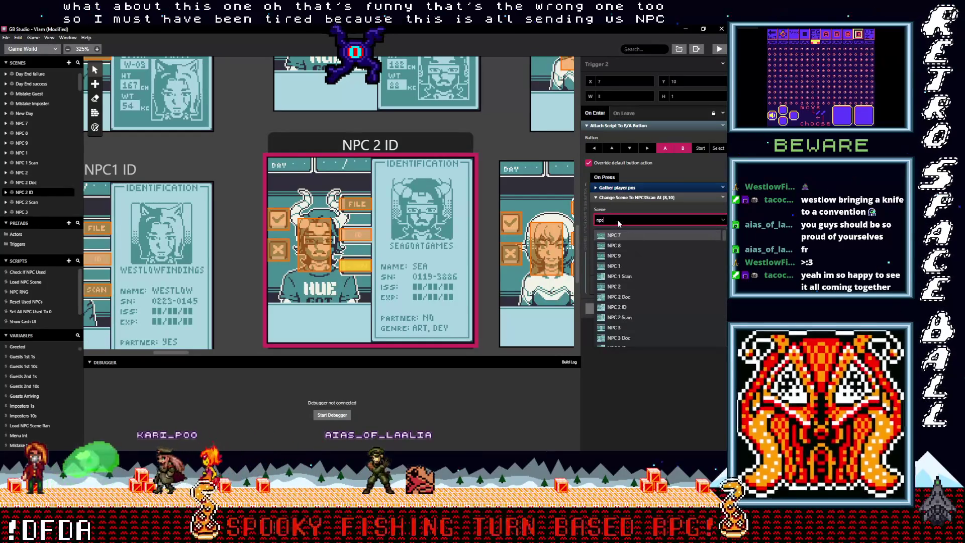
text( 2)
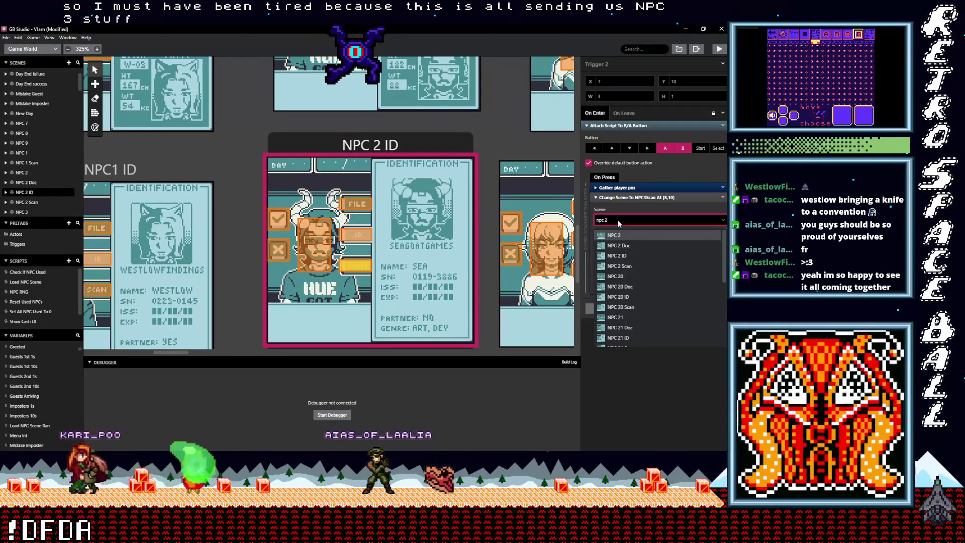
text( scan)
key(Return)
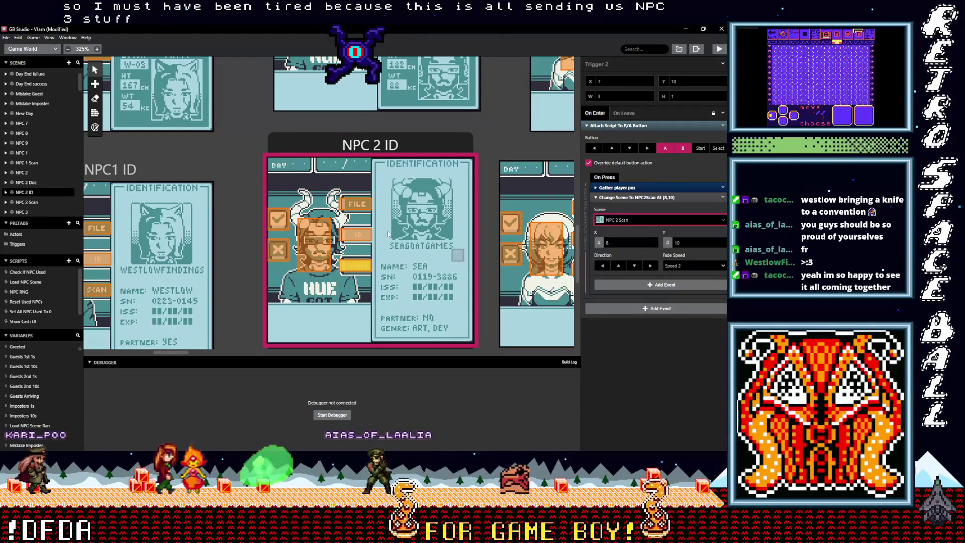
click(362, 203)
click(636, 222)
text(npc)
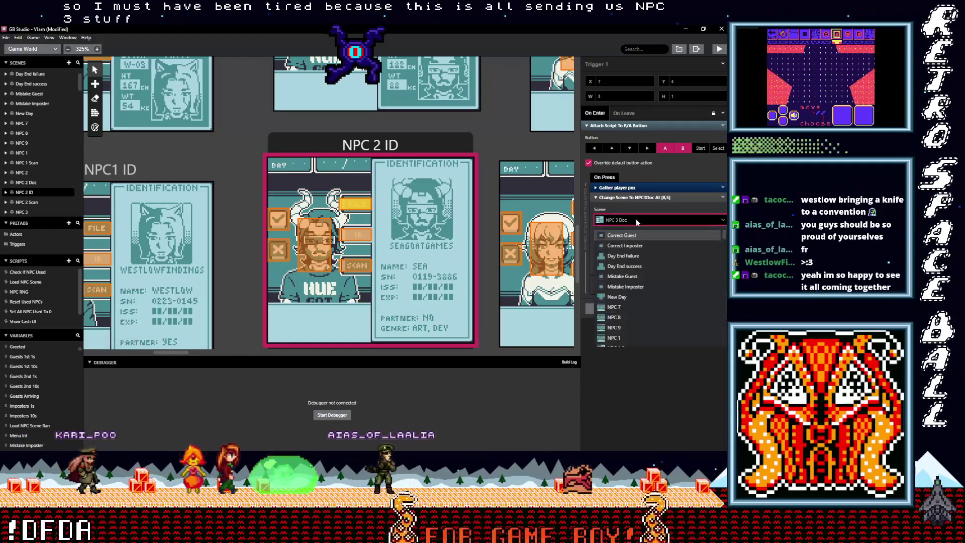
text( 2)
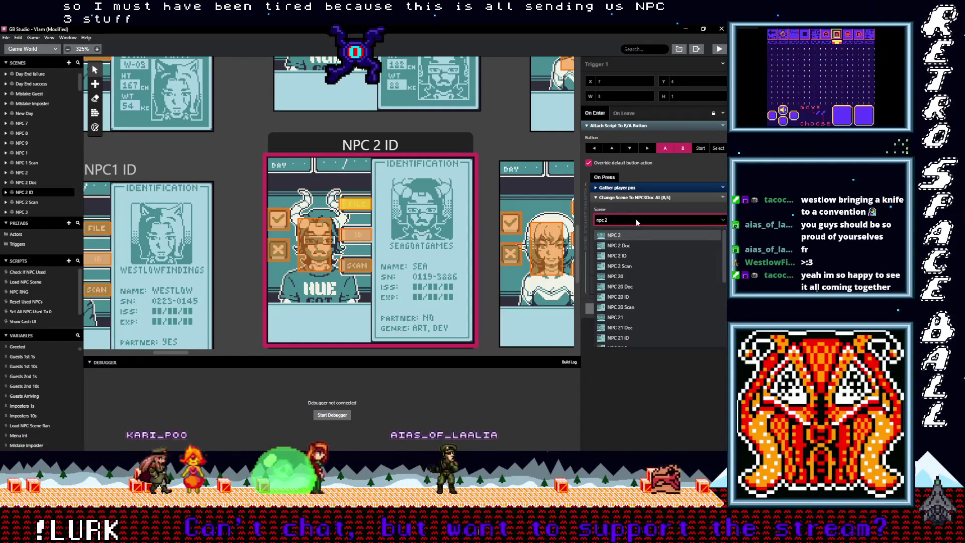
text( d)
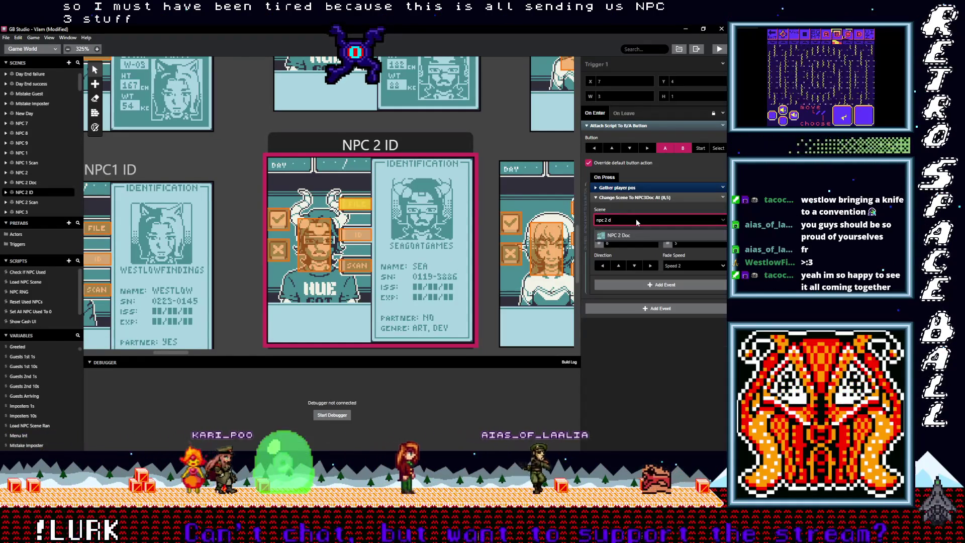
click(619, 235)
click(359, 240)
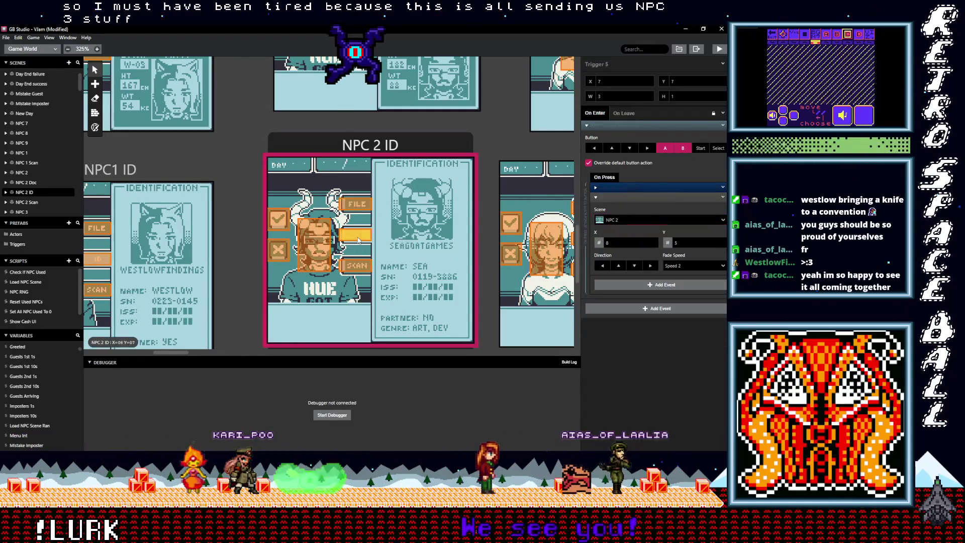
scroll(342, 236, up, 5)
Retarget NPC 2 Doc's SCAN trigger and point its ID trigger to NPC 2 ID.
click(369, 233)
click(369, 234)
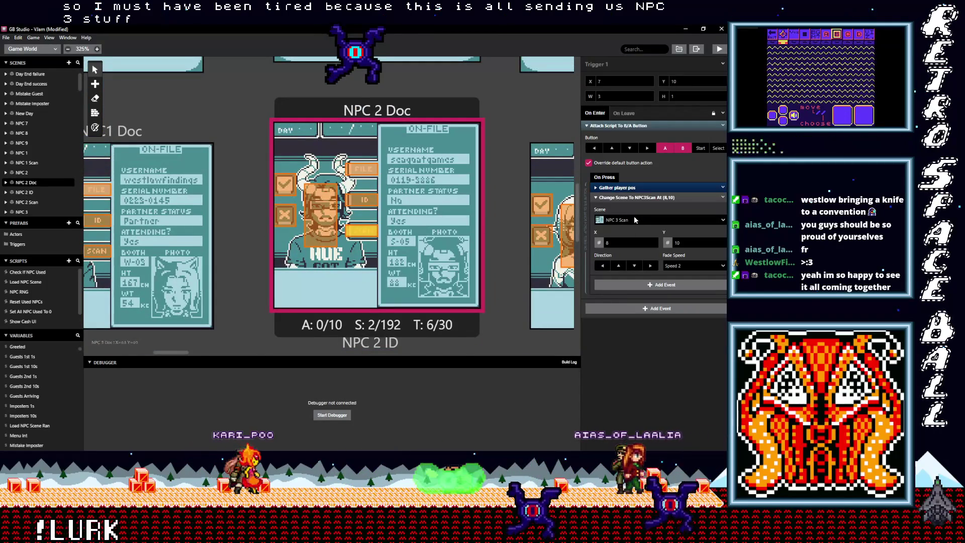
click(635, 220)
text(npc 2)
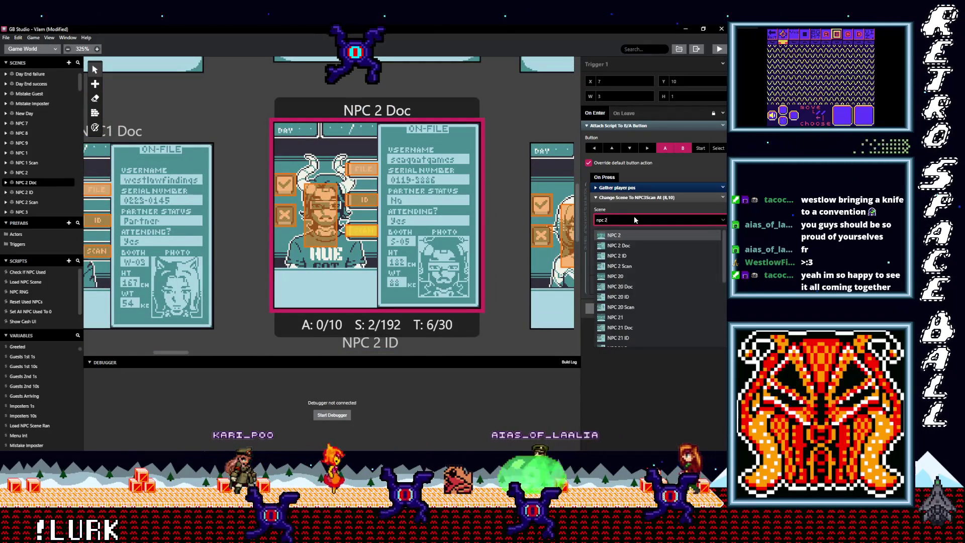
text( s)
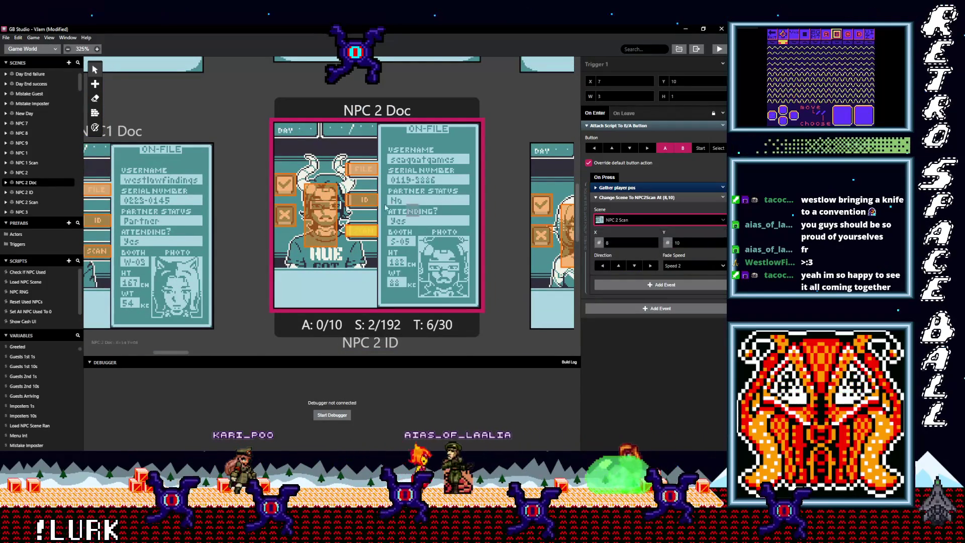
click(368, 202)
click(609, 219)
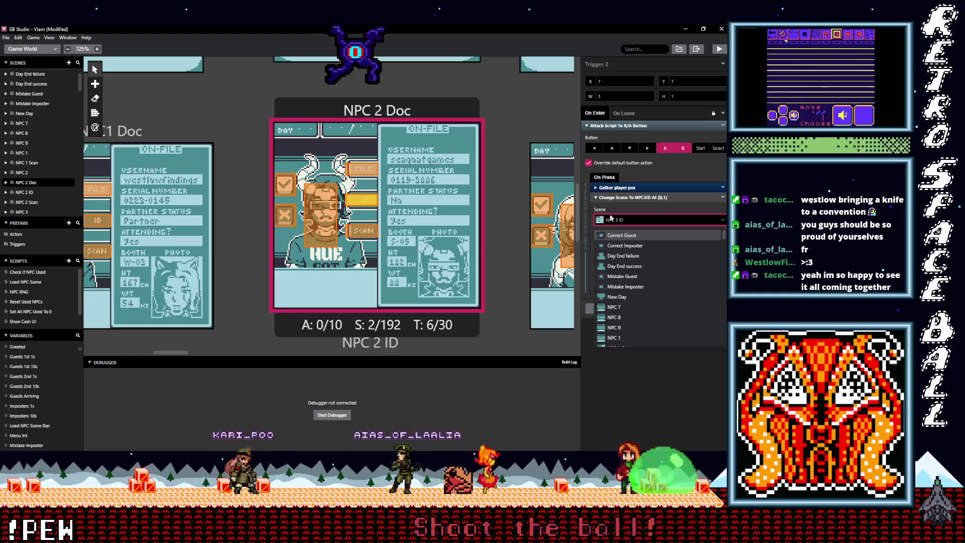
text(npc 2)
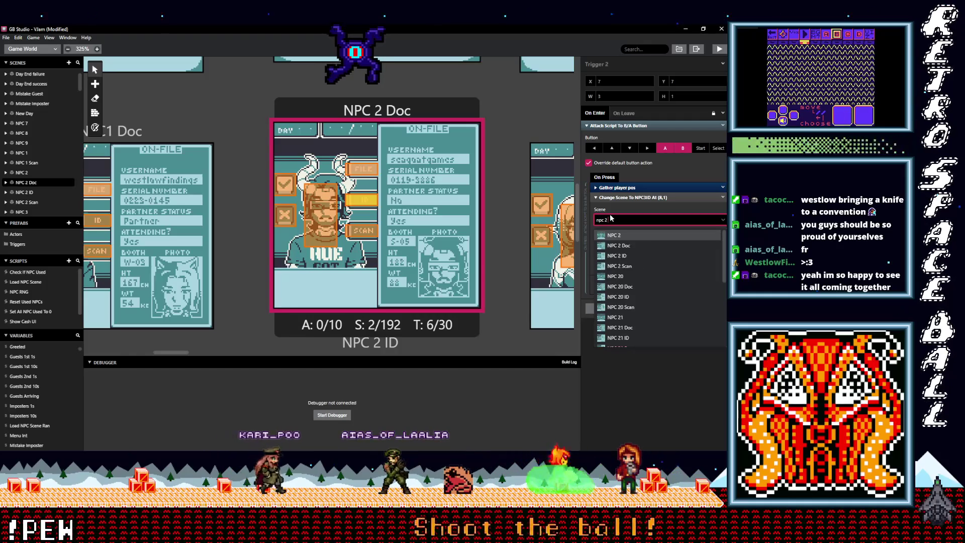
text( i)
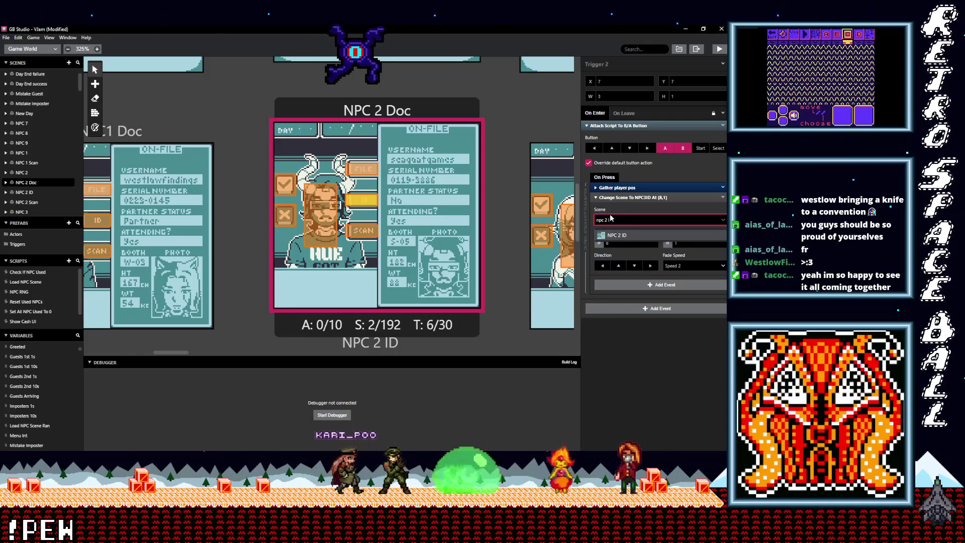
click(617, 235)
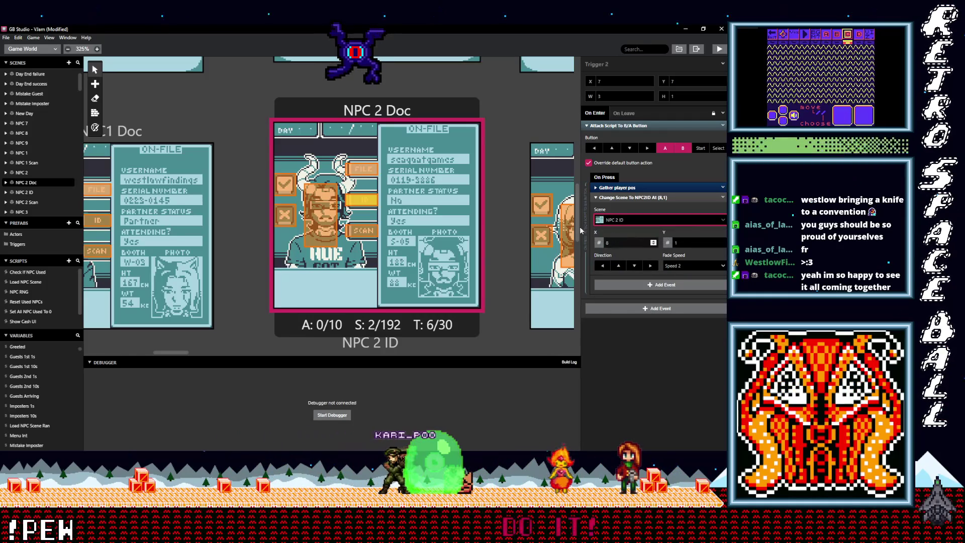
Point another NPC 2 Doc trigger to NPC 2, then inspect the remaining triggers' destinations.
click(361, 169)
click(636, 220)
text(np)
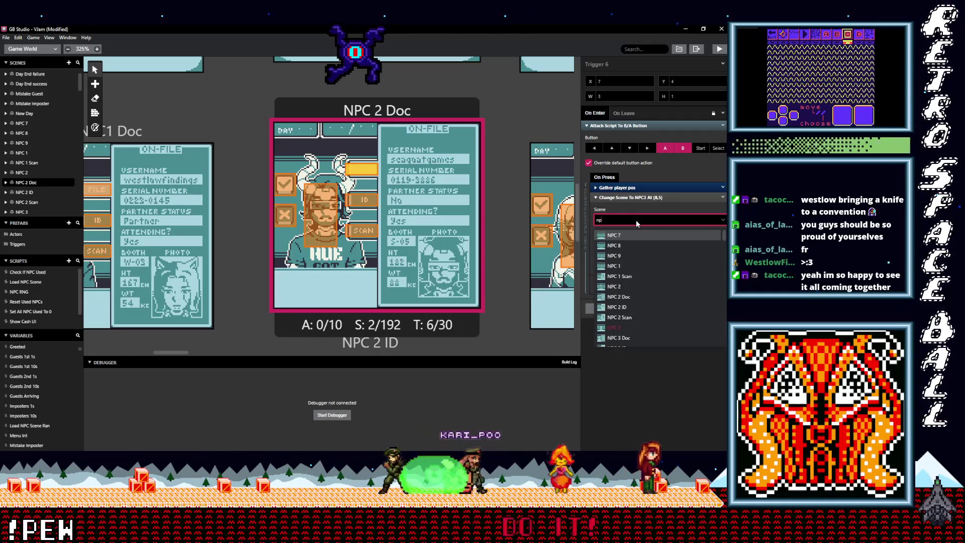
click(617, 236)
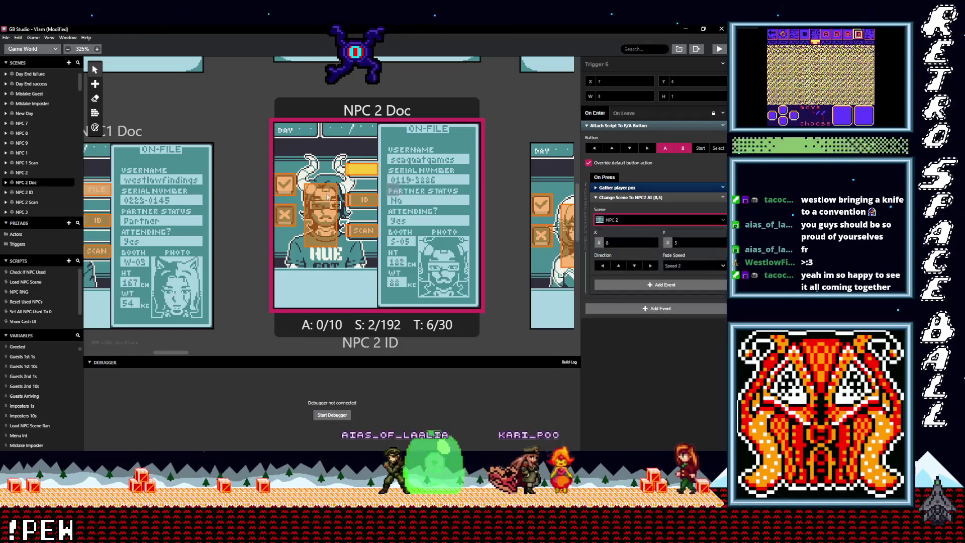
click(320, 216)
click(658, 220)
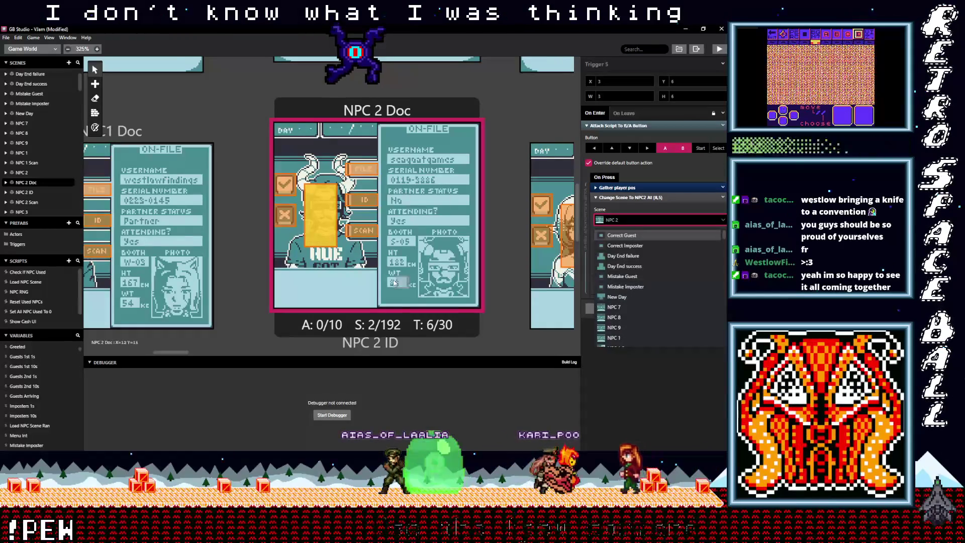
scroll(395, 282, down, 10)
click(372, 245)
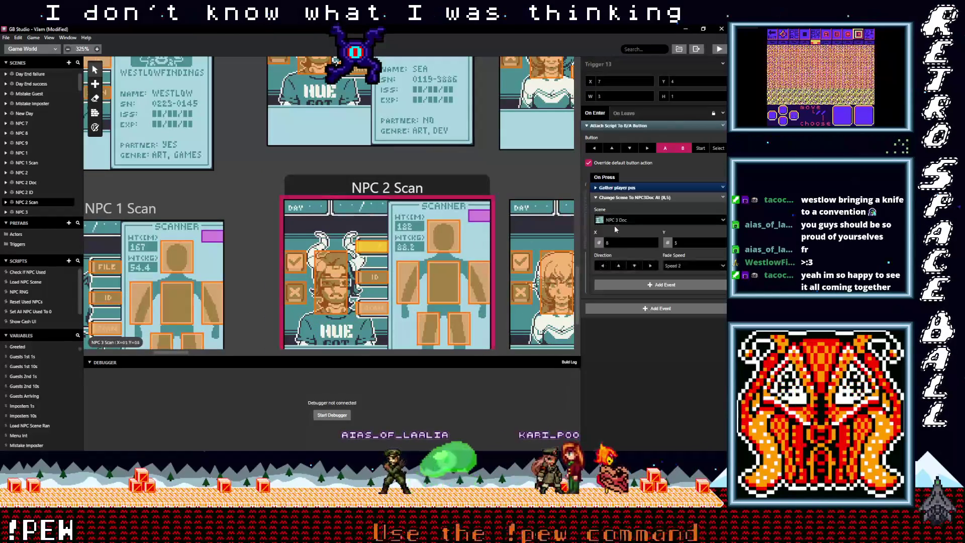
Send NPC 2 Scan's FILE trigger to NPC 2 Doc and another trigger to NPC 2.
click(625, 220)
text(npc)
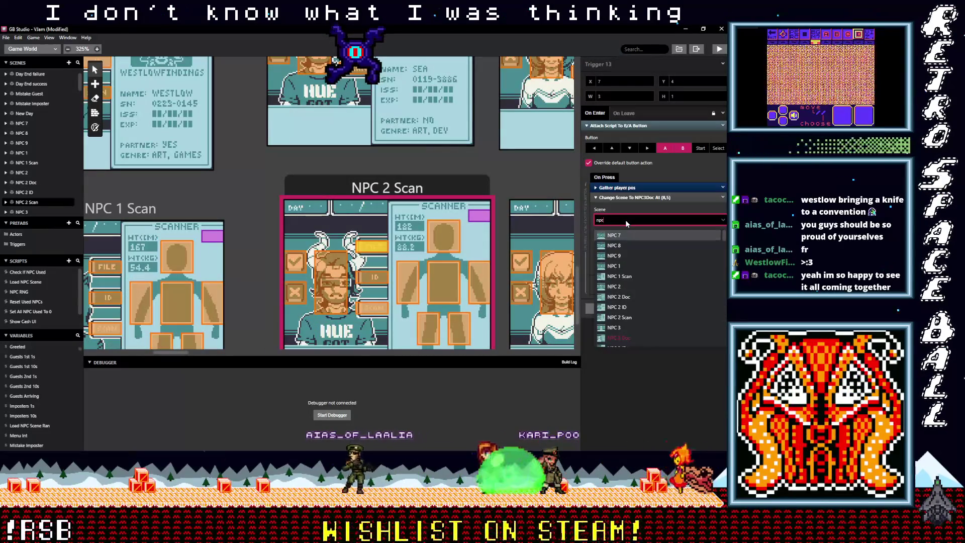
text( 2 d)
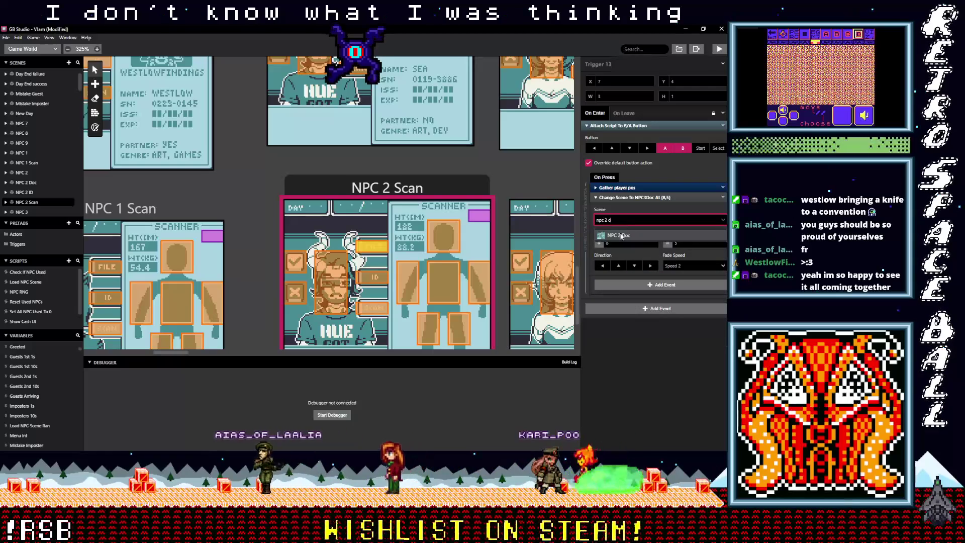
click(621, 235)
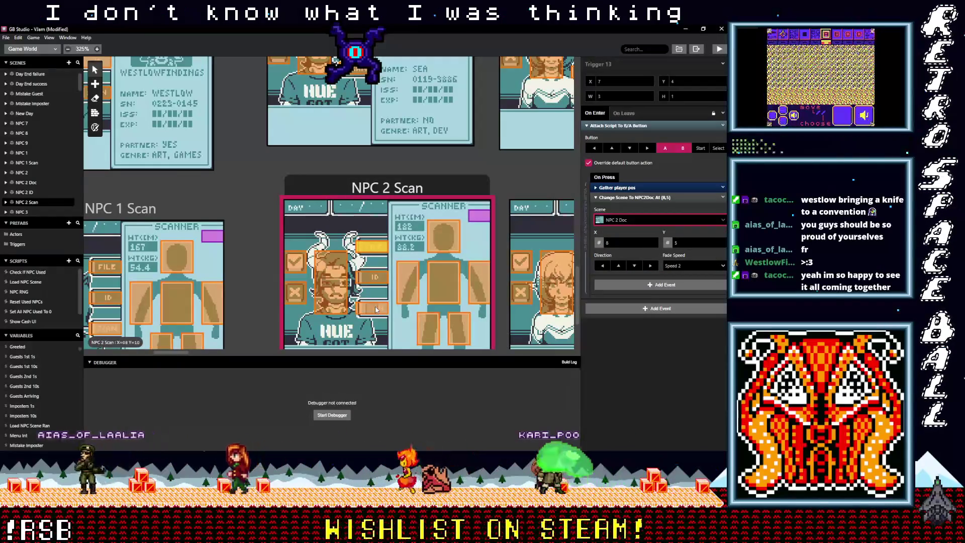
click(376, 309)
click(625, 221)
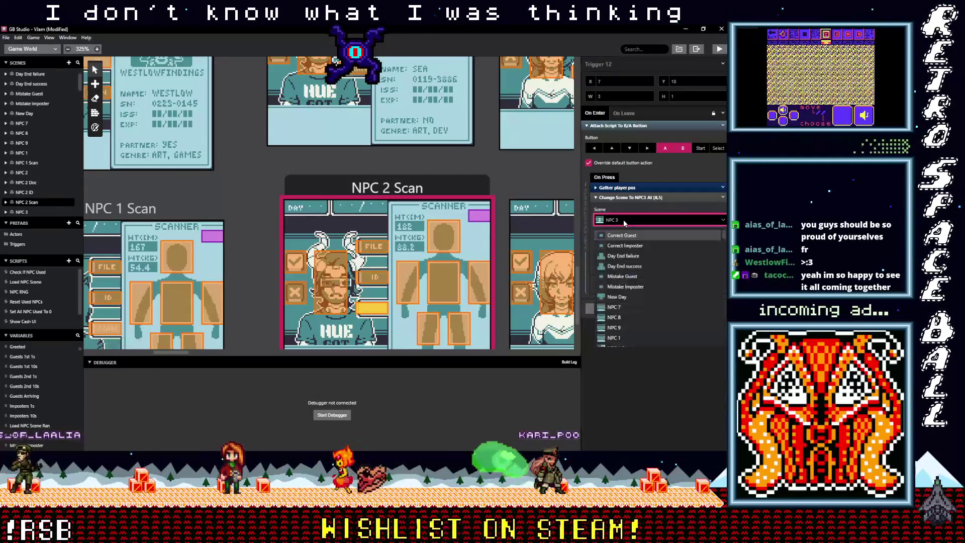
text(npc)
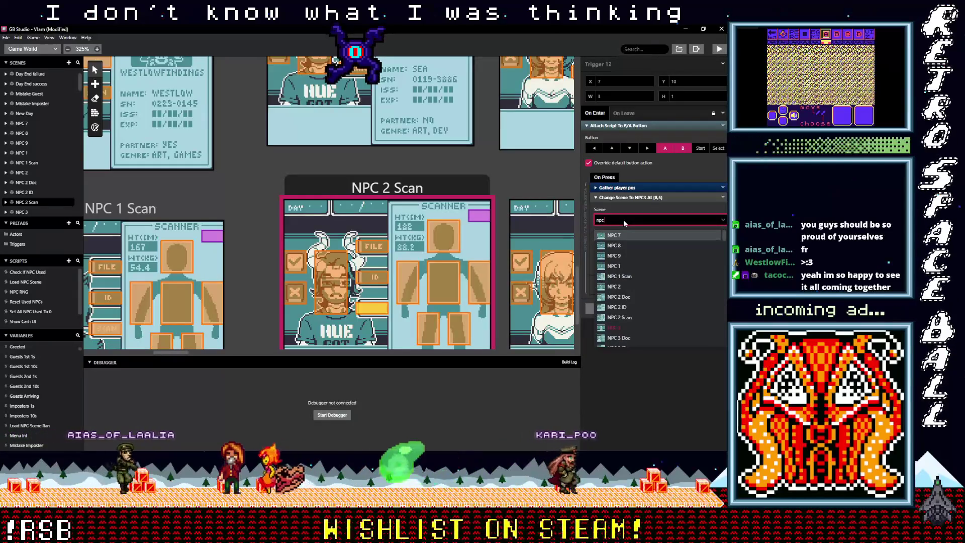
text(NPC 2)
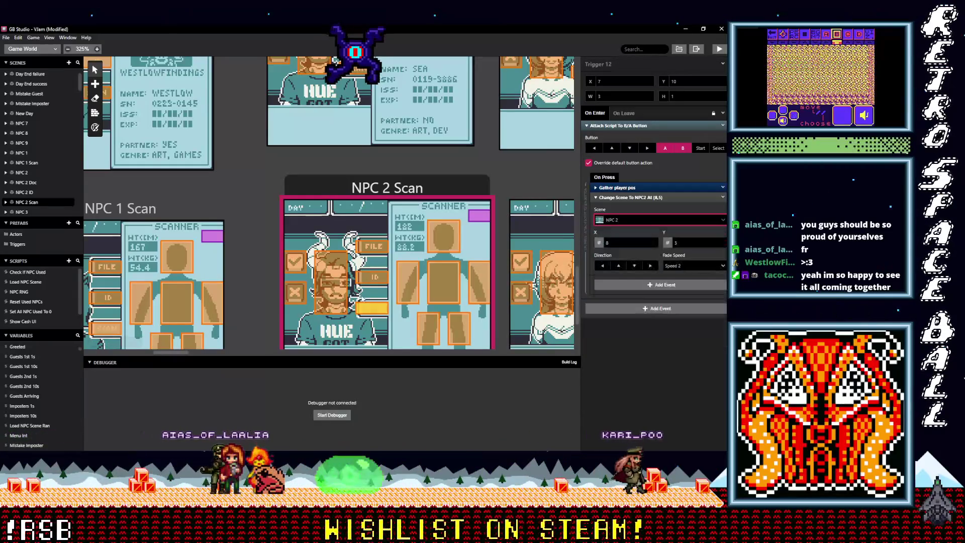
click(377, 278)
Send NPC 2 Scan's ID trigger to NPC 2 ID and its portrait trigger to NPC 2.
click(621, 220)
text(m)
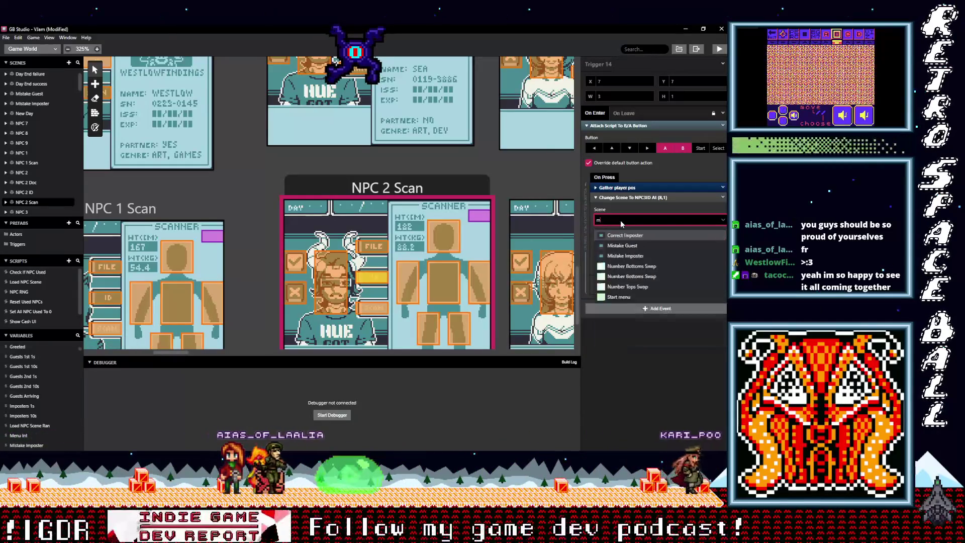
key(BackSpace)
text(npc)
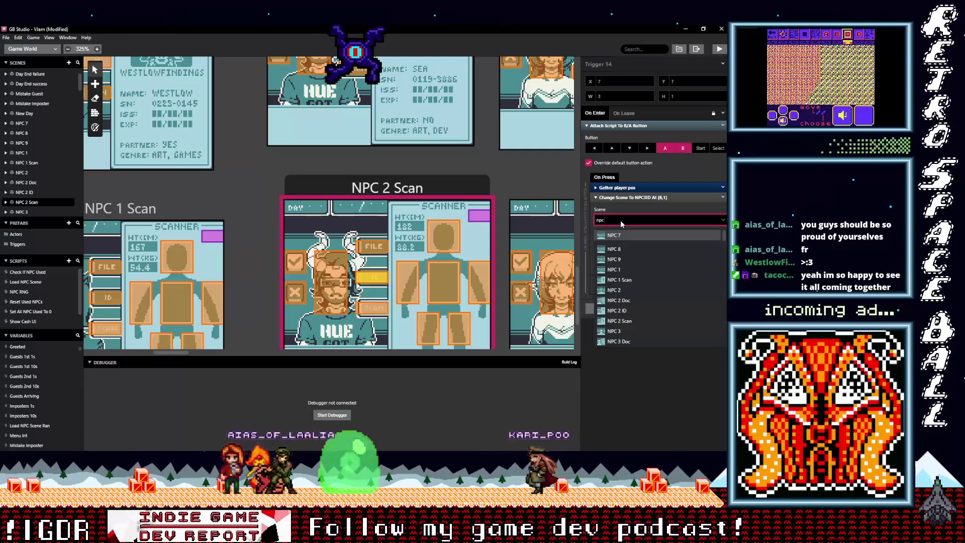
text( 2 i)
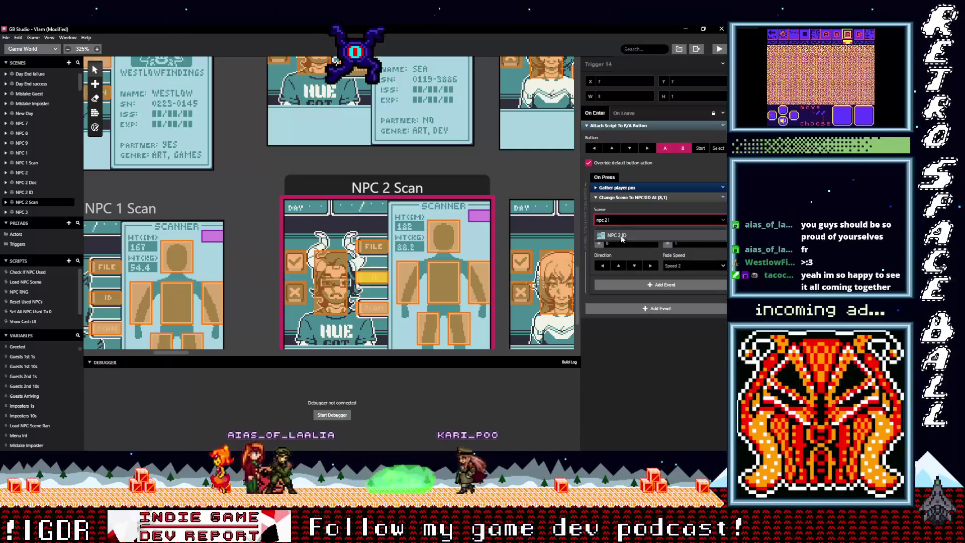
click(621, 236)
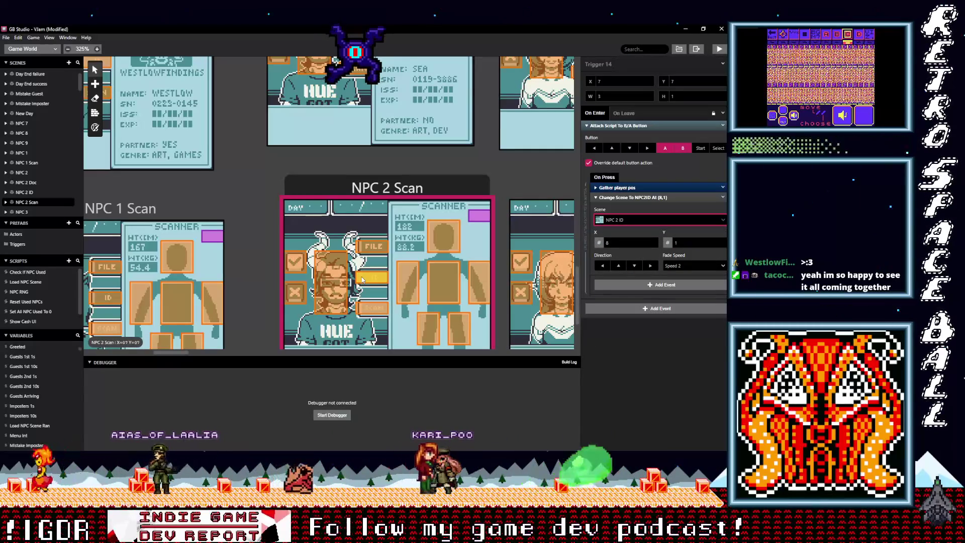
click(338, 276)
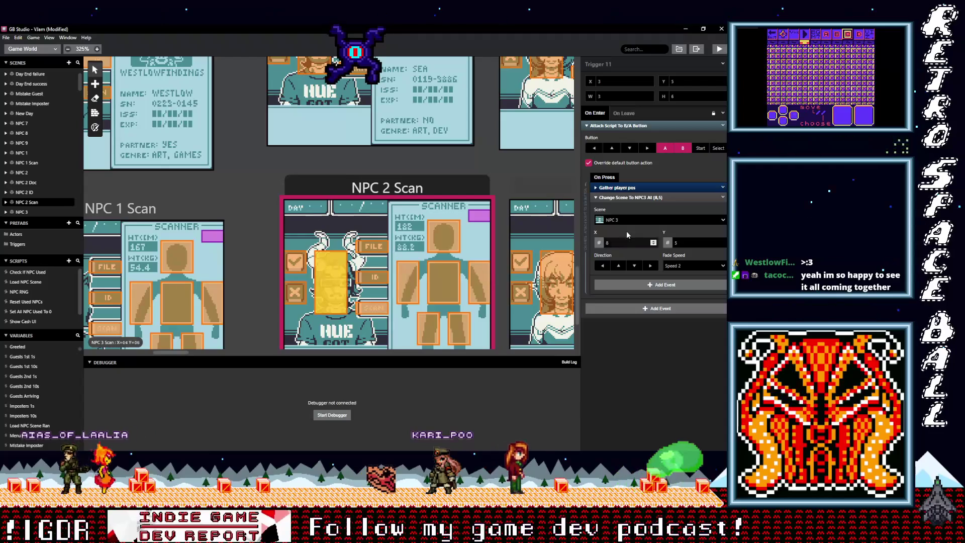
click(626, 219)
text(npc 2)
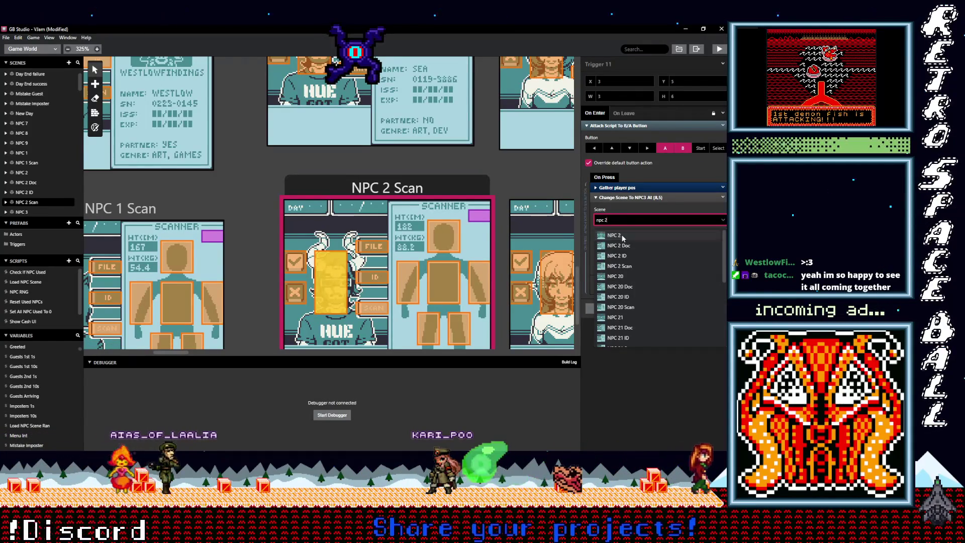
key(Return)
scroll(384, 276, down, 3)
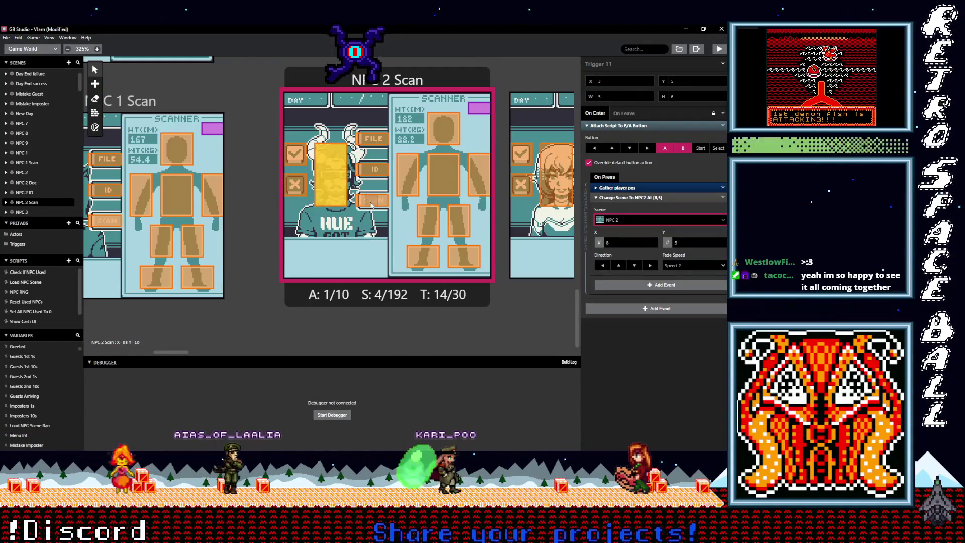
click(372, 139)
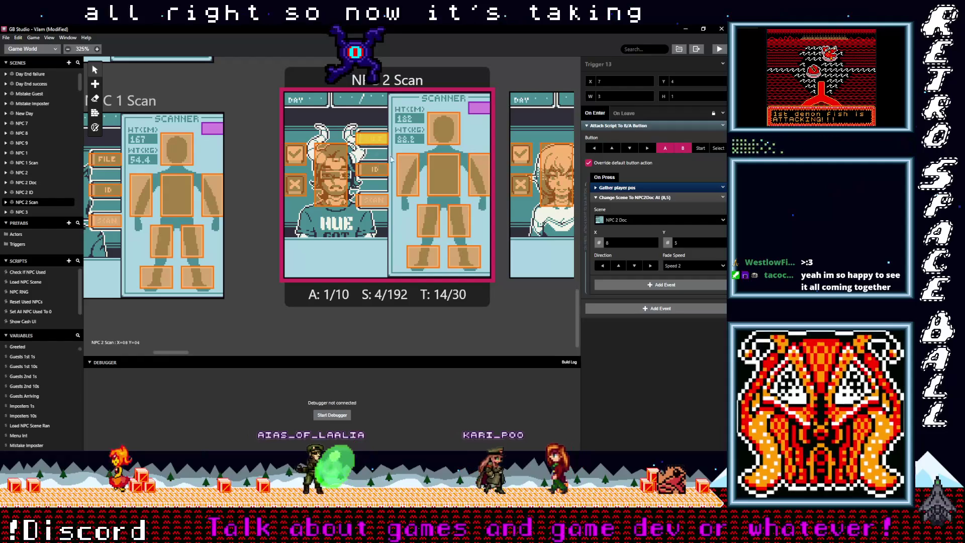
scroll(525, 311, right, 5)
Widen an NPC 3 Scan trigger from 2 to 3 tiles and set its destination to NPC 3 Scan.
click(424, 190)
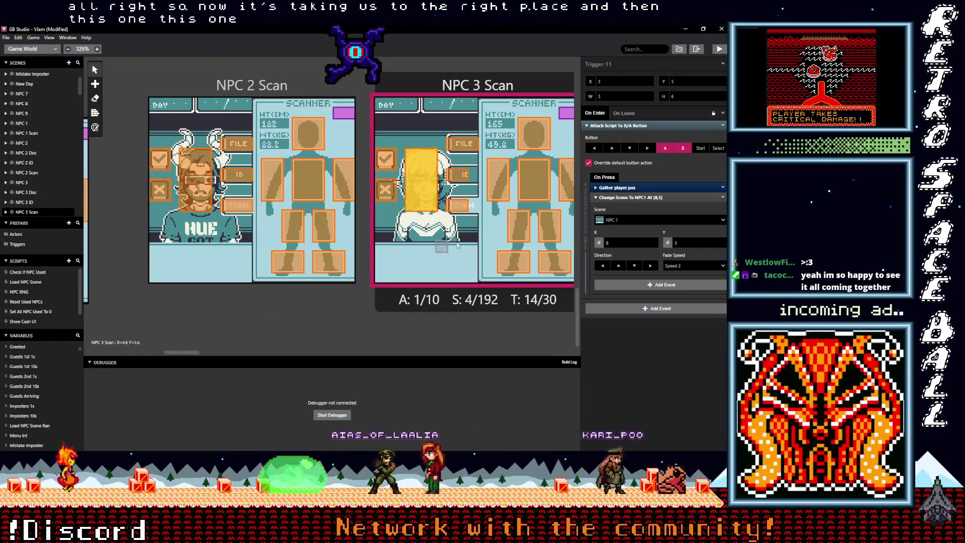
click(618, 221)
text(npc)
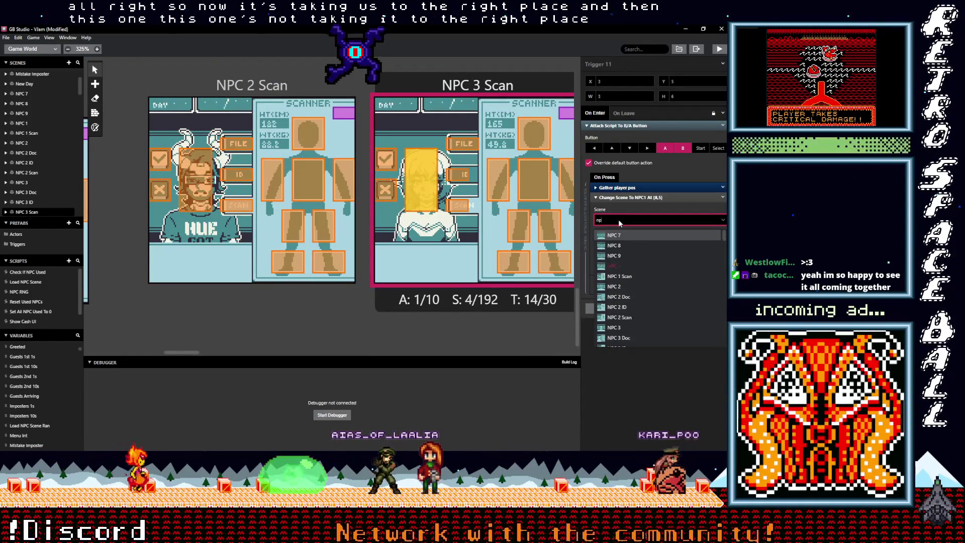
text( 3)
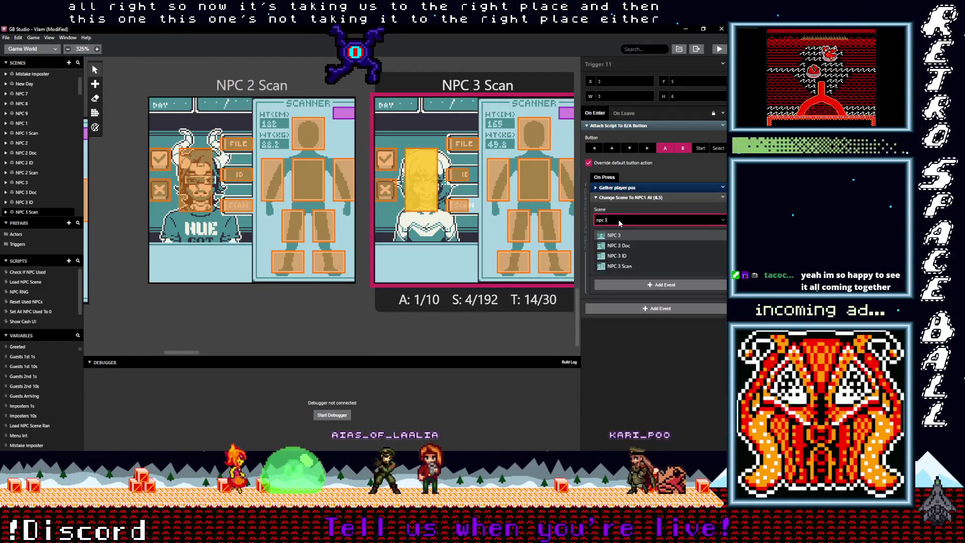
key(Escape)
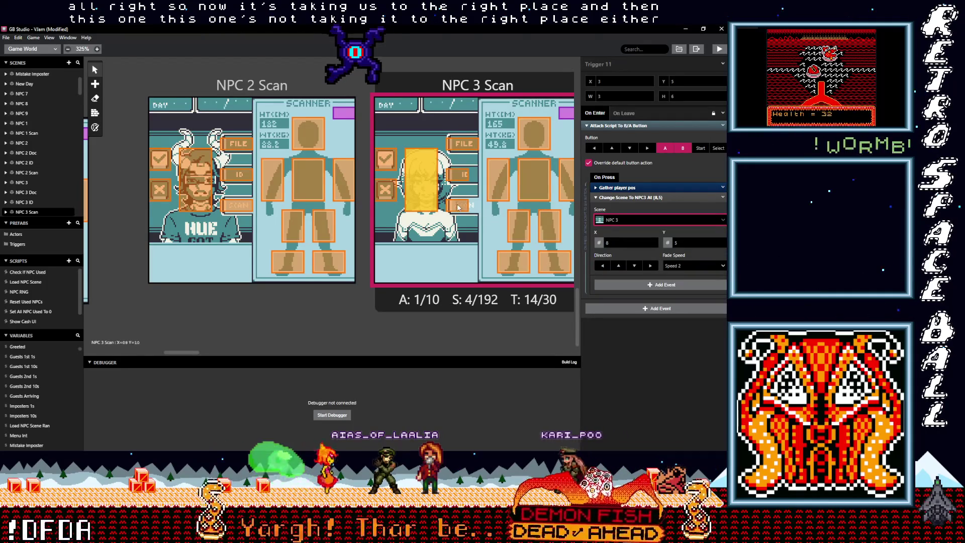
click(467, 205)
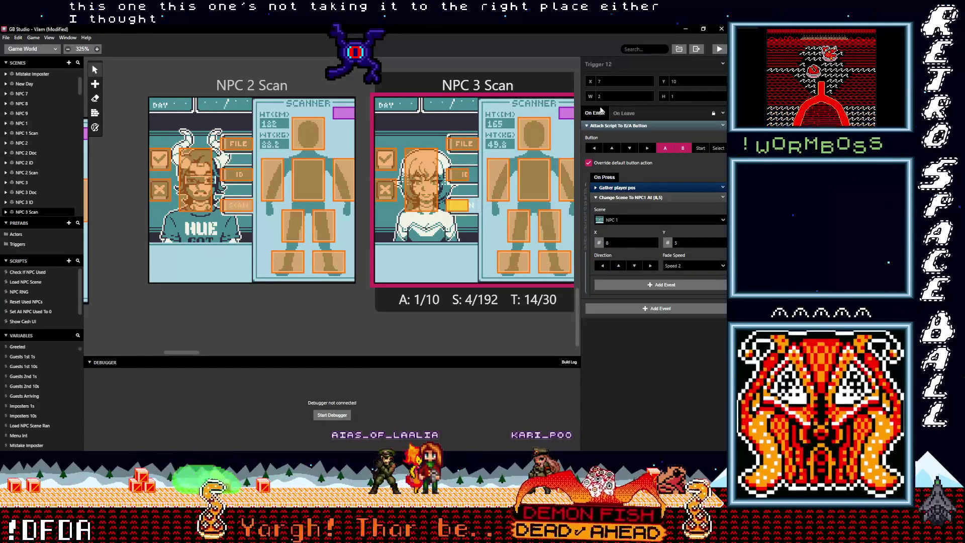
scroll(478, 222, up, 5)
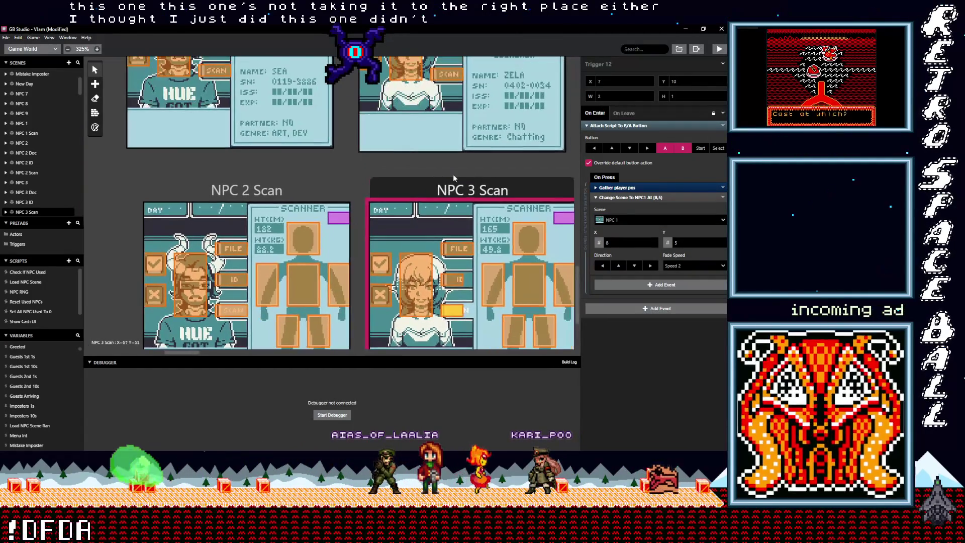
scroll(472, 201, up, 3)
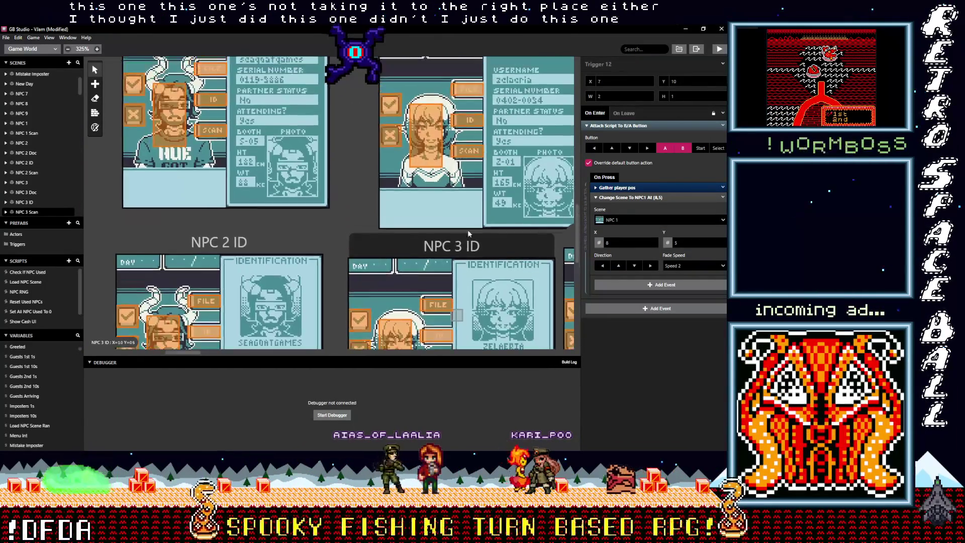
scroll(478, 251, down, 4)
scroll(481, 276, down, 5)
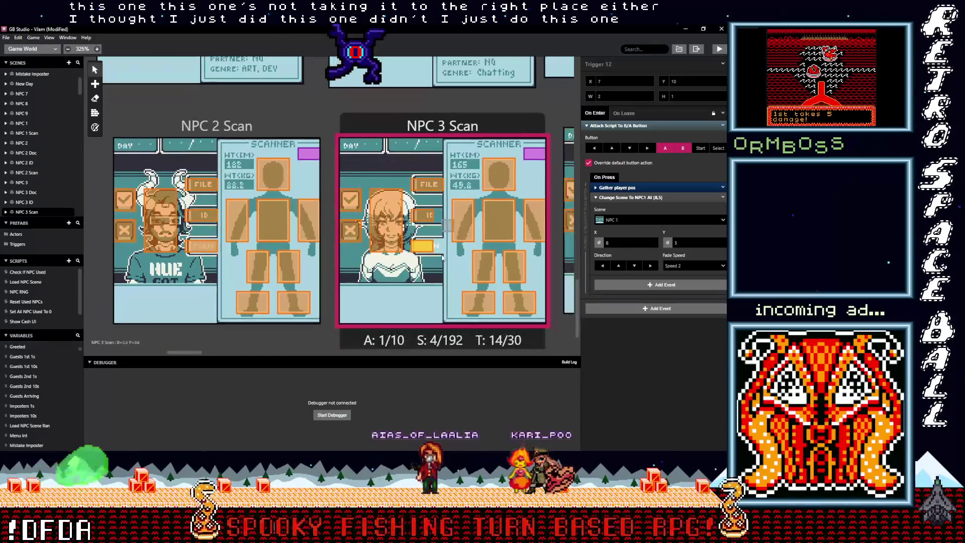
click(649, 95)
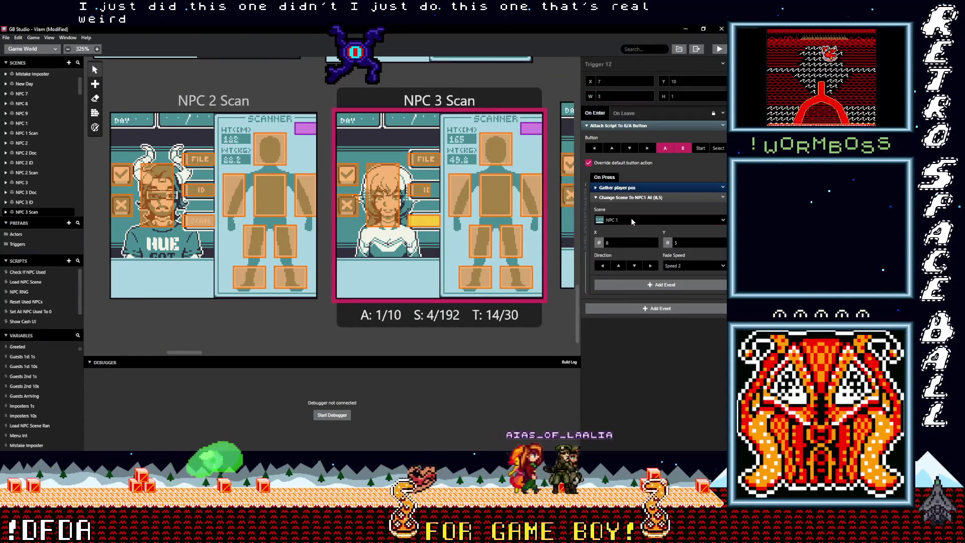
click(634, 220)
text(npc)
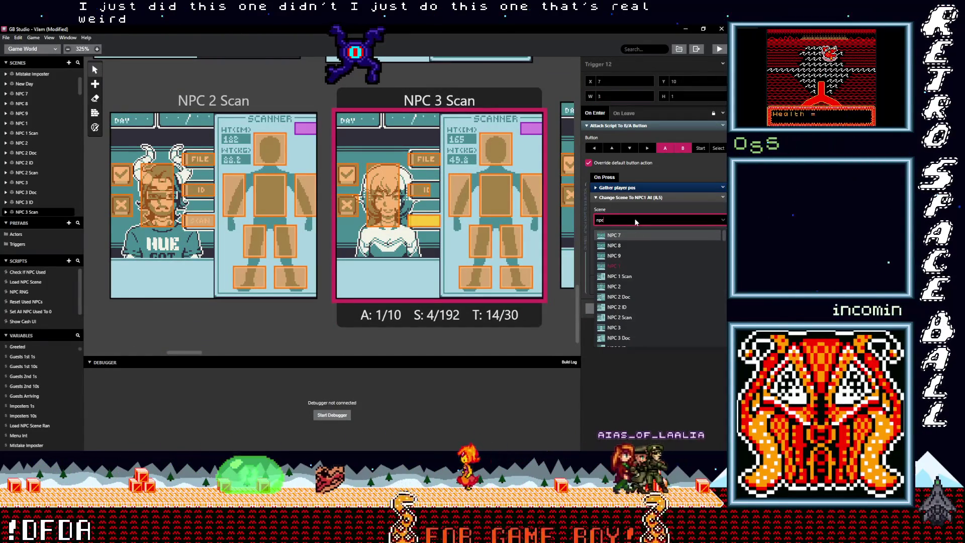
text( 3 s)
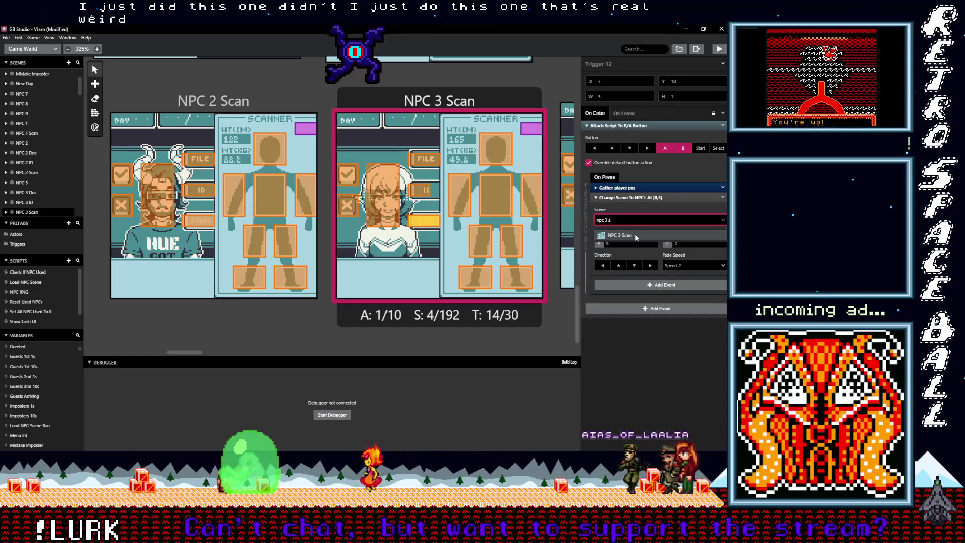
click(635, 235)
Send NPC 3 Scan's ID trigger to NPC 3 ID and its FILE trigger to NPC 3 Doc.
click(425, 195)
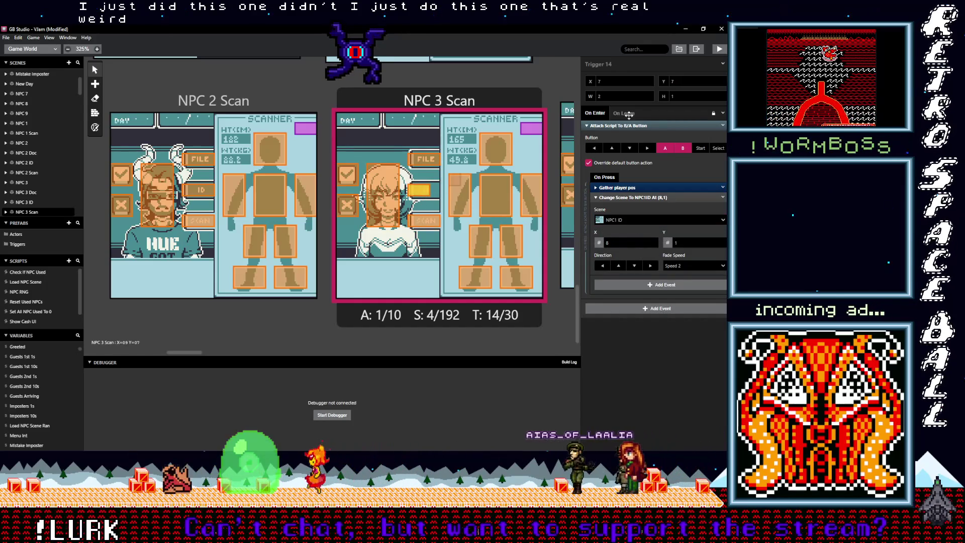
click(648, 97)
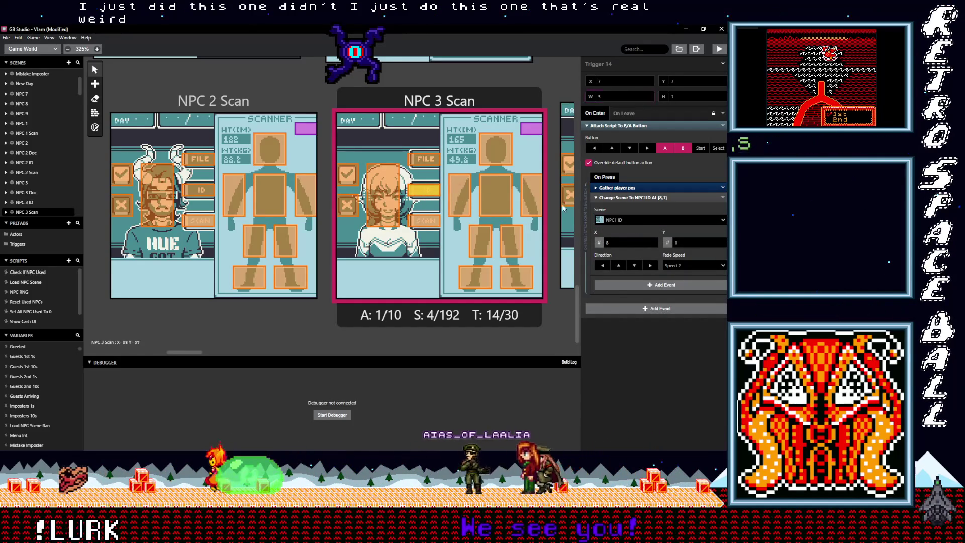
click(632, 220)
text(npc 3 i)
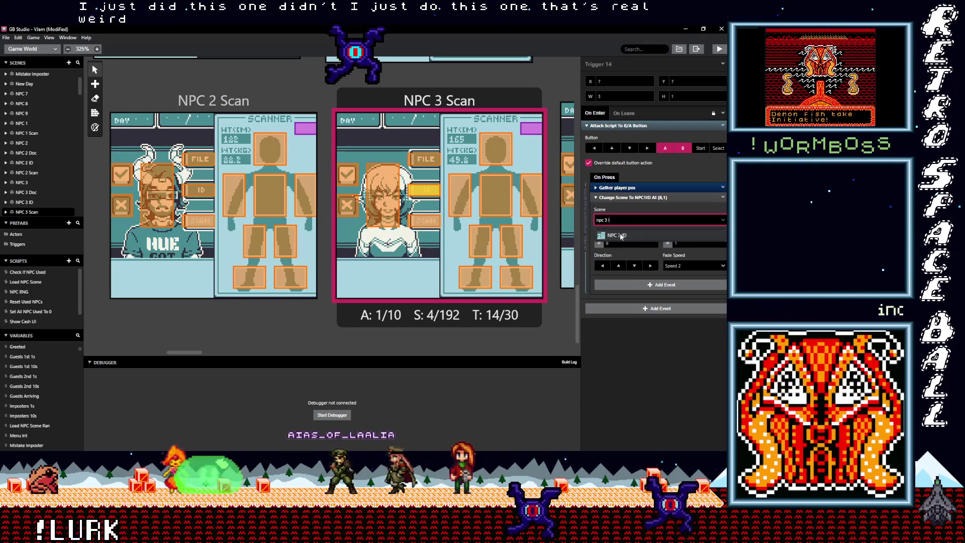
click(424, 159)
click(636, 220)
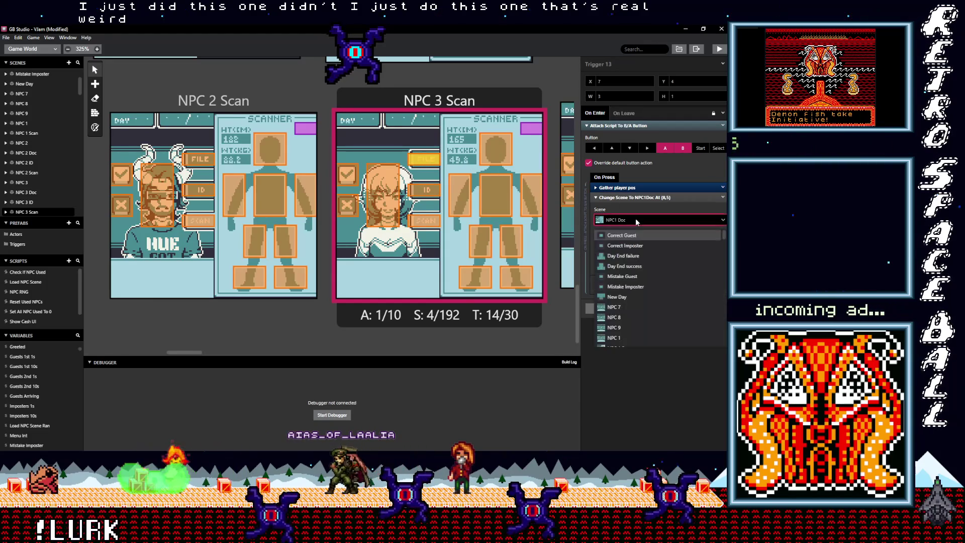
text(npc)
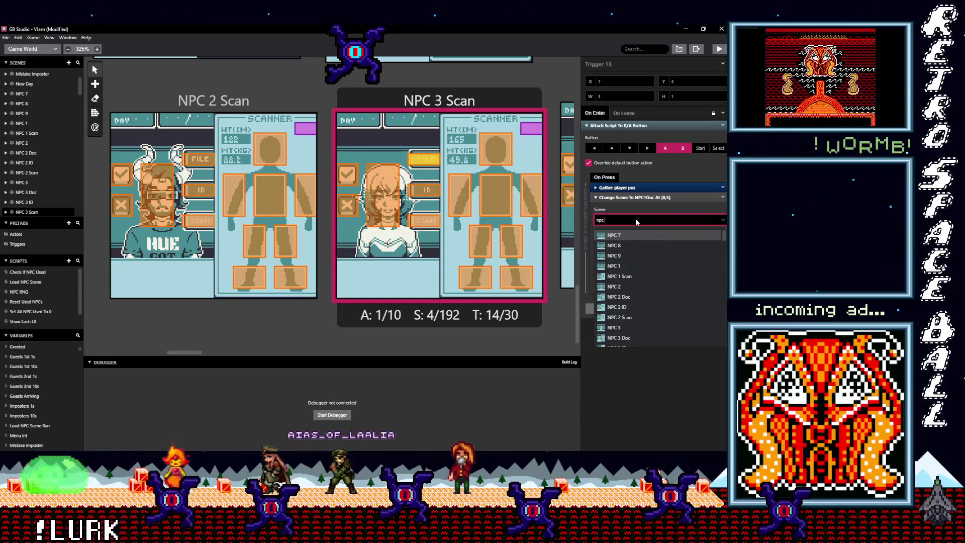
text( 3 d)
click(616, 234)
Verify the SCAN, ID, FILE and portrait triggers in NPC 3 ID, NPC 3 Doc and NPC 3.
scroll(418, 216, up, 5)
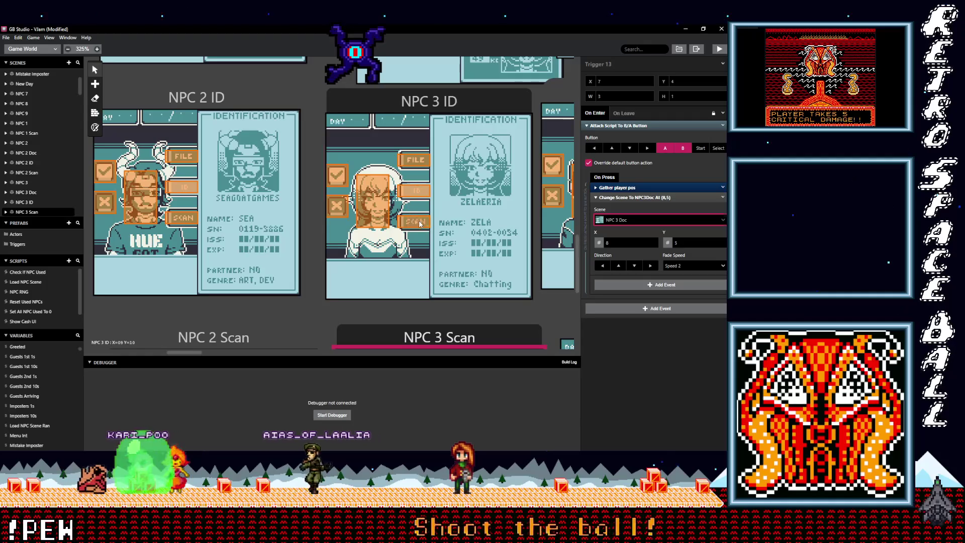
click(420, 224)
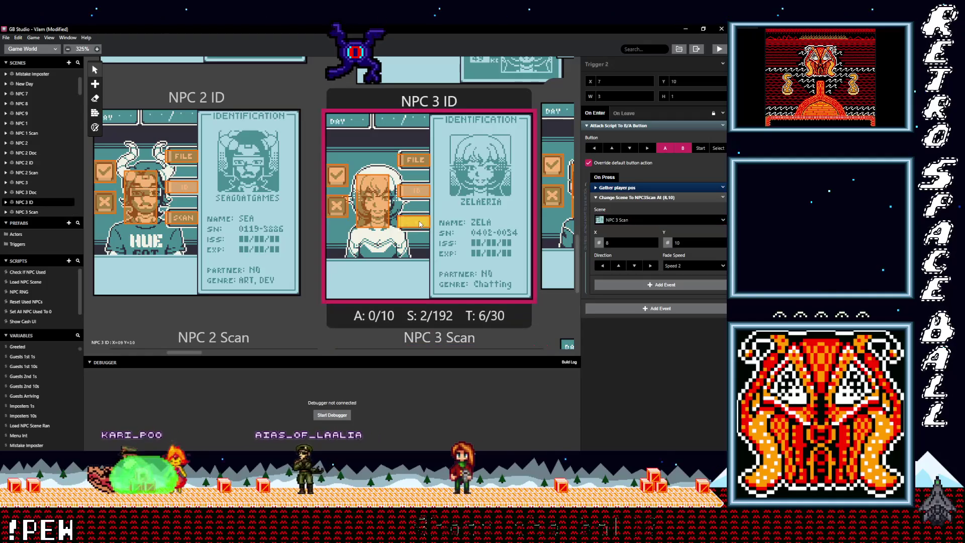
click(414, 160)
scroll(402, 205, up, 5)
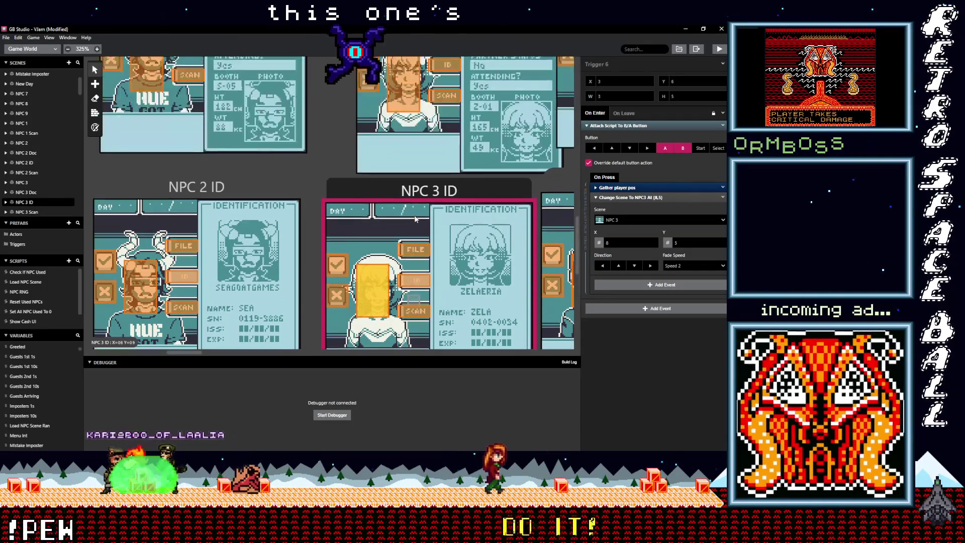
click(450, 204)
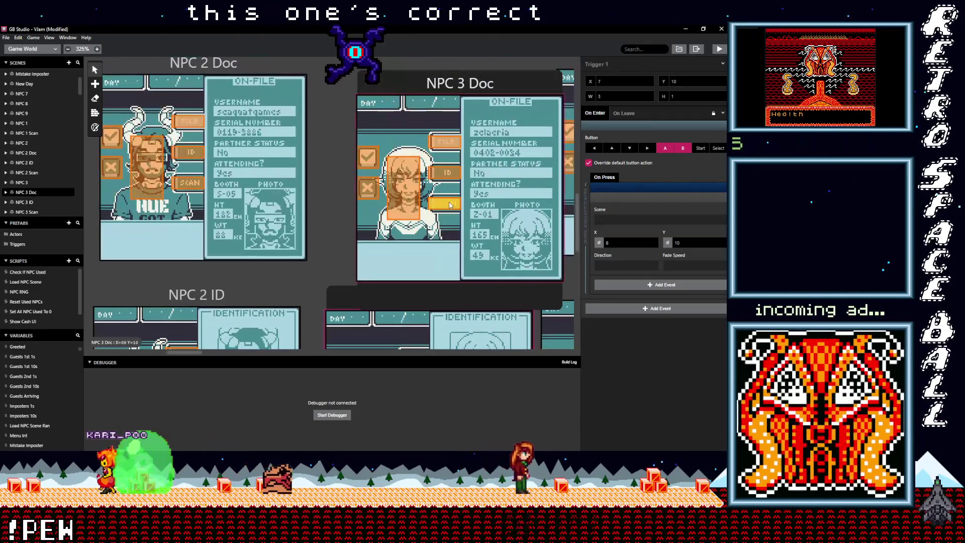
click(448, 172)
click(446, 144)
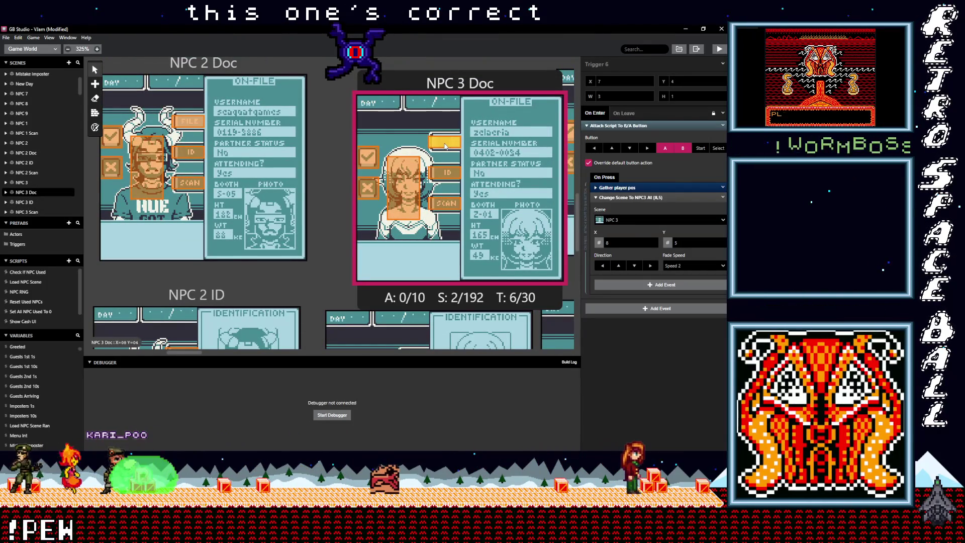
click(413, 182)
scroll(442, 184, up, 5)
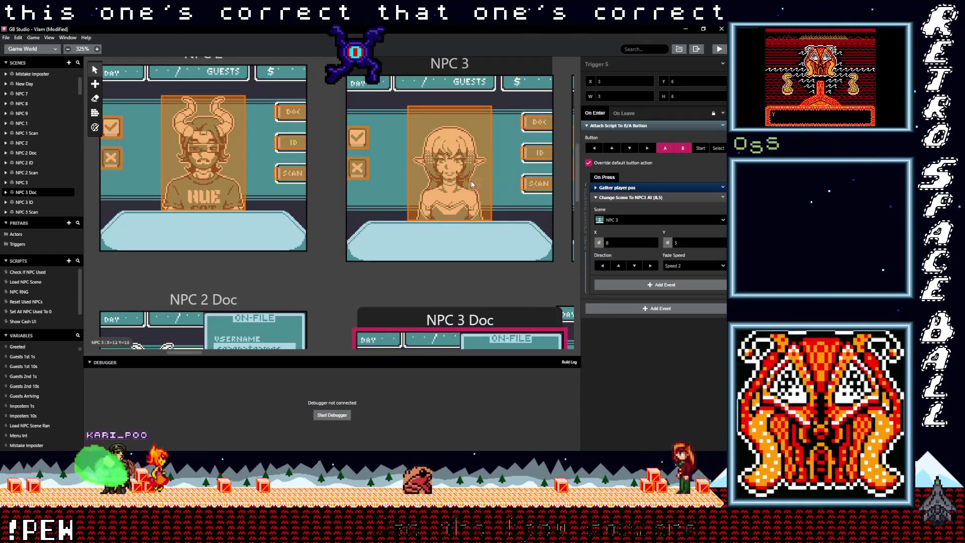
click(535, 184)
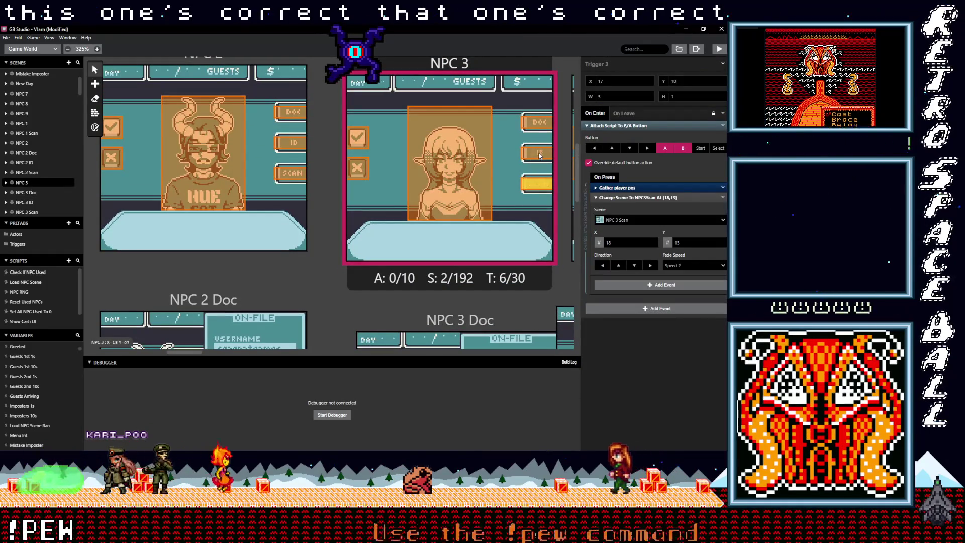
click(539, 153)
click(537, 121)
scroll(509, 230, down, 1)
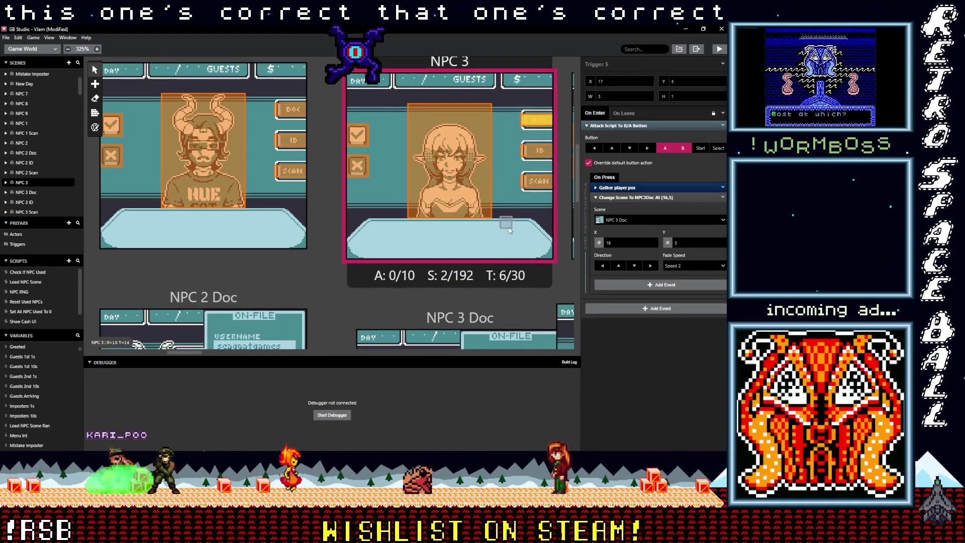
scroll(509, 231, down, 5)
scroll(360, 240, right, 4)
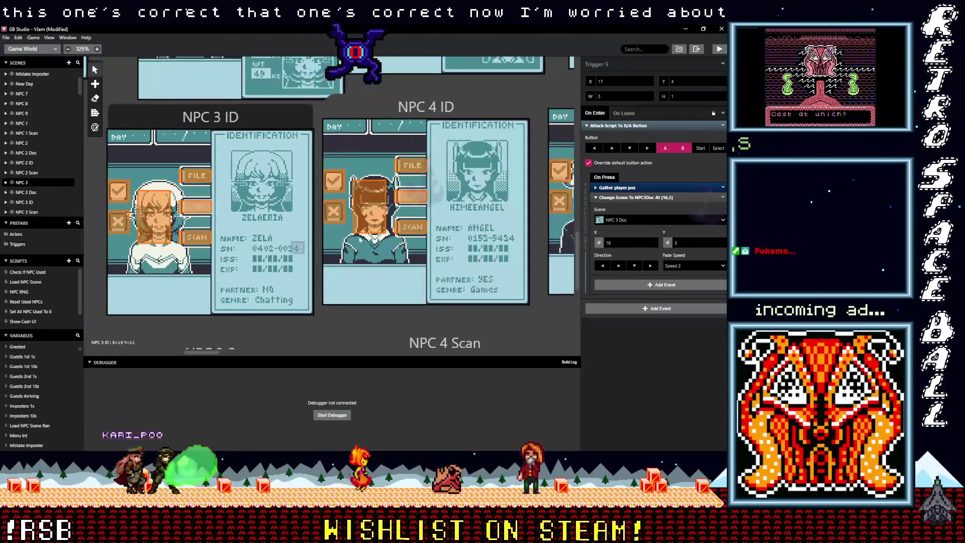
Check where the NPC 4 ID and NPC 4 Doc portrait and FILE triggers lead.
click(367, 229)
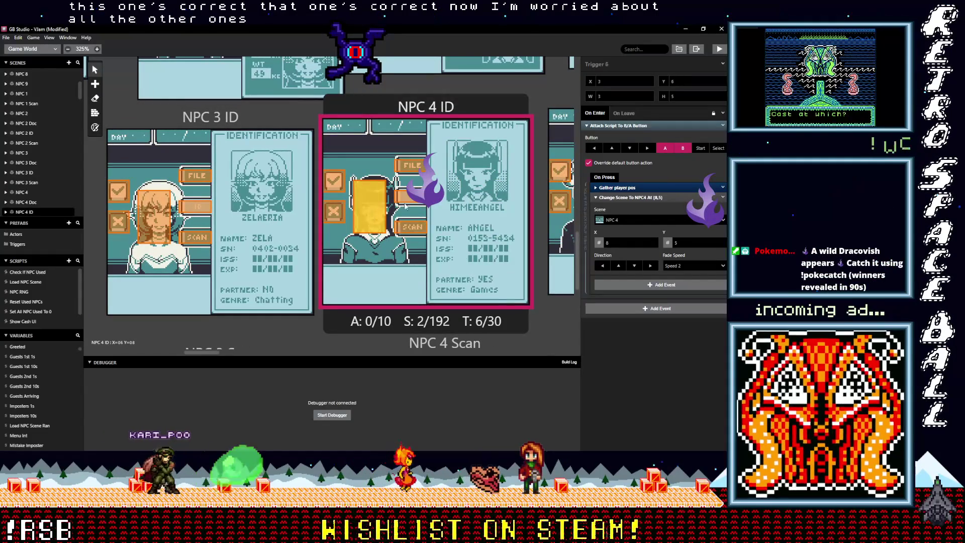
click(411, 168)
scroll(410, 210, up, 3)
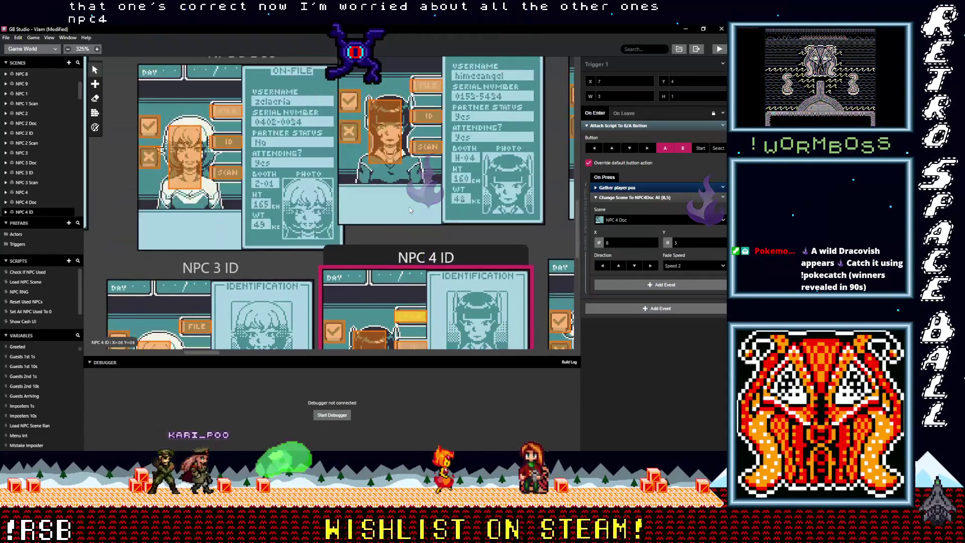
scroll(409, 210, up, 1)
click(386, 176)
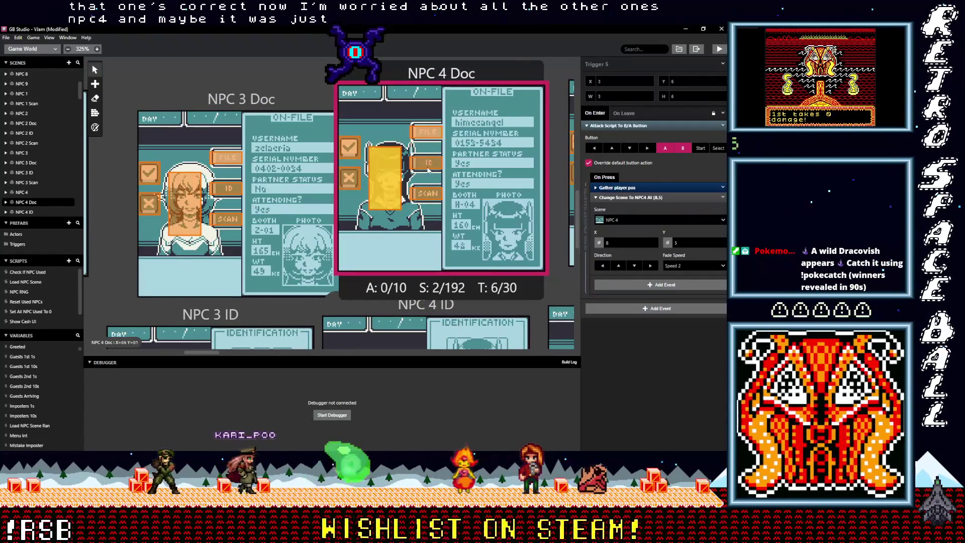
click(428, 165)
click(426, 132)
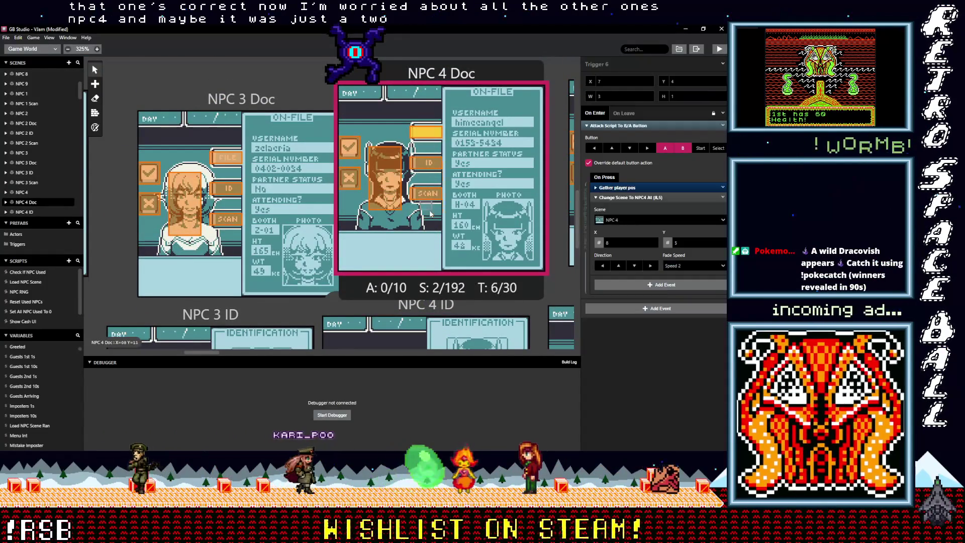
Save the VJam project and start a playtest build.
scroll(429, 213, up, 4)
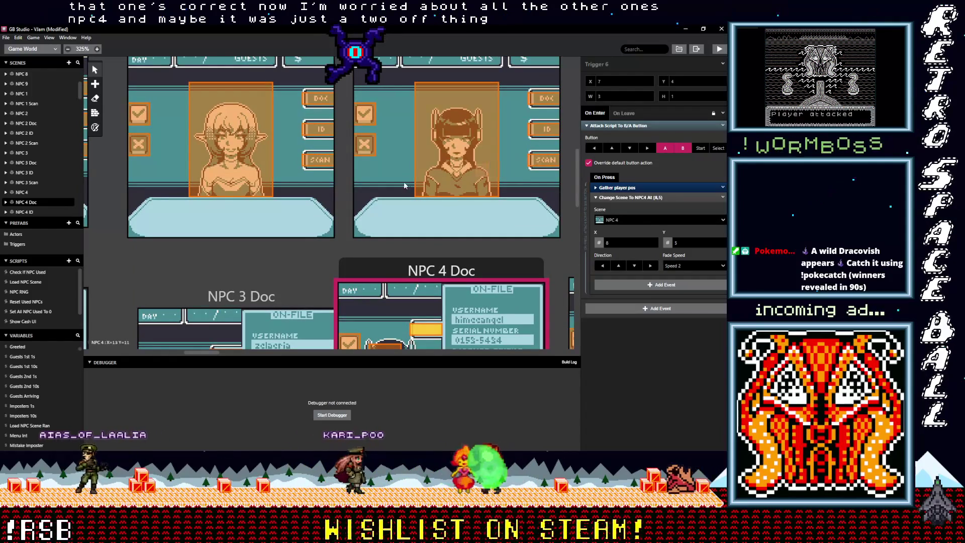
click(719, 48)
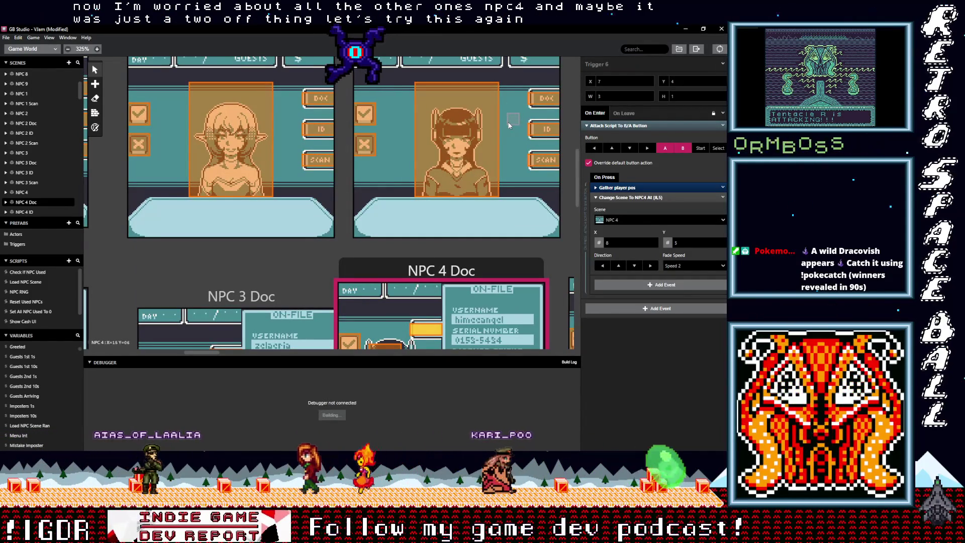
drag(197, 351, 141, 358)
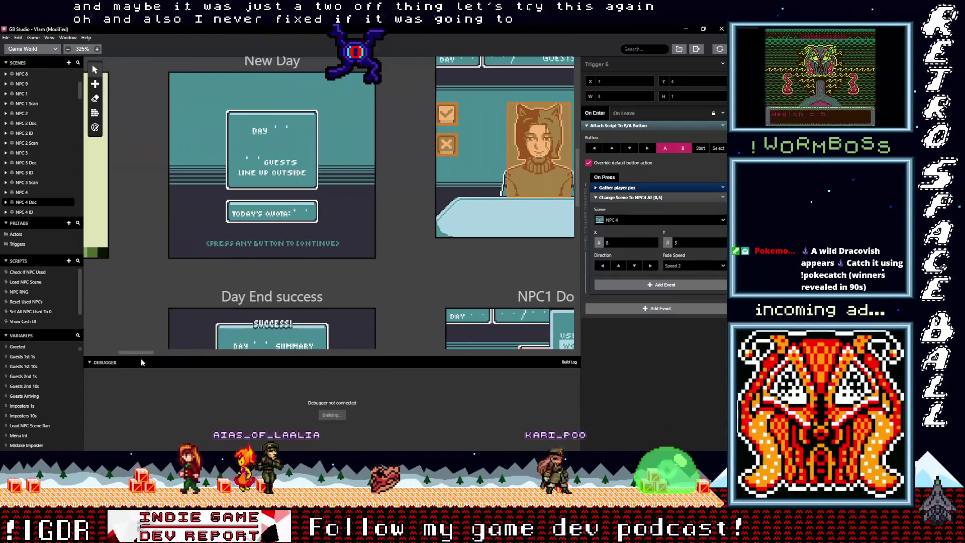
Review Load NPC Scene's TotalGuestsPerDay == GuestsArriving check, then select the New Day scene.
click(26, 281)
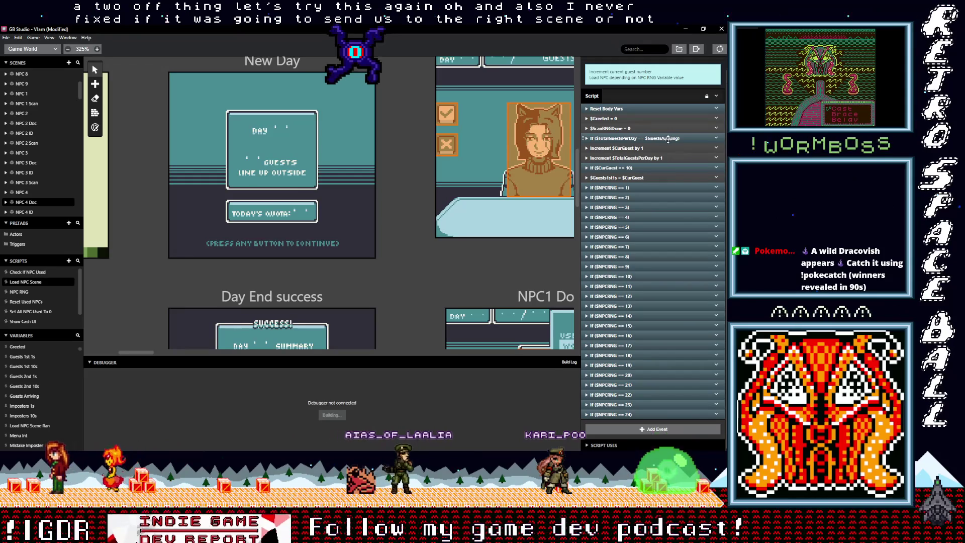
click(648, 138)
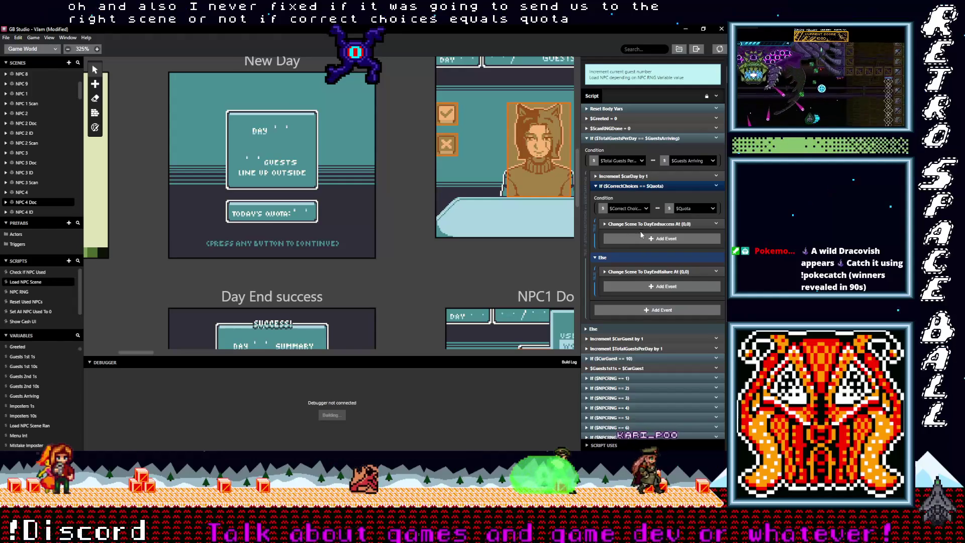
scroll(397, 255, up, 1)
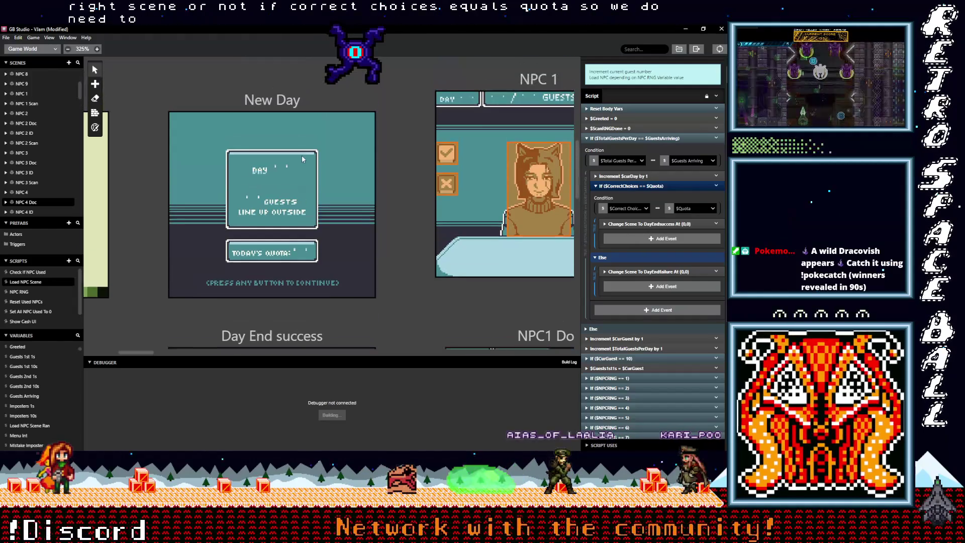
click(285, 106)
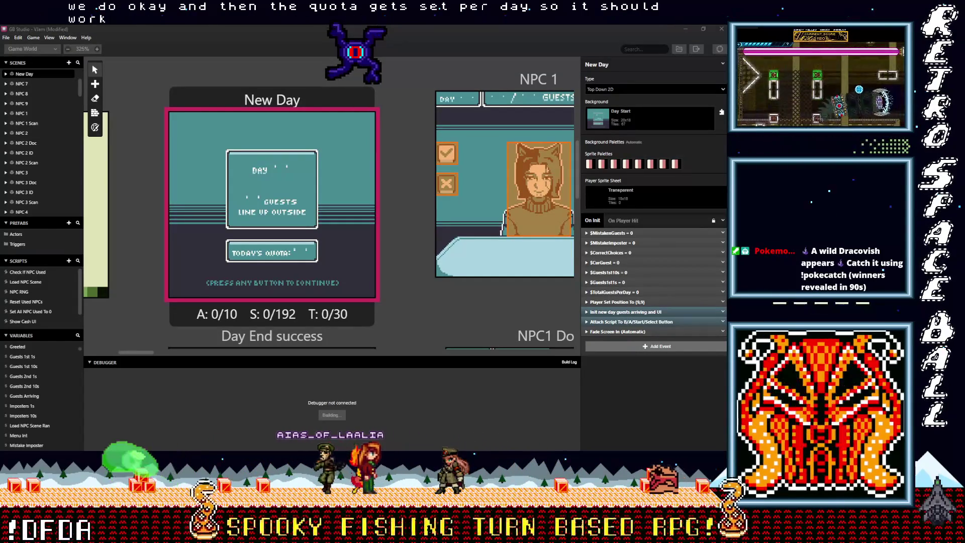
Refocus the editor and scroll past the Day End success and failure scenes during the build.
click(681, 29)
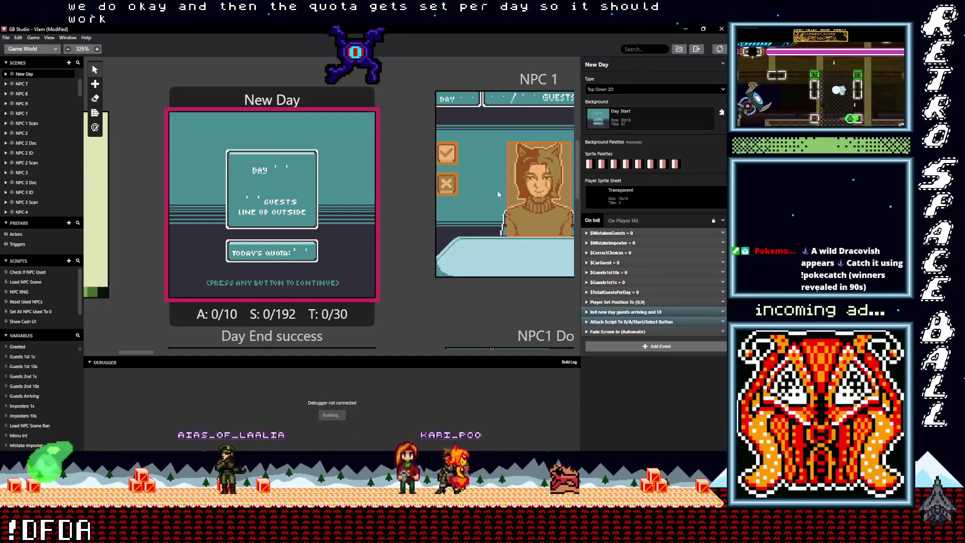
scroll(387, 276, down, 3)
scroll(386, 272, up, 2)
scroll(391, 263, down, 3)
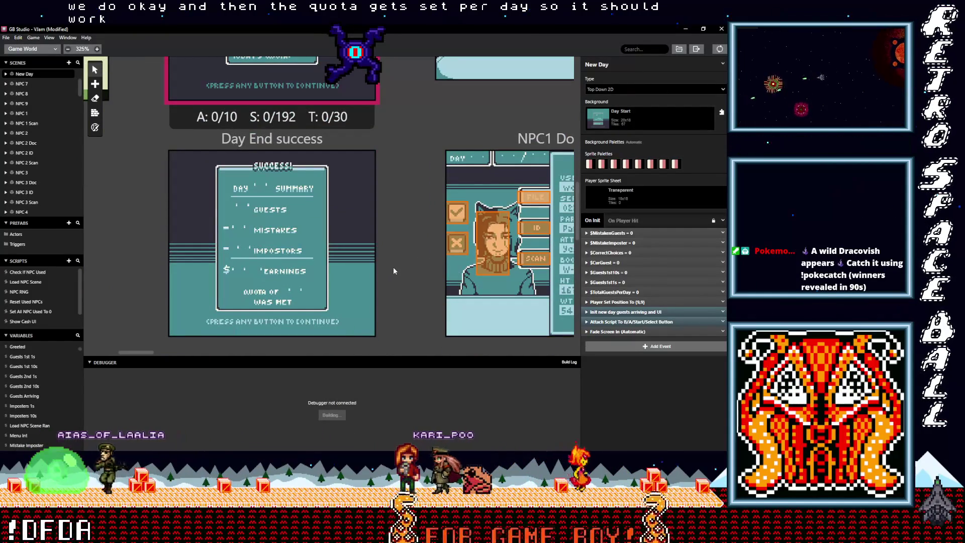
scroll(393, 270, down, 5)
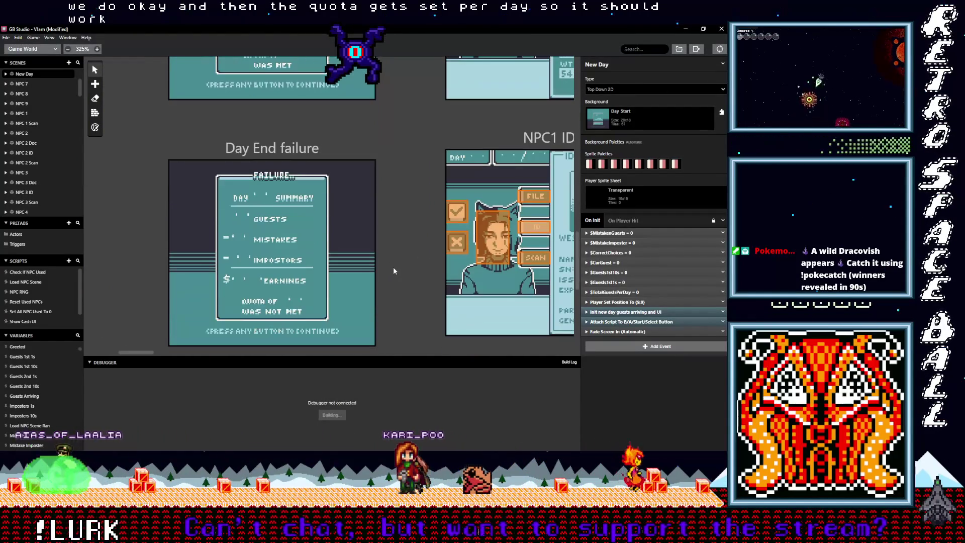
scroll(420, 259, up, 4)
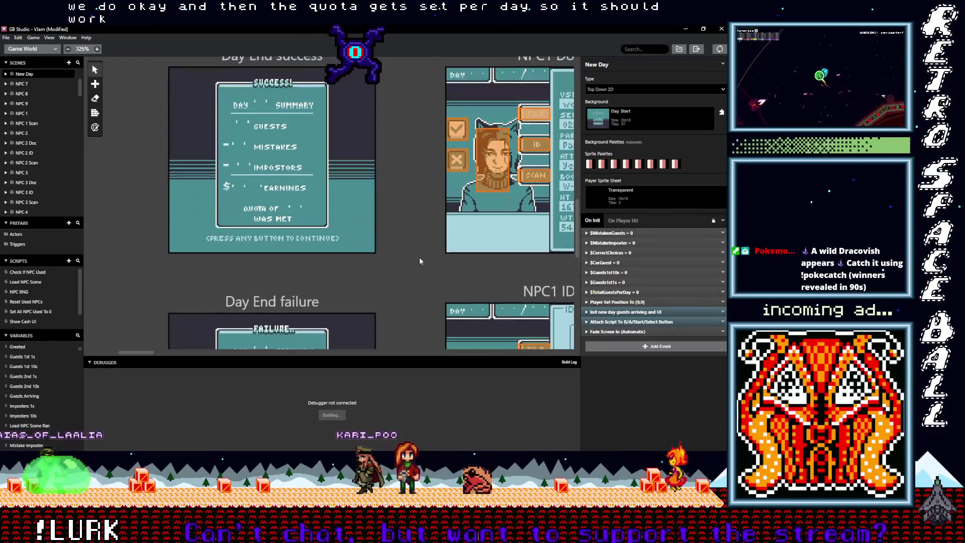
scroll(420, 260, up, 1)
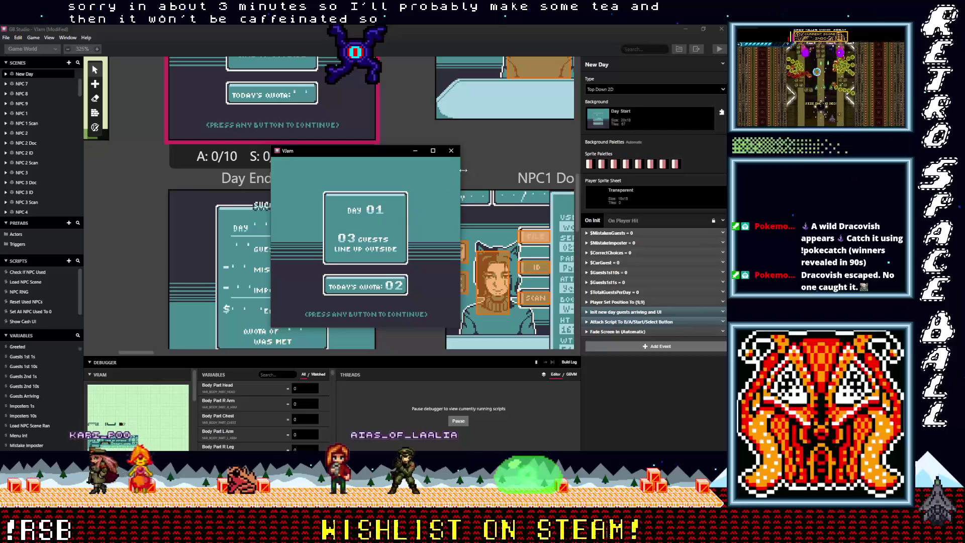
Start Day 01 in the game and point the hand at the first guest's ID.
key(z)
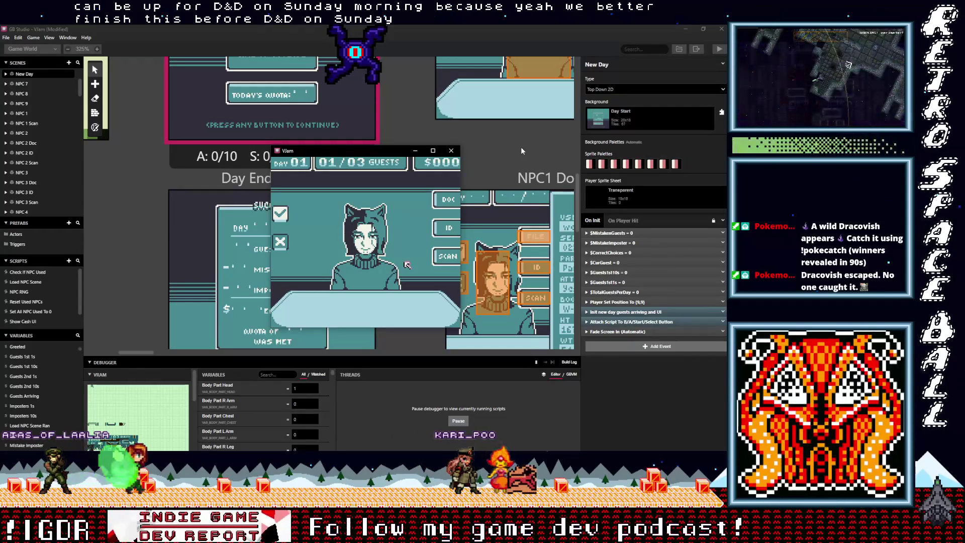
key(Right)
key(Up)
key(Left)
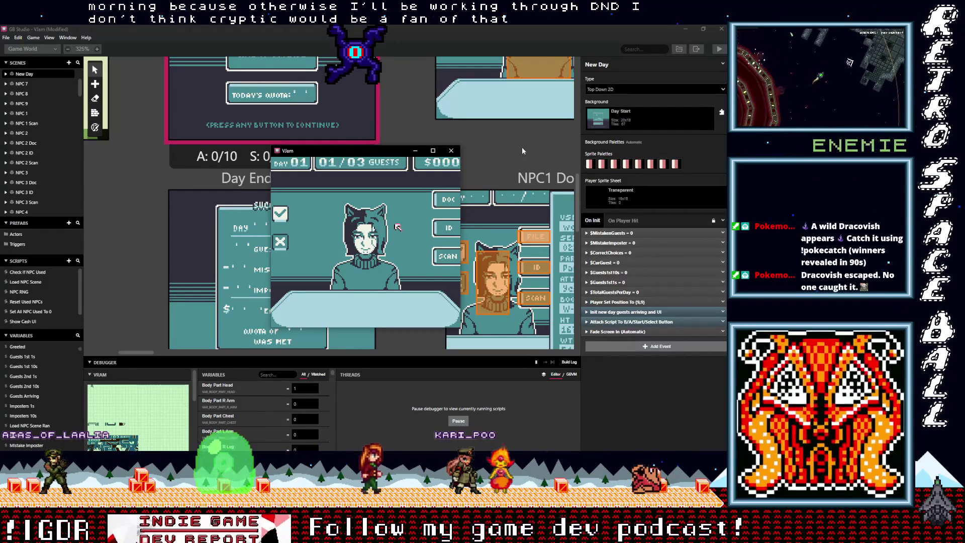
Enlarge the debugger panel, then move the in-game cursor onto SCAN.
drag(247, 355, 248, 262)
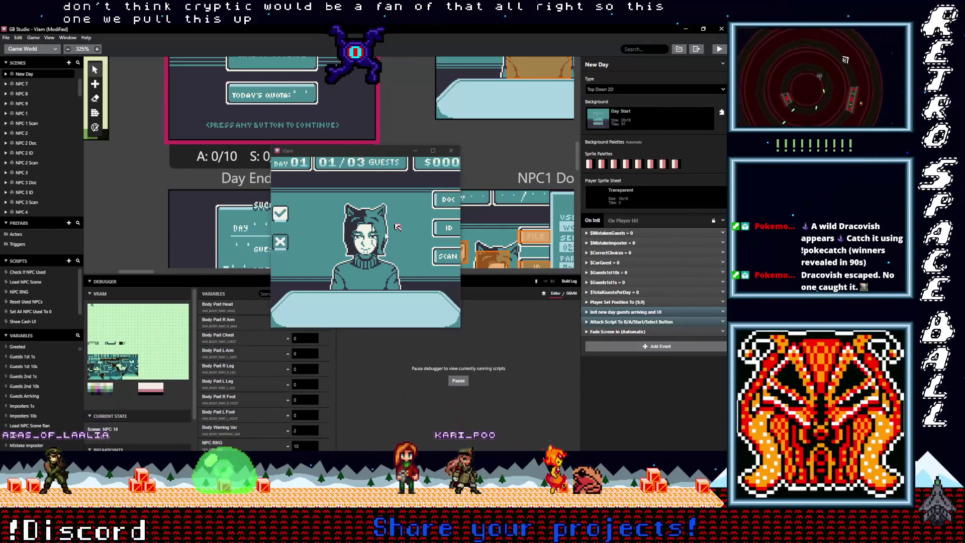
click(371, 151)
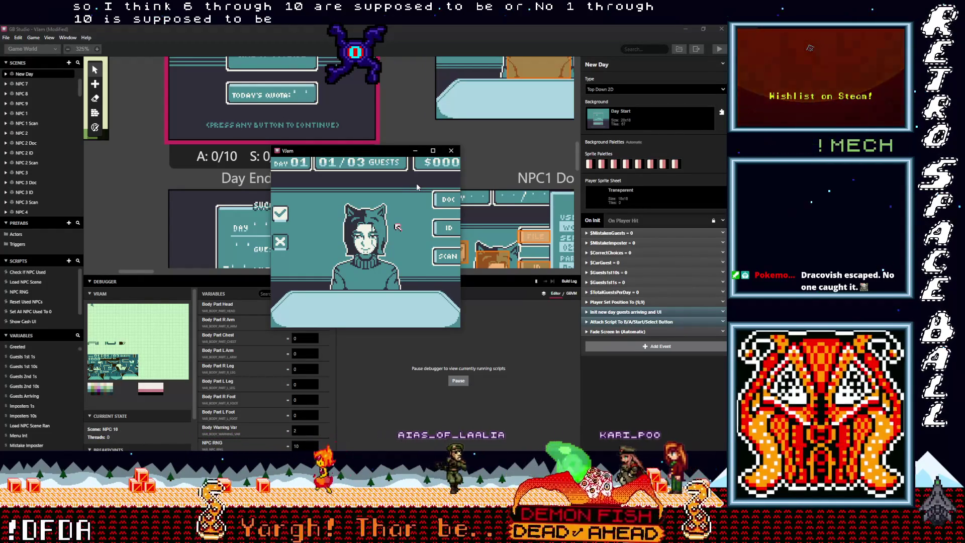
key(Right)
key(Down)
key(Right)
key(Down)
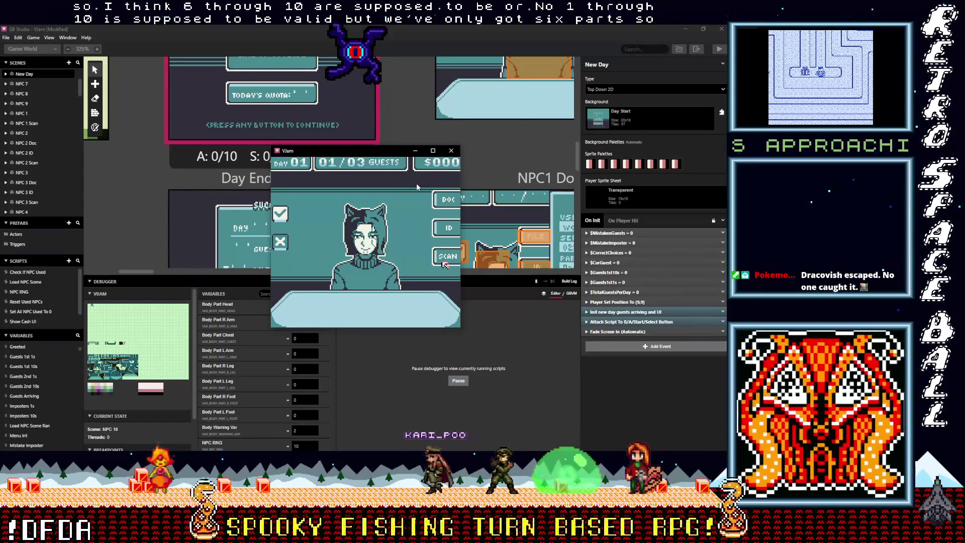
Scan the first guest, find the flagged head, and deny entry.
key(z)
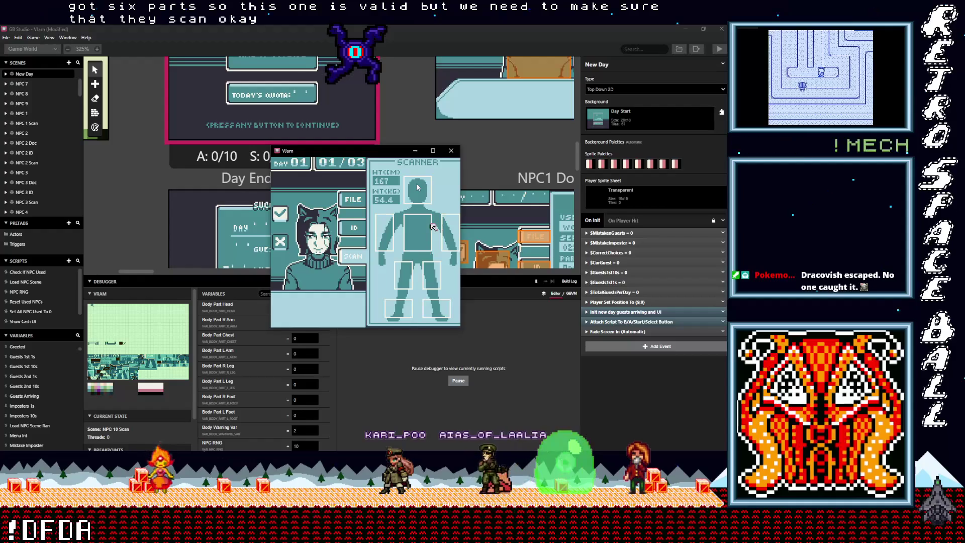
key(Right)
key(Down)
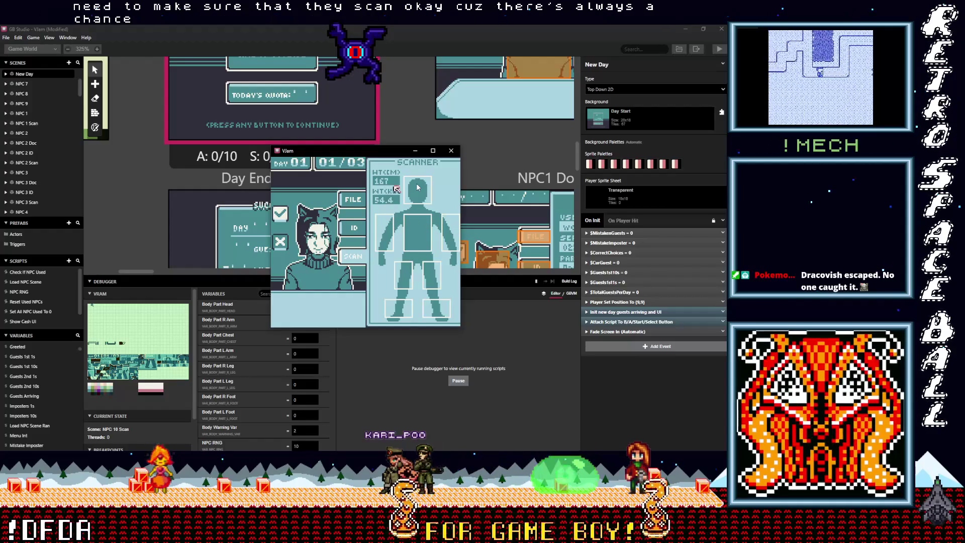
key(Up)
key(z)
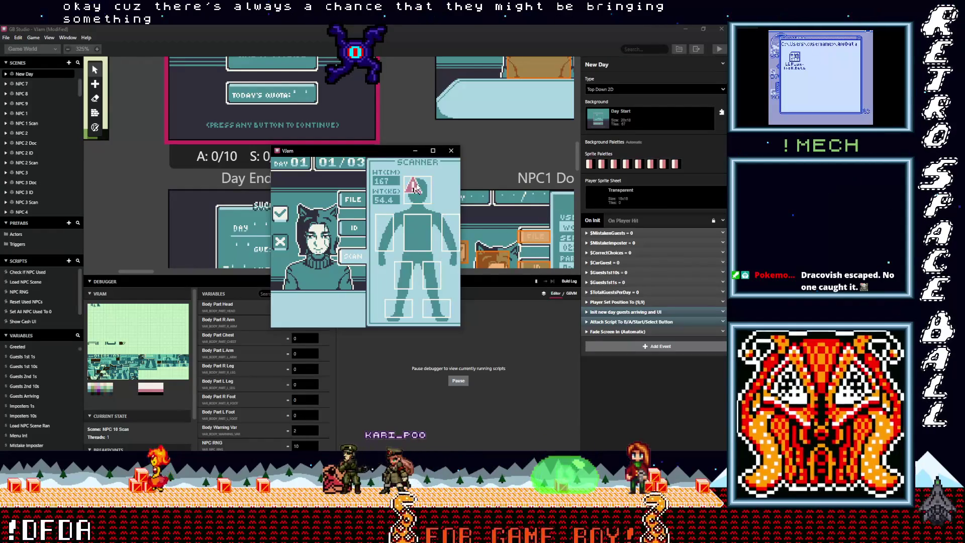
key(Left)
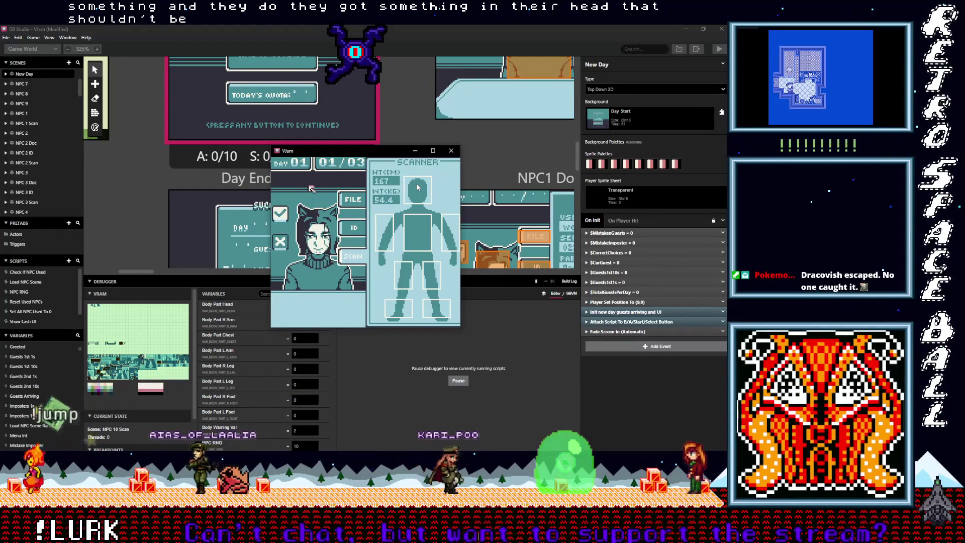
key(x)
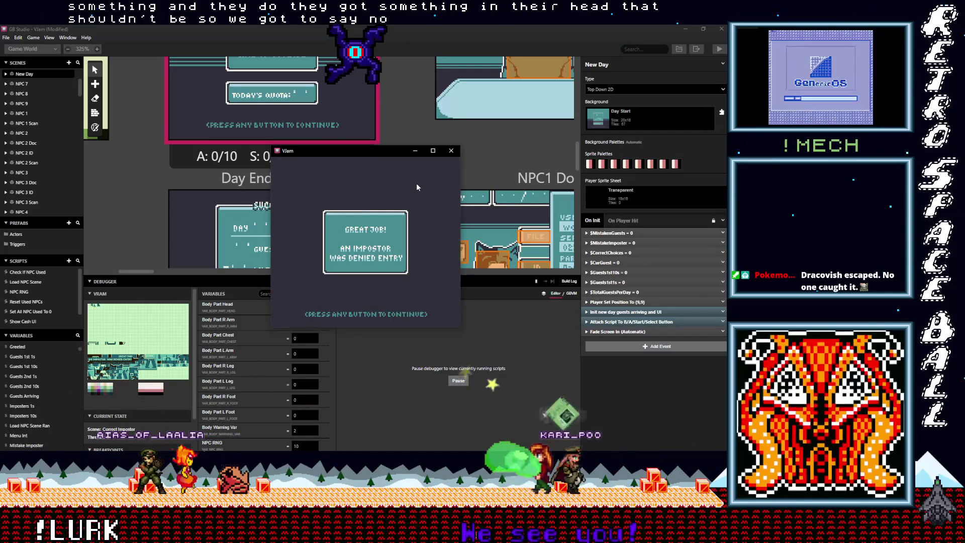
key(x)
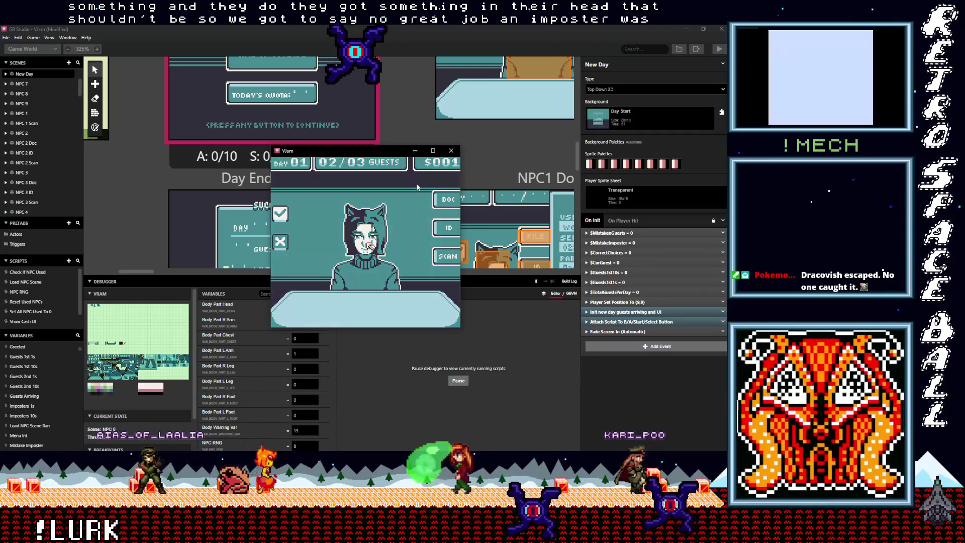
Move to the second guest's SCAN option and open the body scanner.
key(Up)
key(Right)
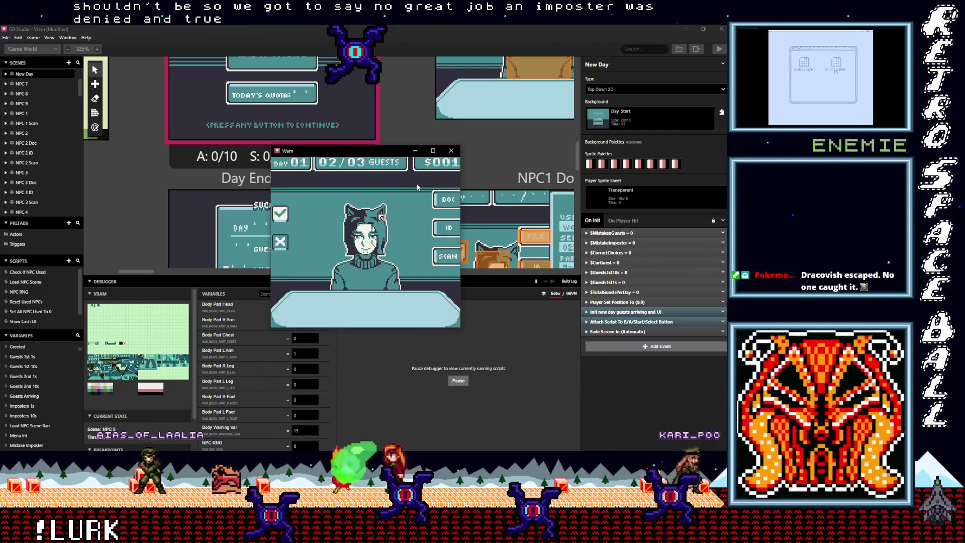
key(Right)
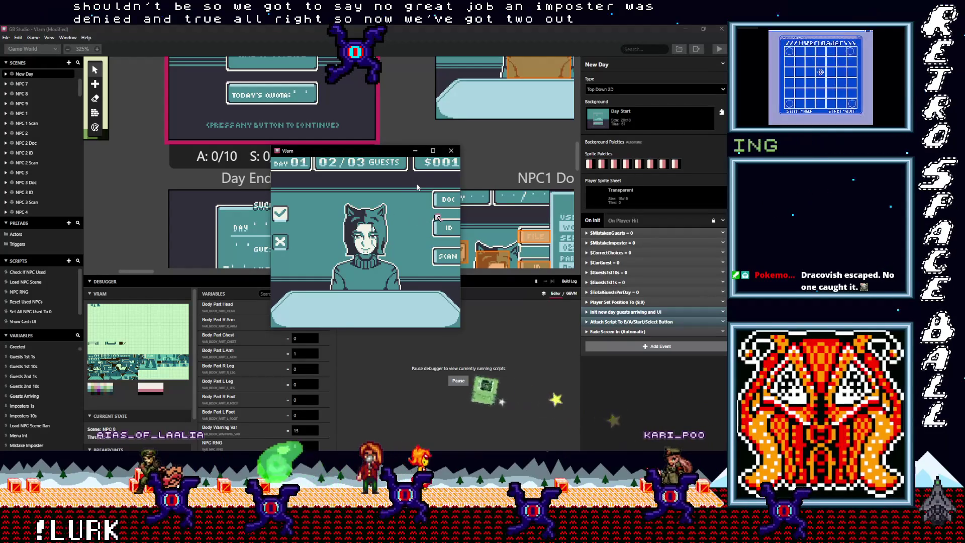
key(Left)
key(Down)
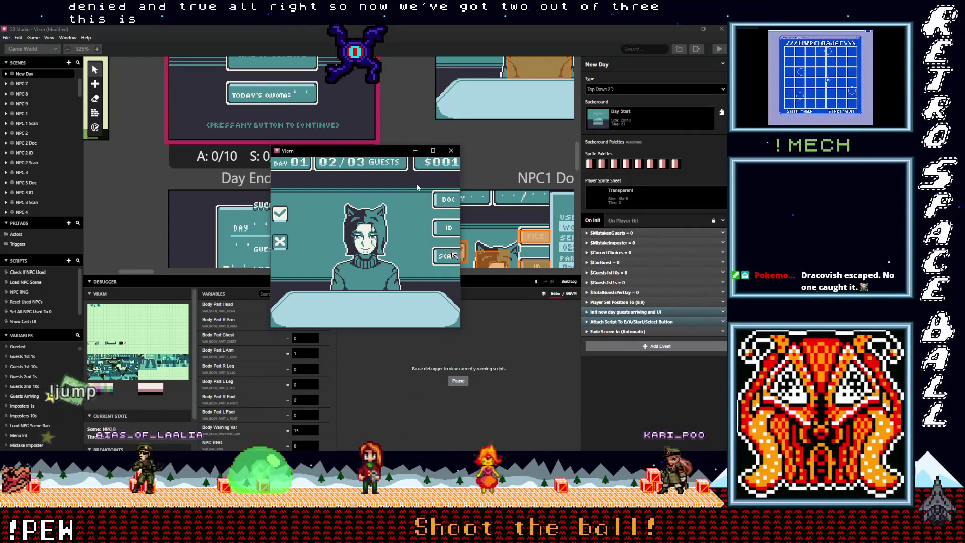
key(Right)
key(Down)
key(z)
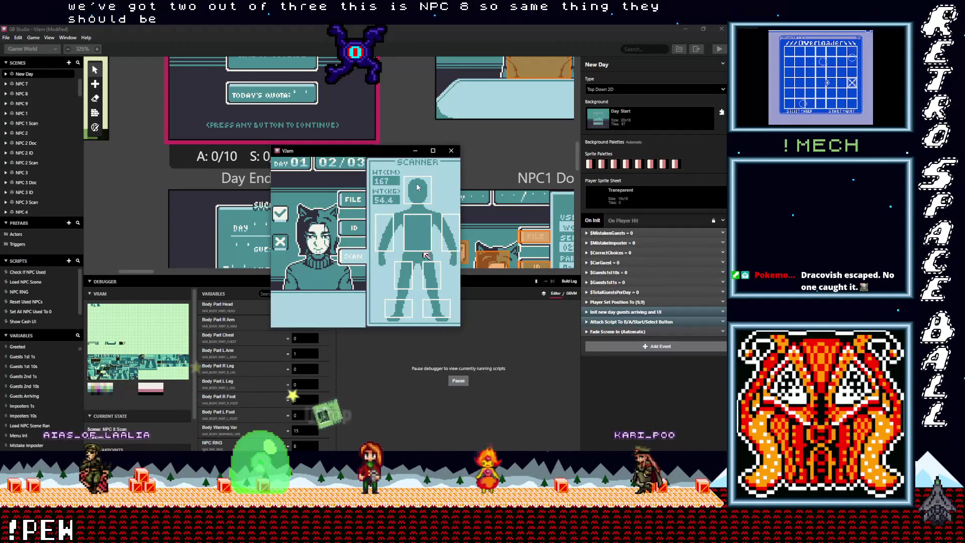
Scan the second guest's arms, chest, feet and head, then deny entry.
key(Left)
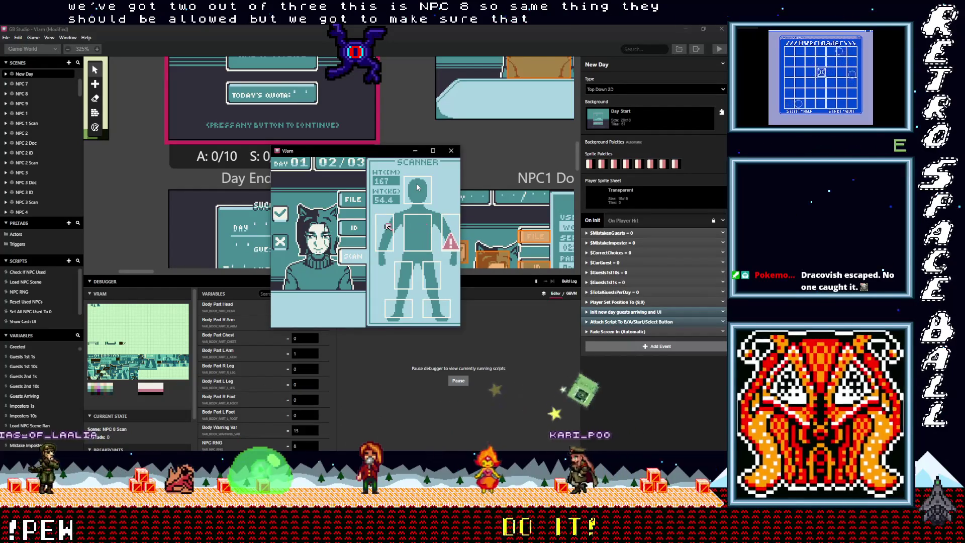
key(Right)
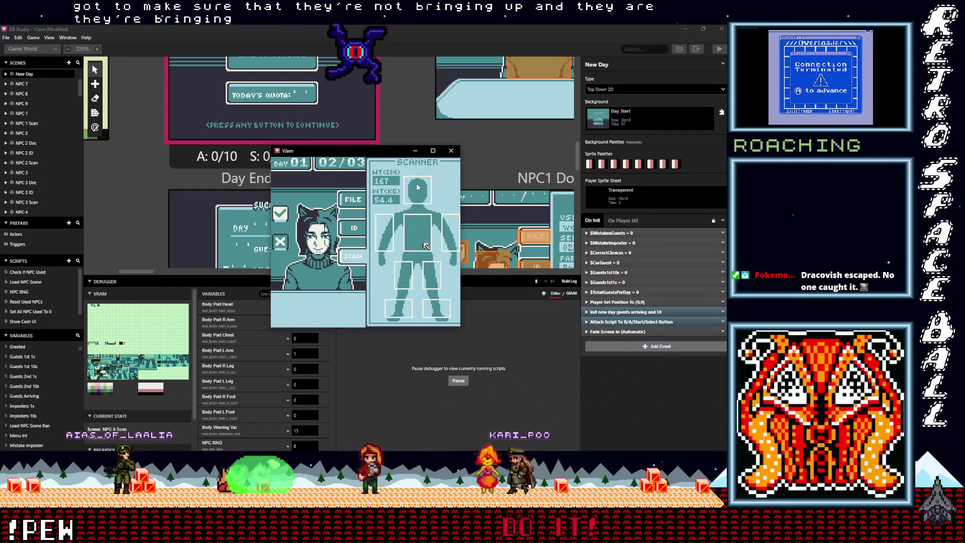
key(Left)
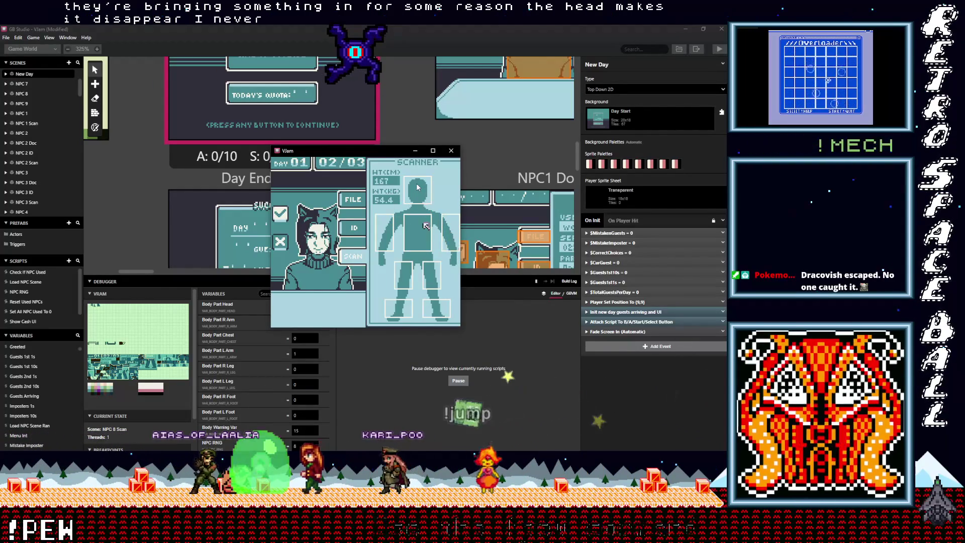
key(Down)
key(Down)
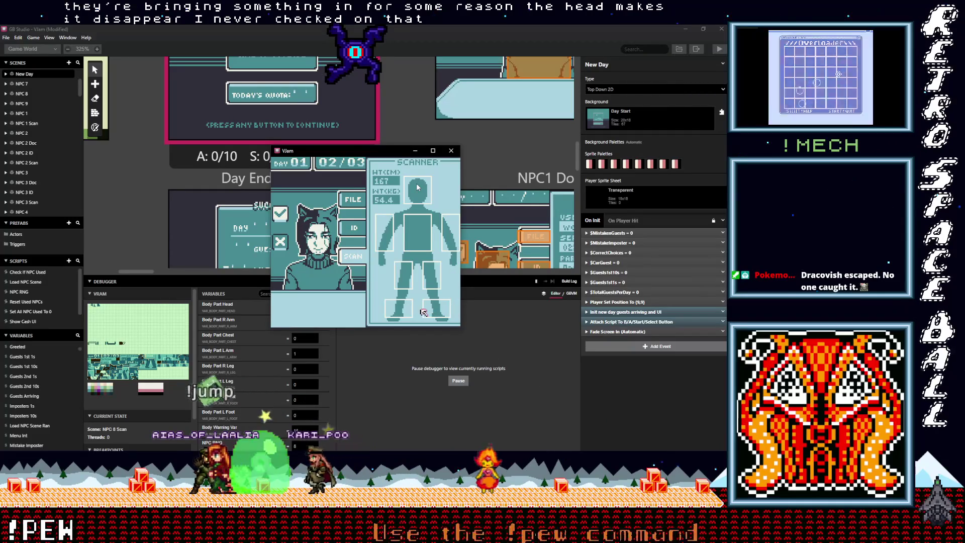
key(Up)
key(Up)
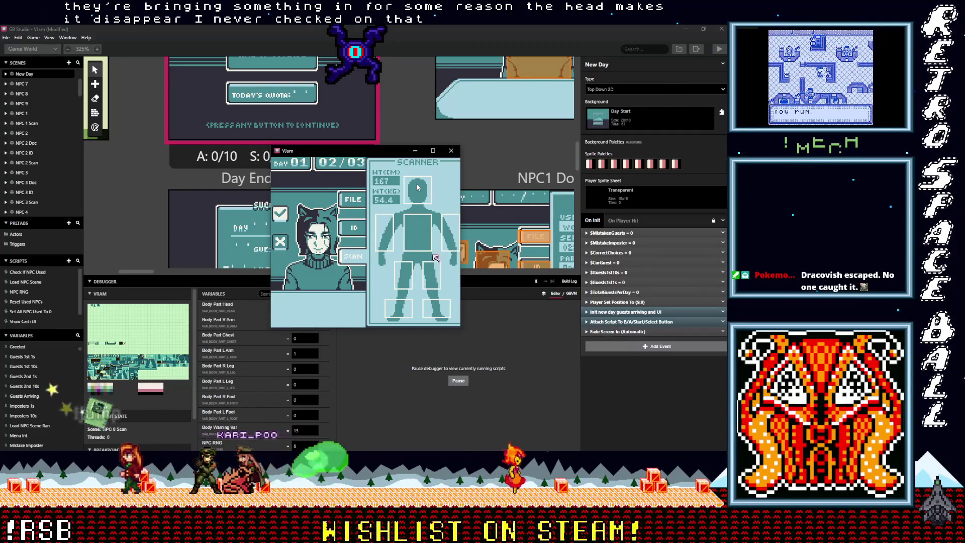
key(Left)
key(Left)
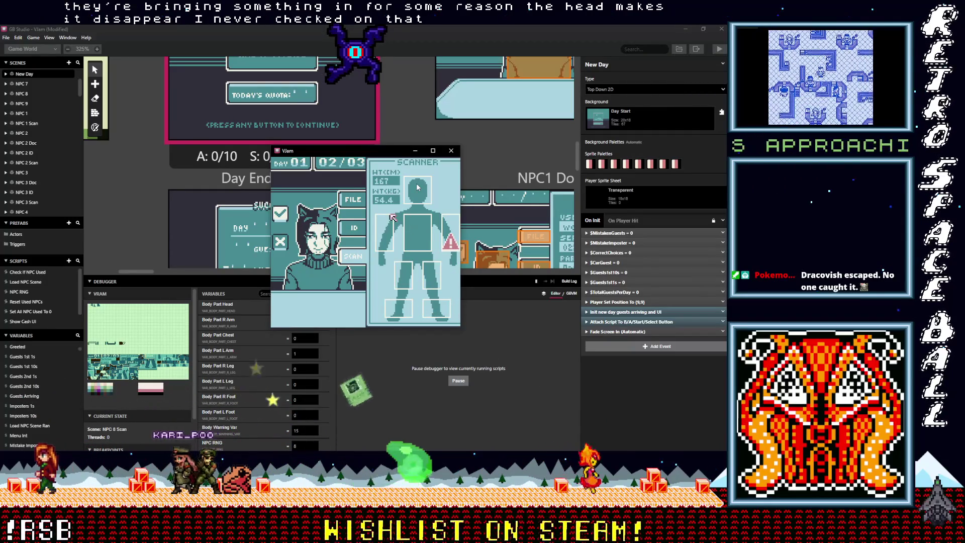
key(Right)
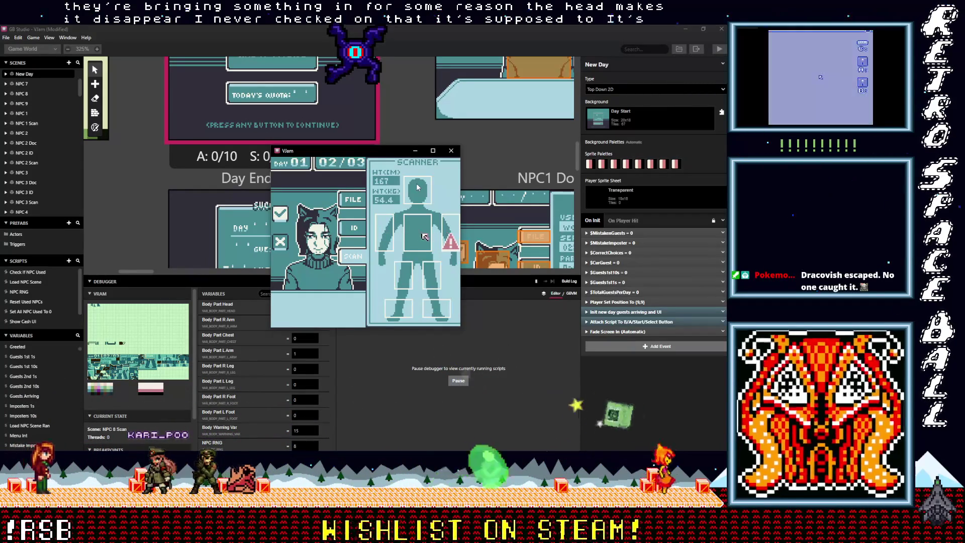
key(Up)
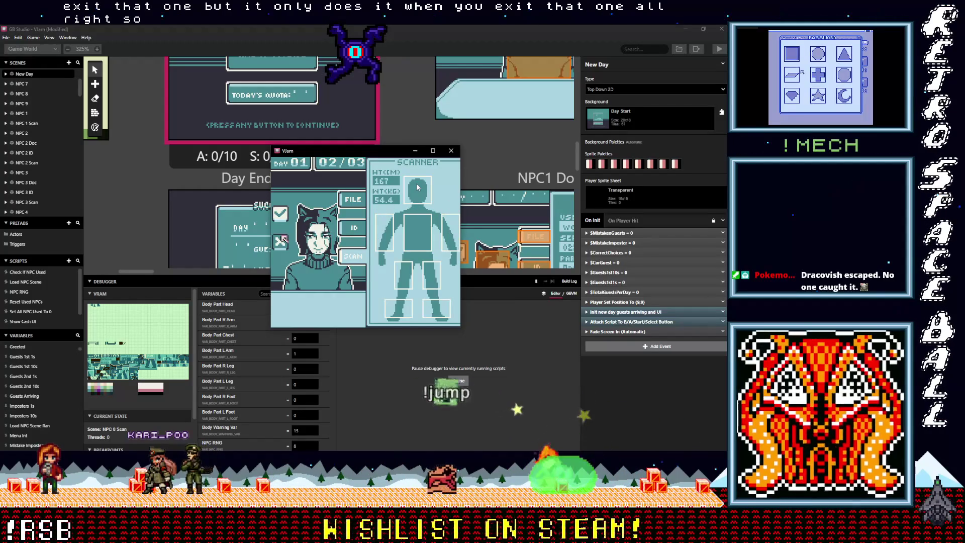
key(Left)
key(z)
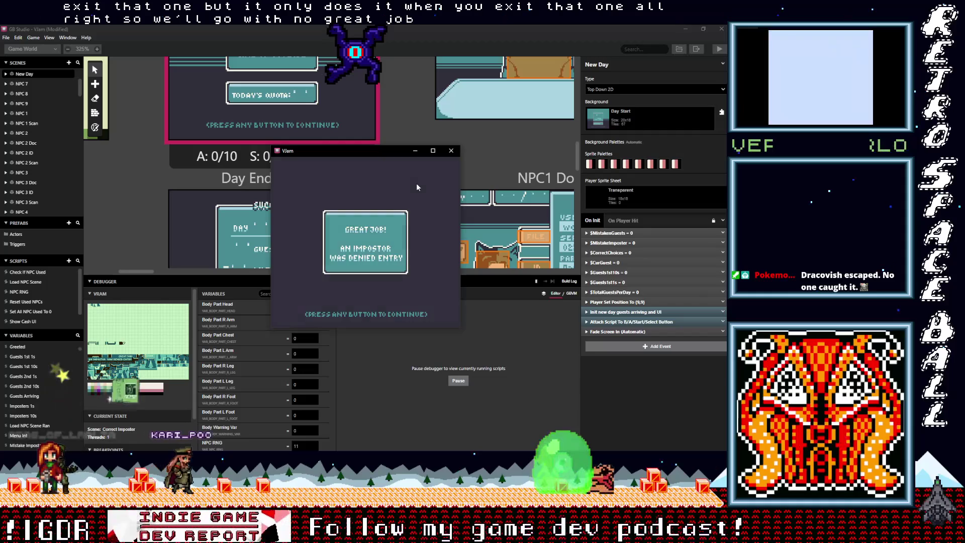
key(z)
Inspect the third guest's sweater, deny entry, and advance to the Day 02 summary.
key(Down)
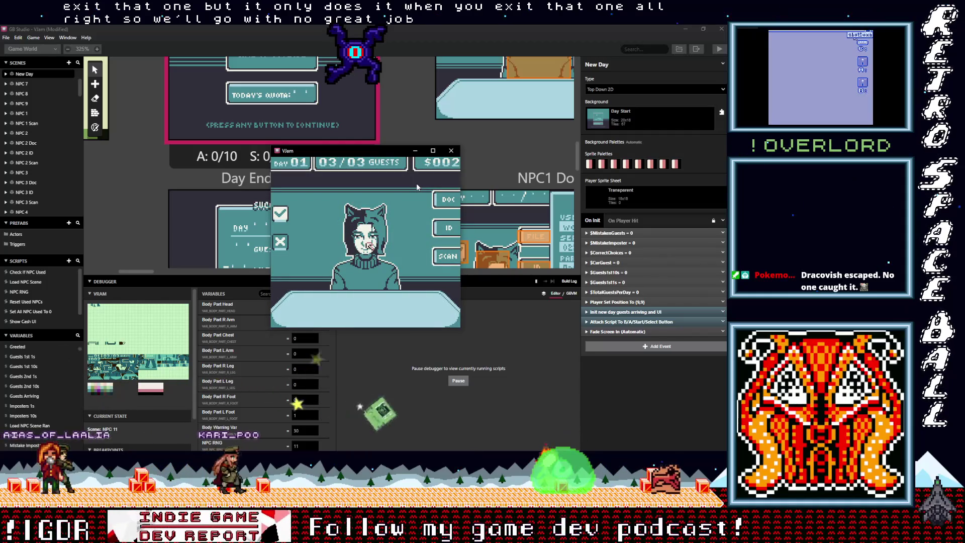
key(Right)
key(Right)
key(Up)
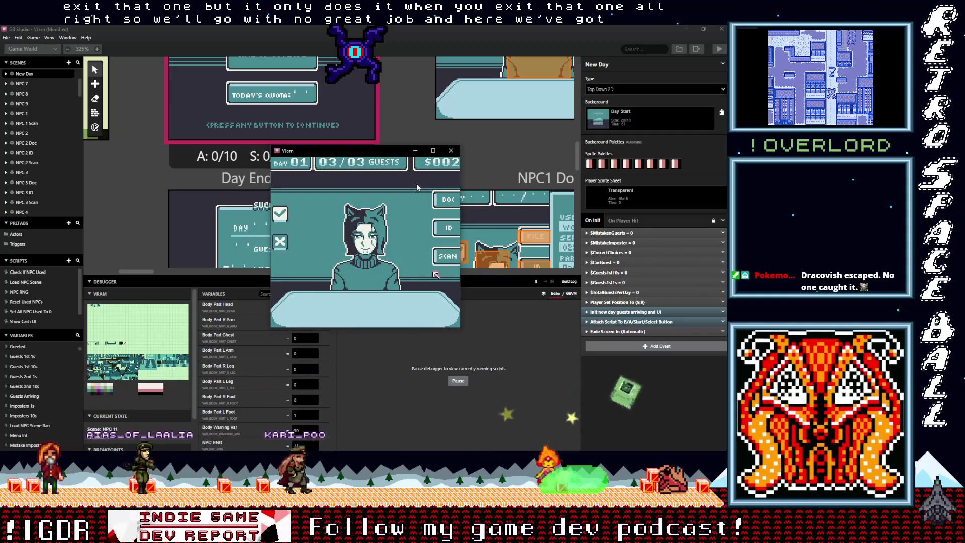
key(Left)
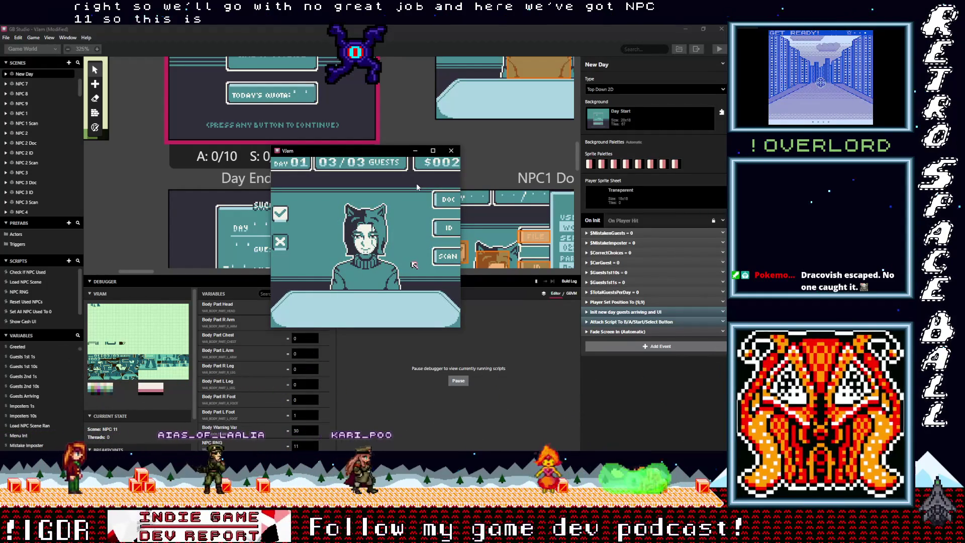
key(Left)
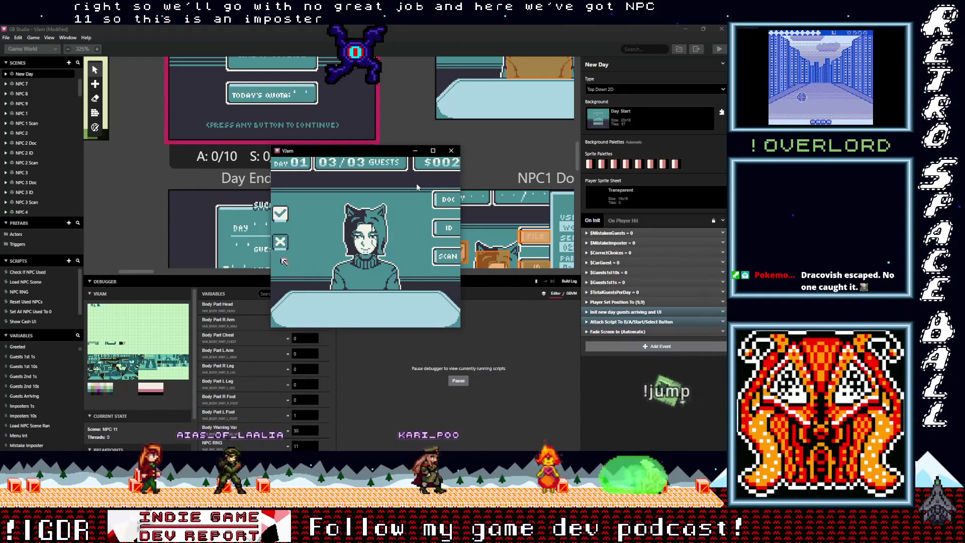
key(z)
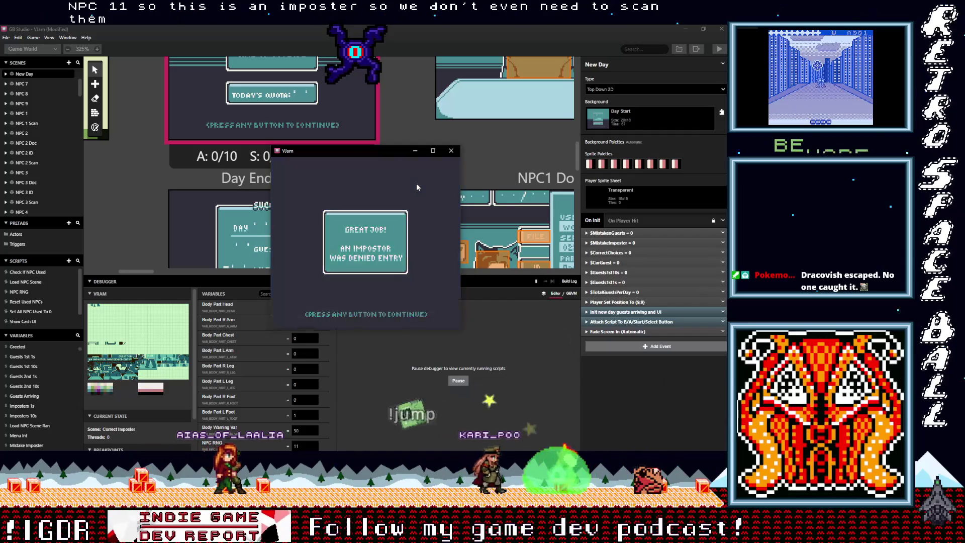
key(z)
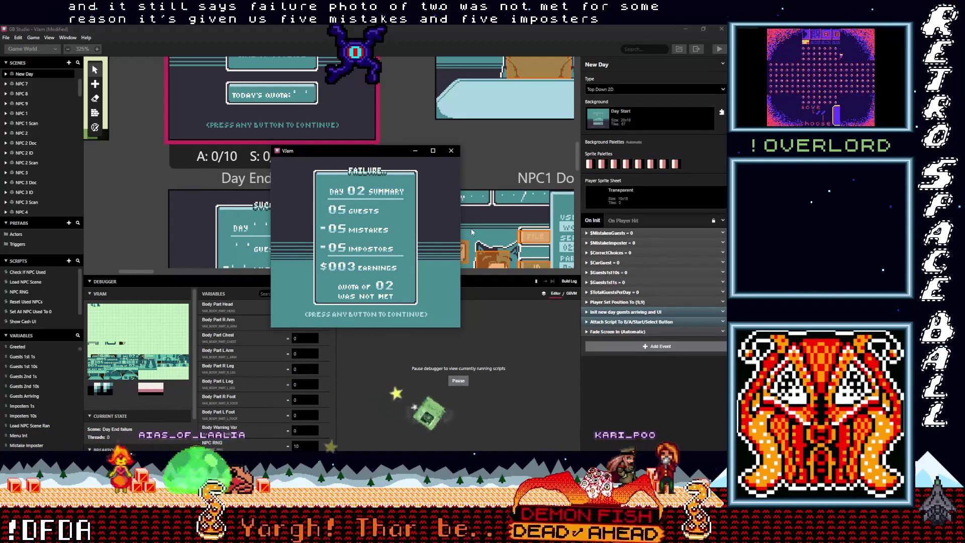
Pan the world view, move the game window aside, and start a debugger variable search.
scroll(518, 218, up, 3)
scroll(513, 222, up, 5)
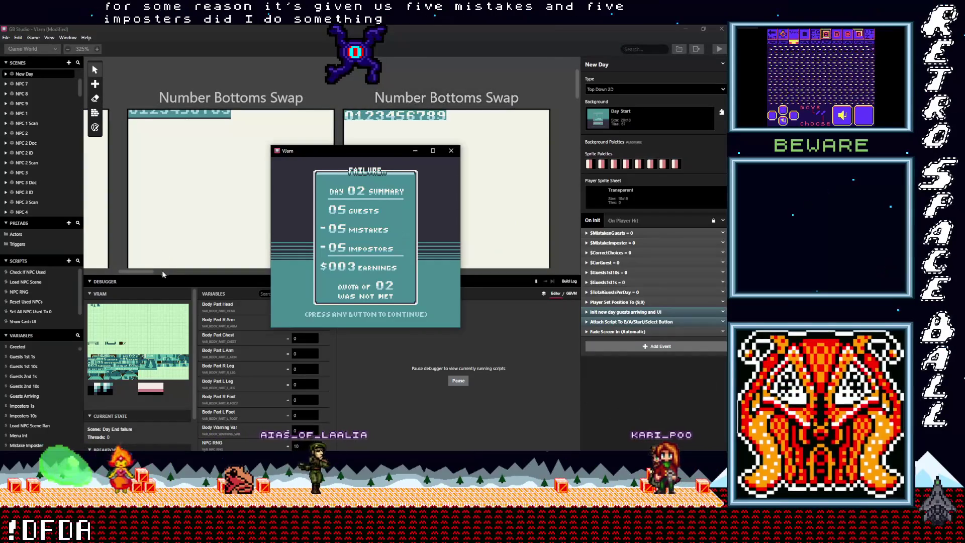
mouse_move(145, 273)
mouse_down()
mouse_move(195, 272)
mouse_move(184, 274)
mouse_up()
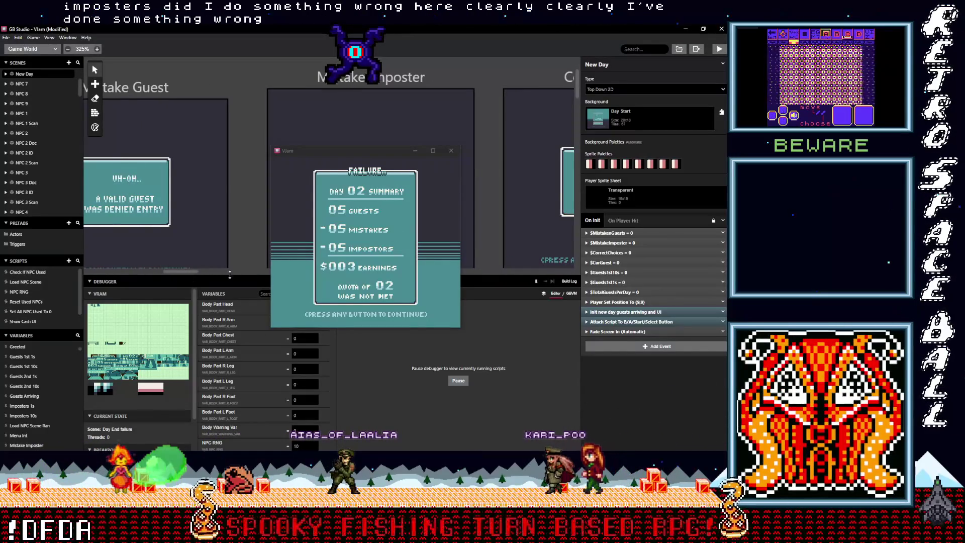
drag(347, 167, 428, 155)
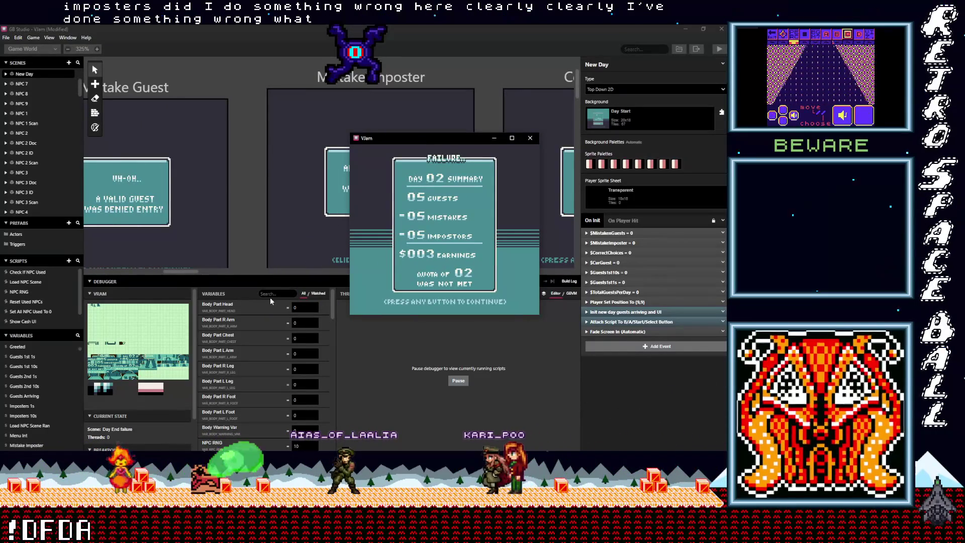
click(289, 294)
text(o)
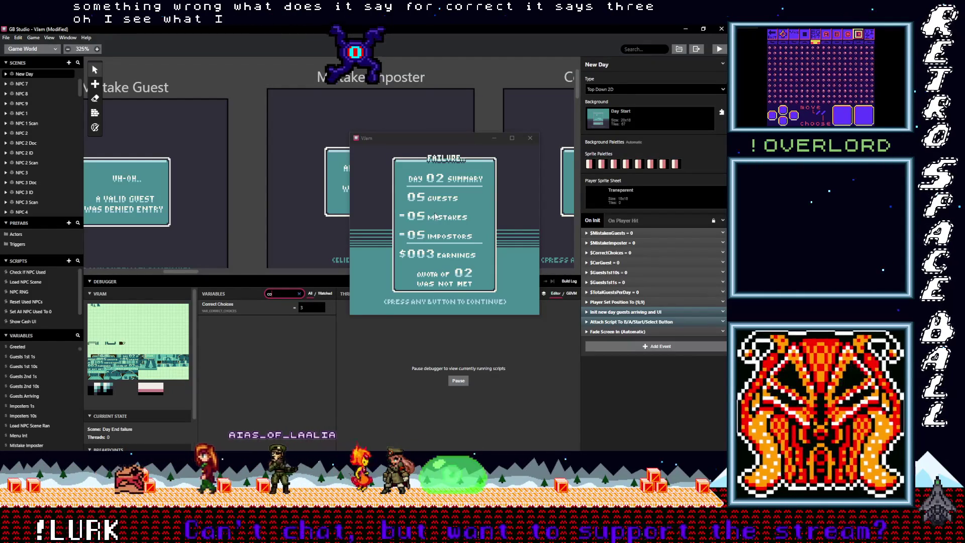
Shrink the debugger panel and scroll the world view to see more scenes.
mouse_move(253, 293)
mouse_down()
mouse_move(216, 322)
mouse_move(171, 336)
mouse_up()
scroll(288, 249, left, 5)
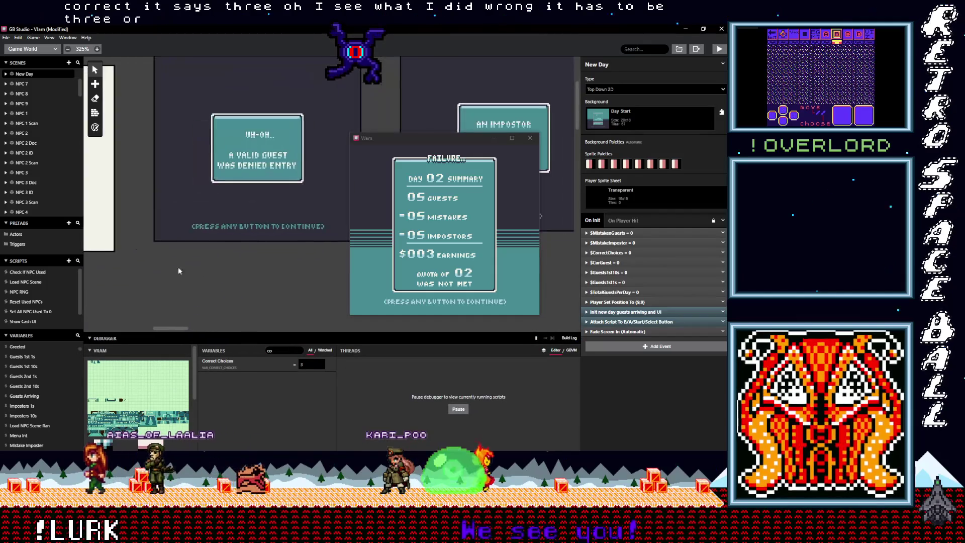
scroll(178, 271, left, 5)
scroll(284, 236, down, 3)
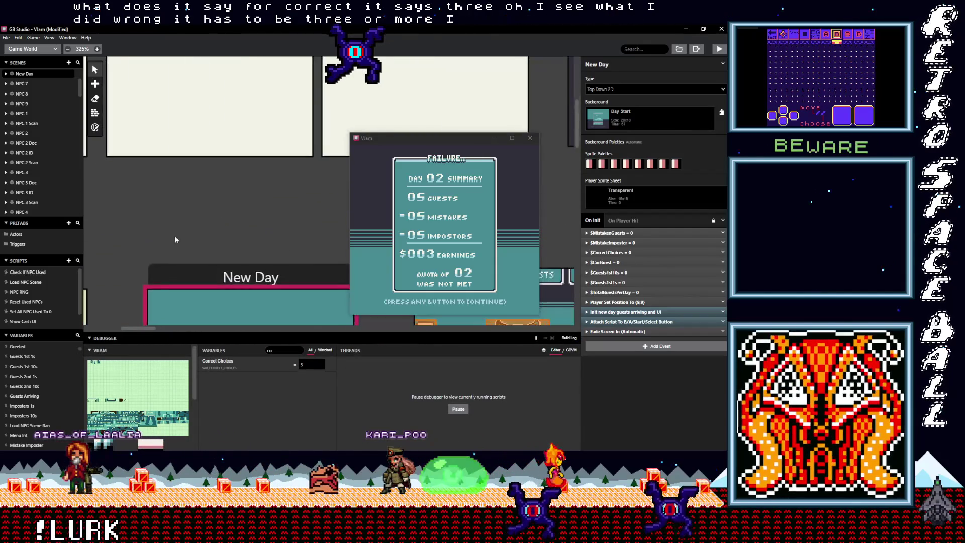
scroll(175, 240, left, 3)
scroll(227, 281, down, 1)
Filter the debugger variables with 'mis', then close the running game.
drag(290, 353, 268, 352)
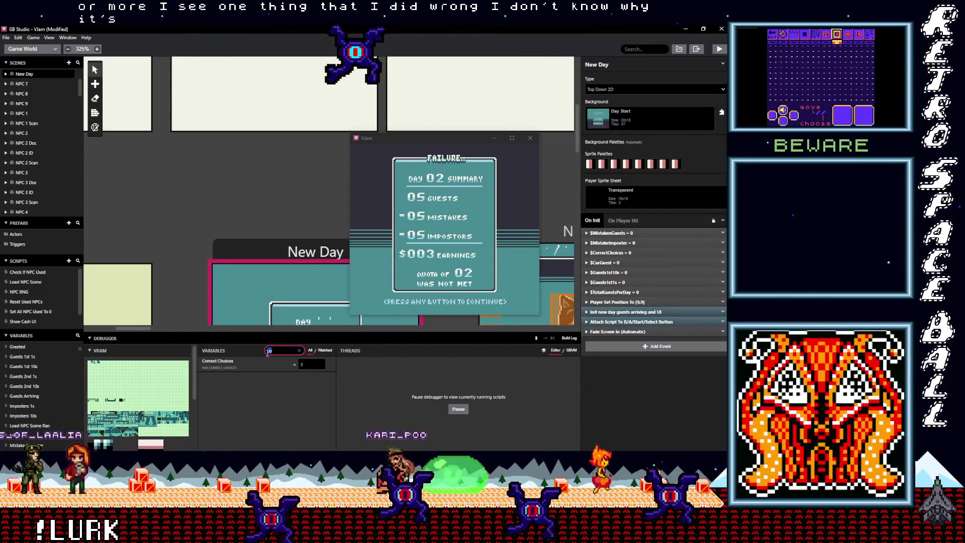
text(mi)
key(BackSpace)
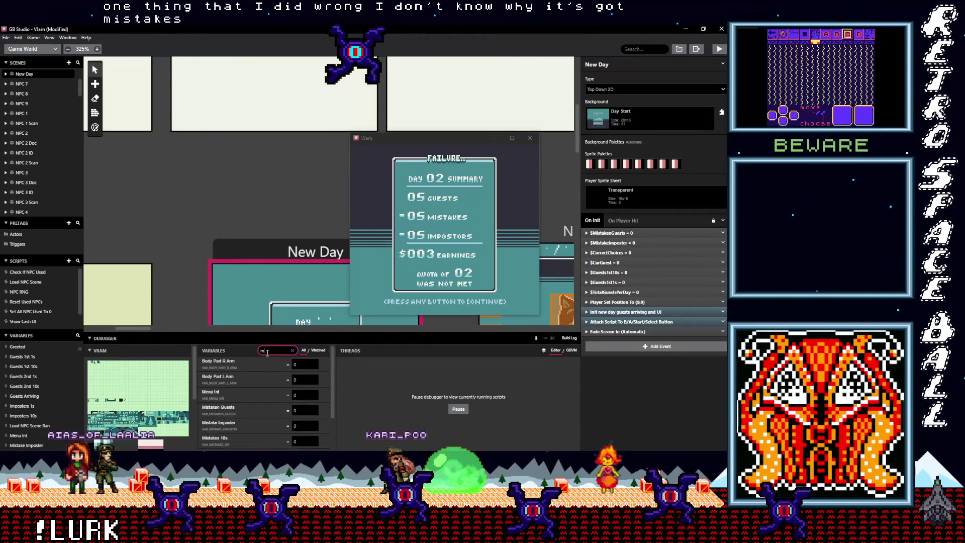
text(is)
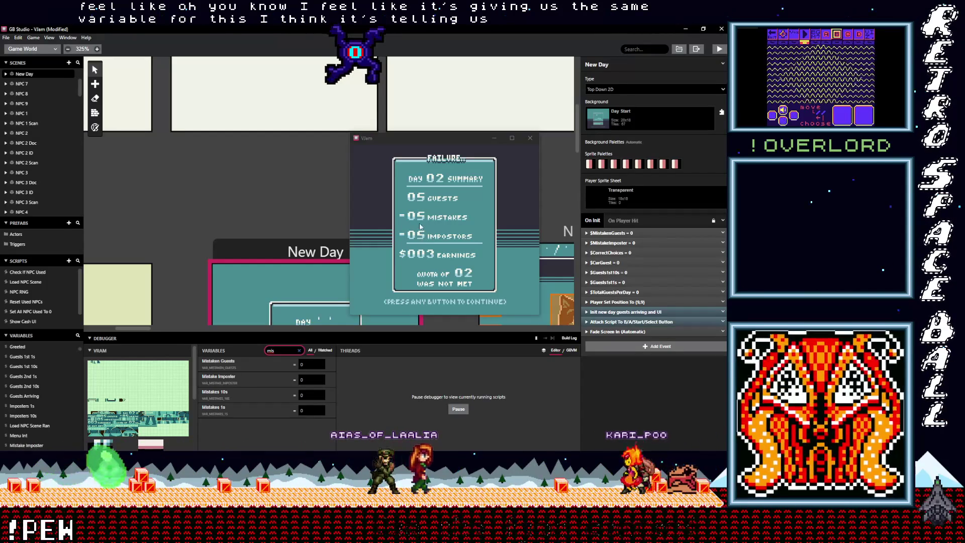
click(529, 139)
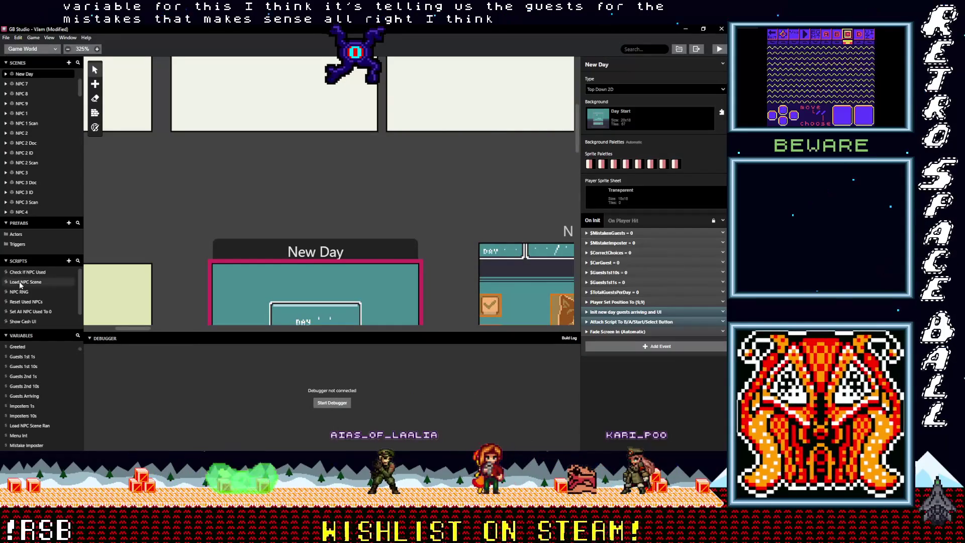
Change the Load NPC Scene quota comparison to $CorrectChoices >= $Quota.
click(21, 283)
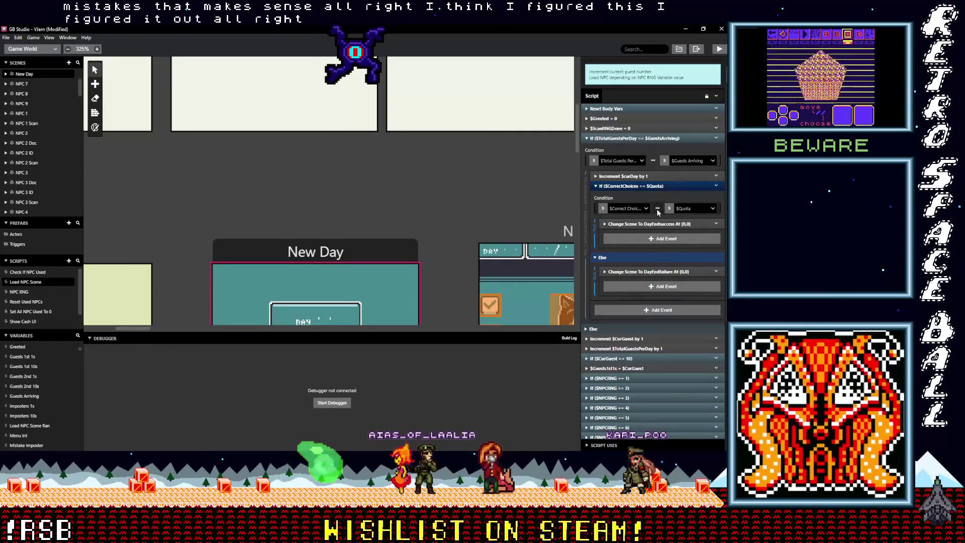
mouse_move(673, 243)
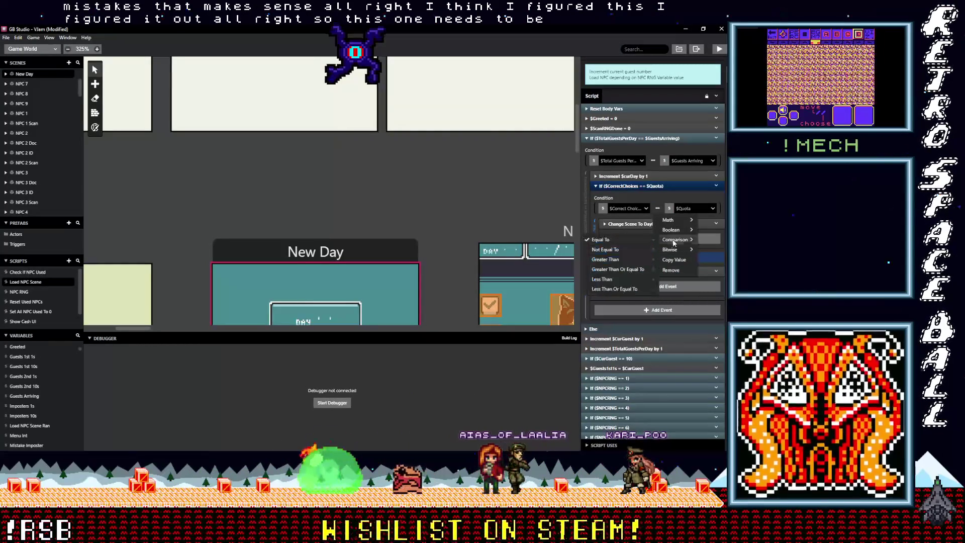
click(625, 269)
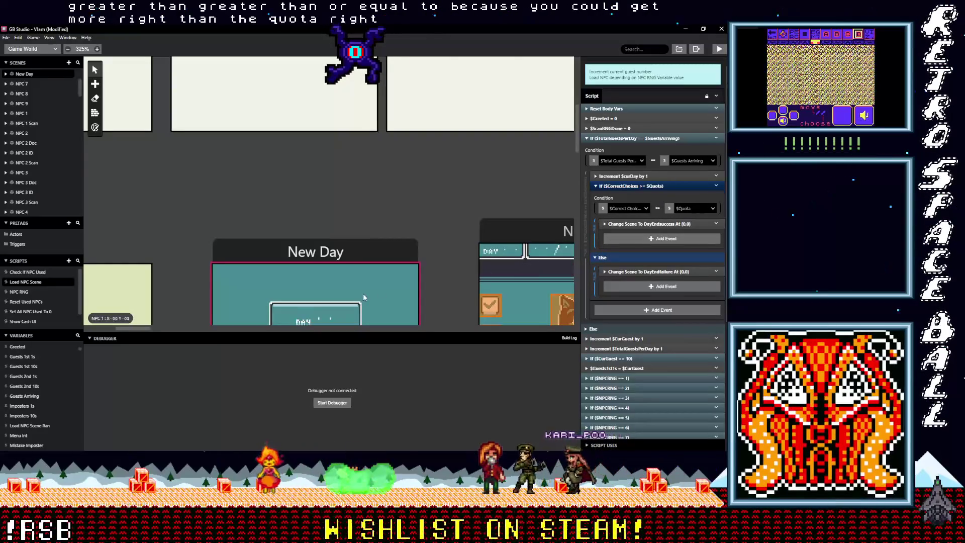
mouse_move(157, 282)
mouse_down()
mouse_move(235, 203)
mouse_move(246, 94)
mouse_up()
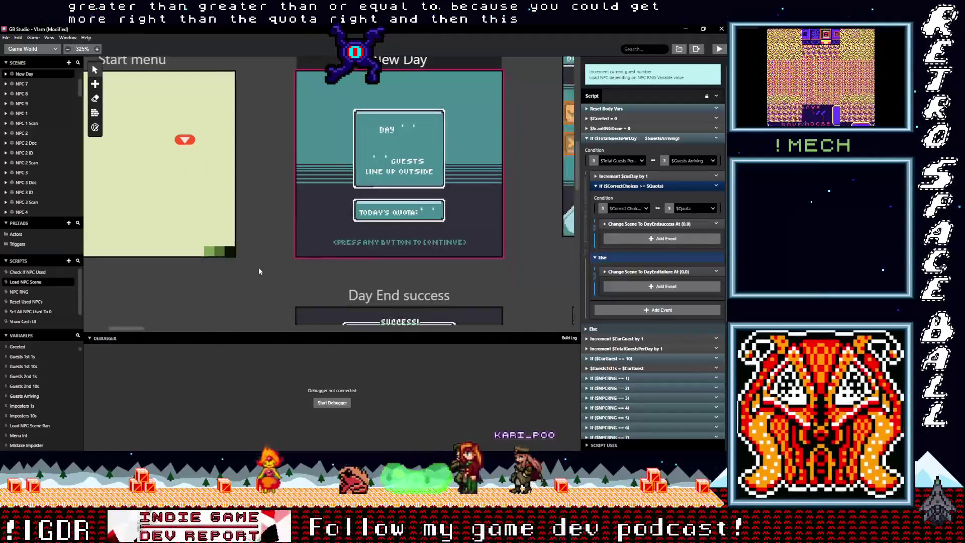
Inspect the Day End success scene's Mistakes event, then select the Day End failure scene.
drag(260, 271, 259, 59)
drag(235, 241, 176, 261)
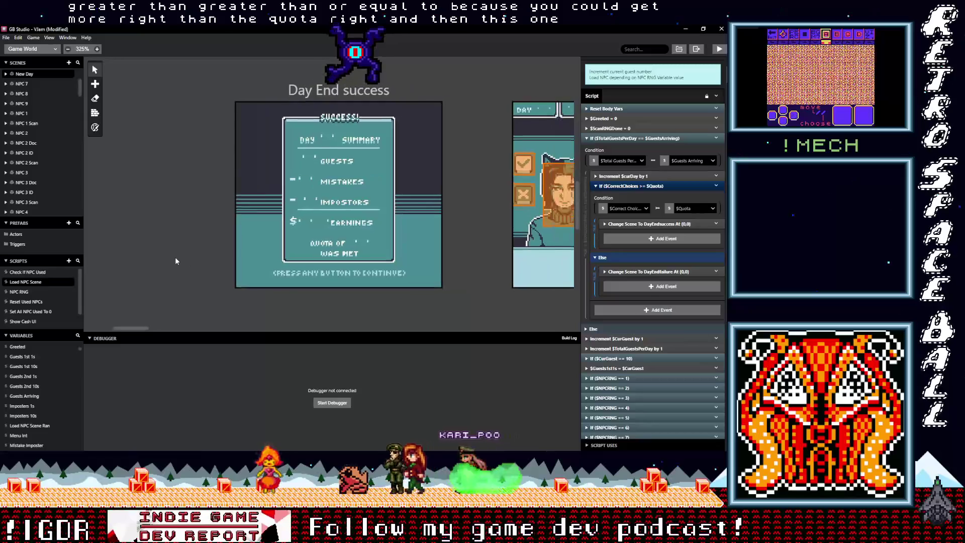
click(368, 114)
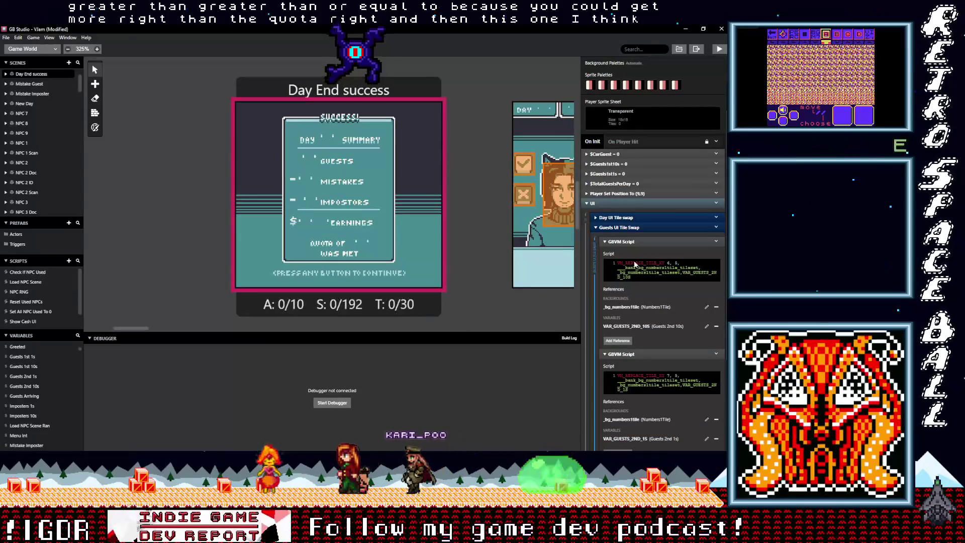
click(619, 227)
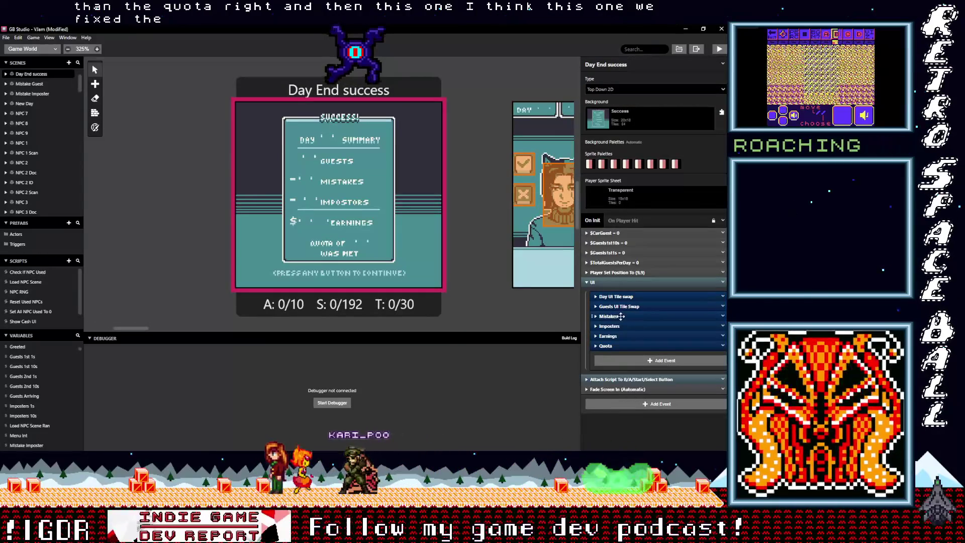
click(621, 316)
scroll(639, 328, down, 1)
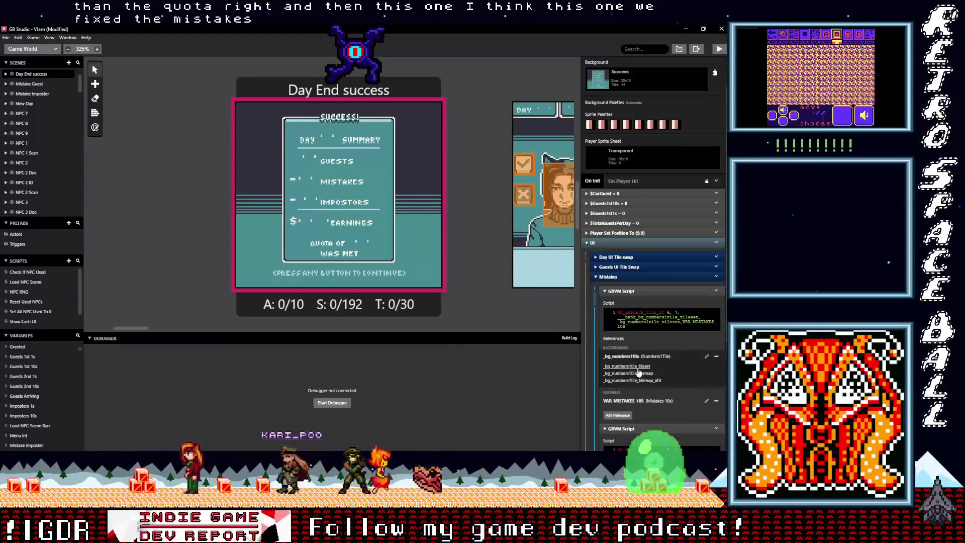
scroll(642, 371, down, 2)
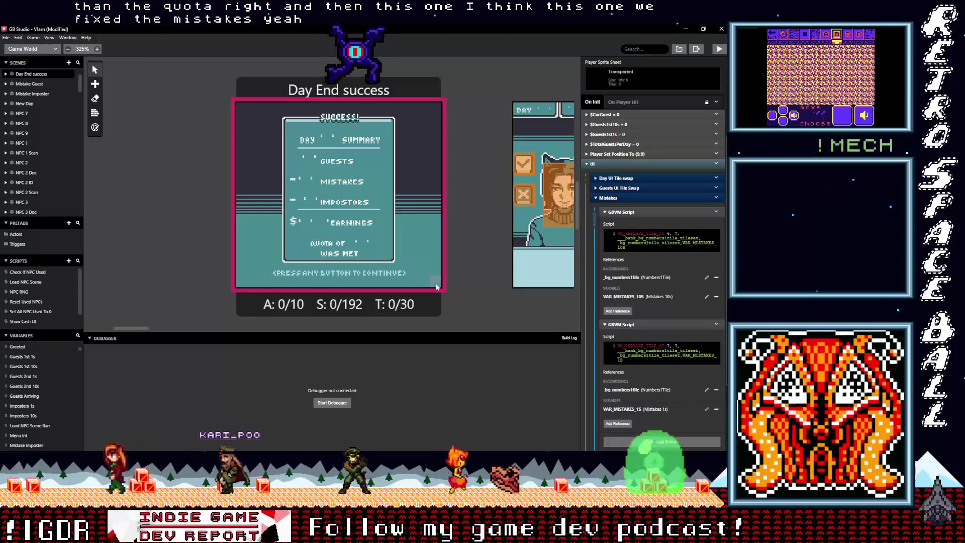
scroll(357, 105, down, 5)
click(357, 105)
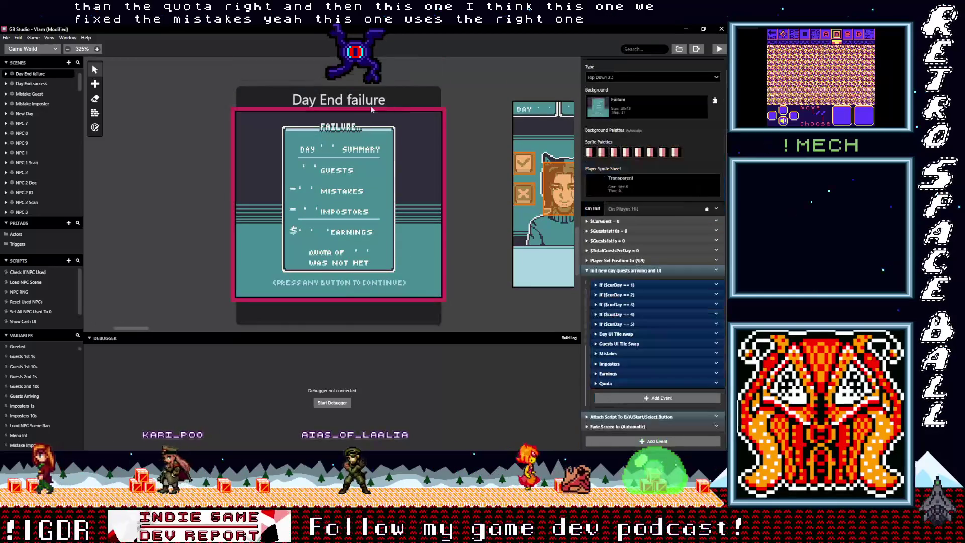
Remove the Guests 2nd 10s and 1s references from the failure scene's Mistakes scripts.
click(619, 354)
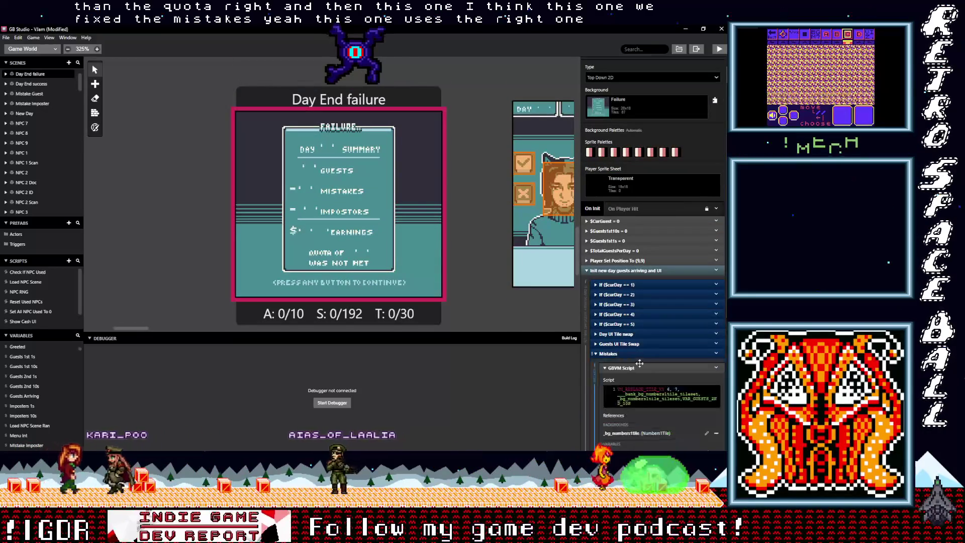
scroll(644, 376, down, 2)
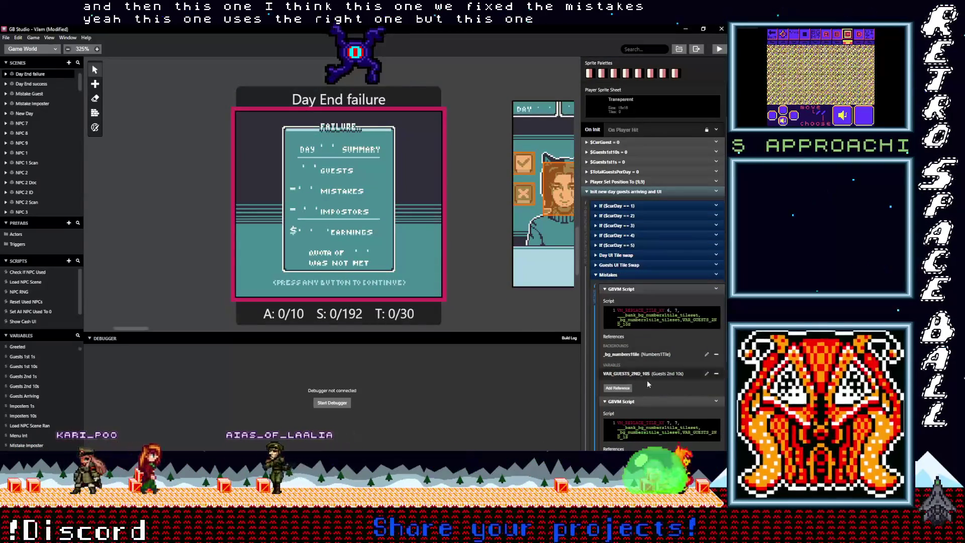
scroll(646, 380, down, 1)
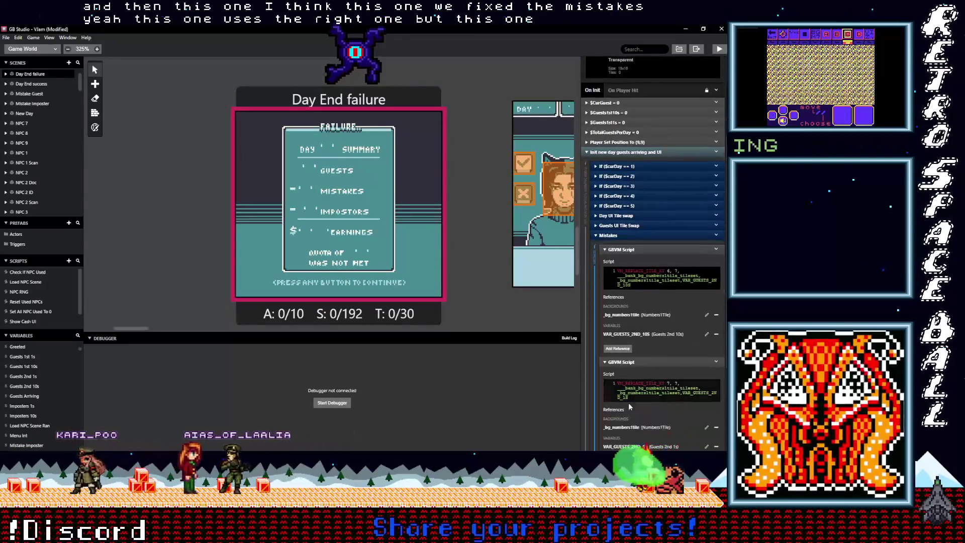
click(716, 333)
scroll(660, 346, down, 2)
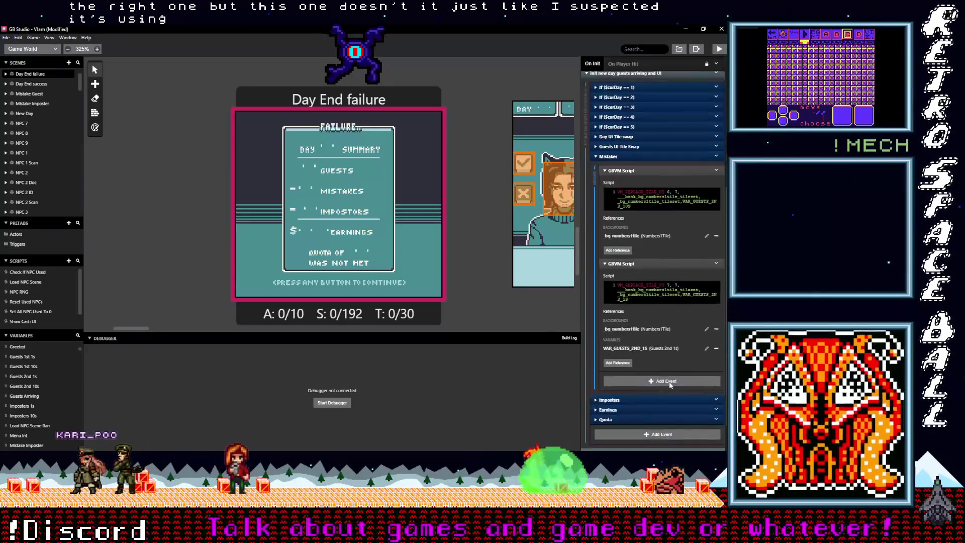
click(716, 349)
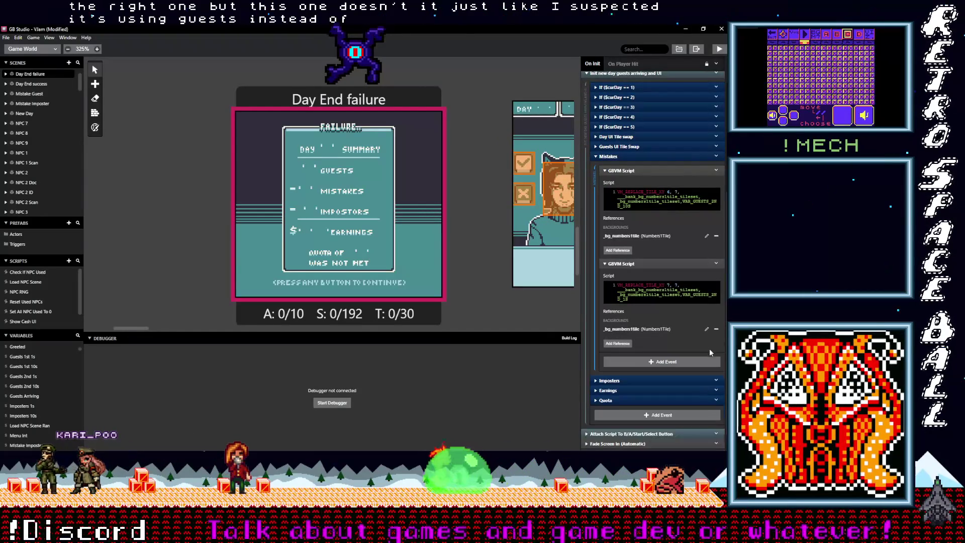
Reference Mistakes 10s in the first Mistakes script and Mistakes 1s in the second.
click(619, 251)
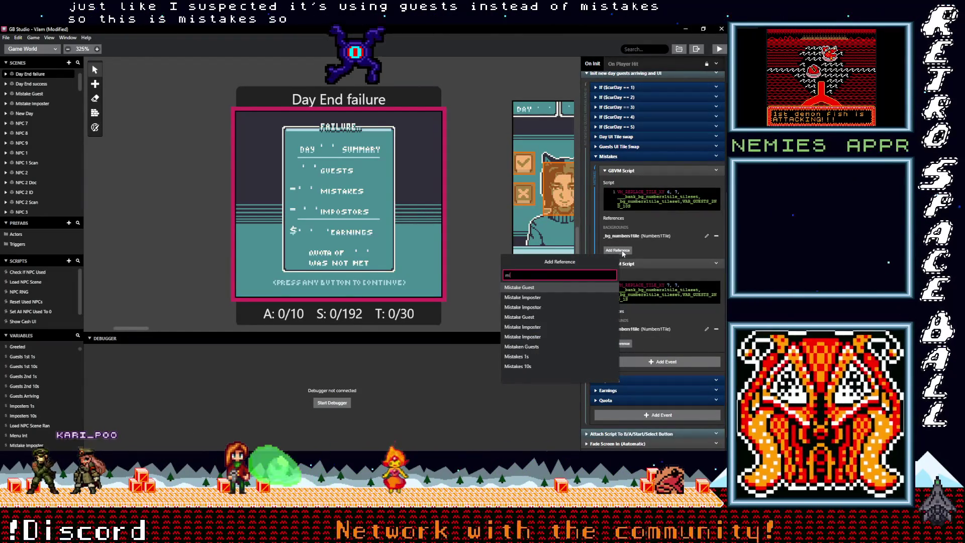
click(529, 364)
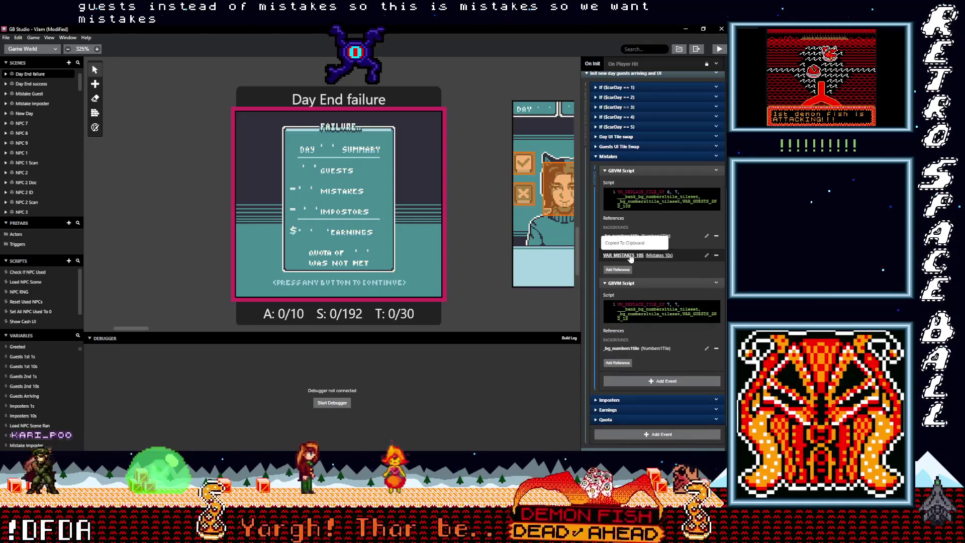
drag(683, 201, 706, 204)
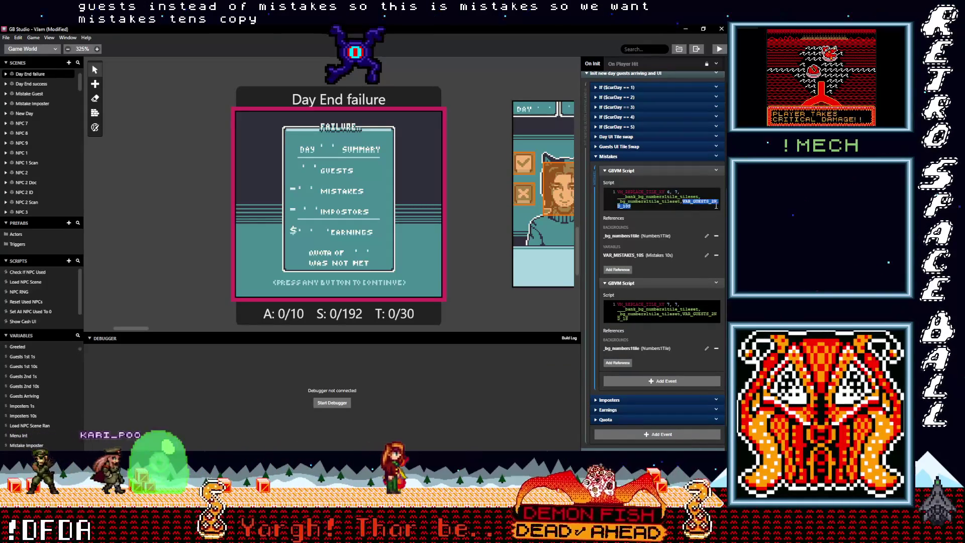
click(624, 363)
text(mis)
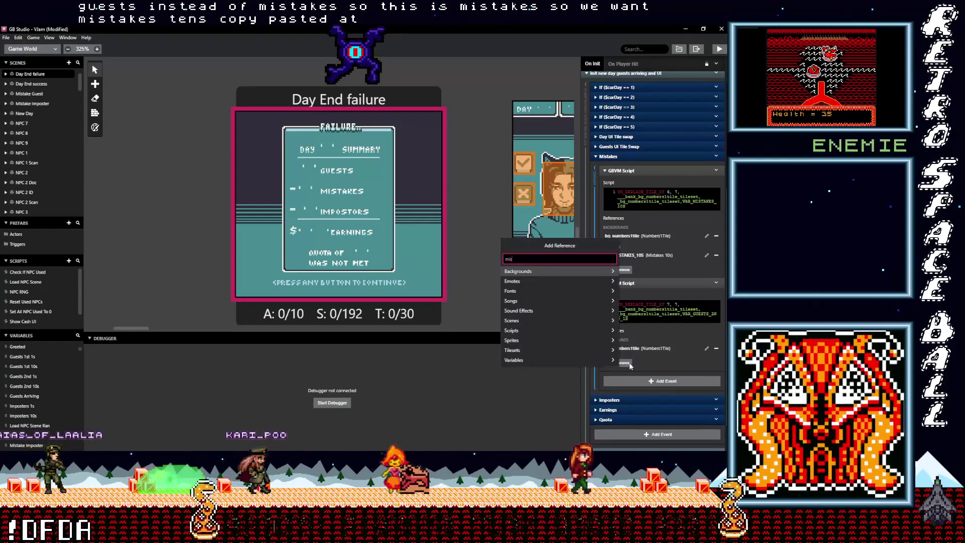
click(607, 342)
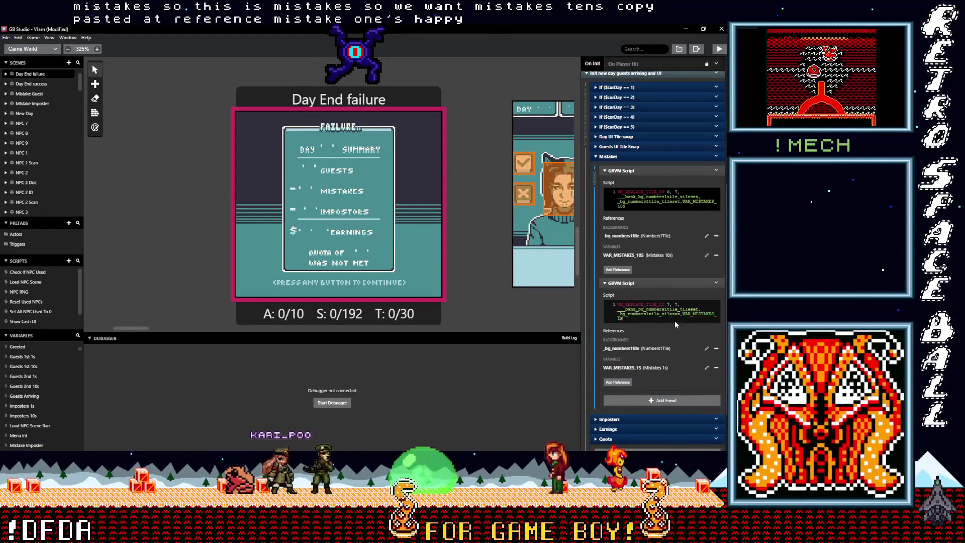
Expand Imposters and remove the first script's Guests 2nd 10s reference.
scroll(668, 327, down, 2)
click(649, 362)
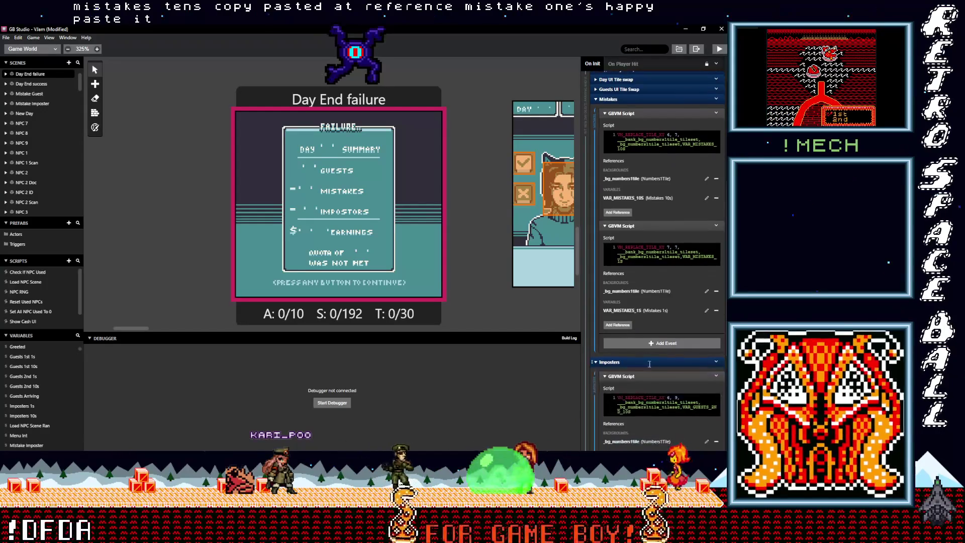
scroll(650, 364, down, 5)
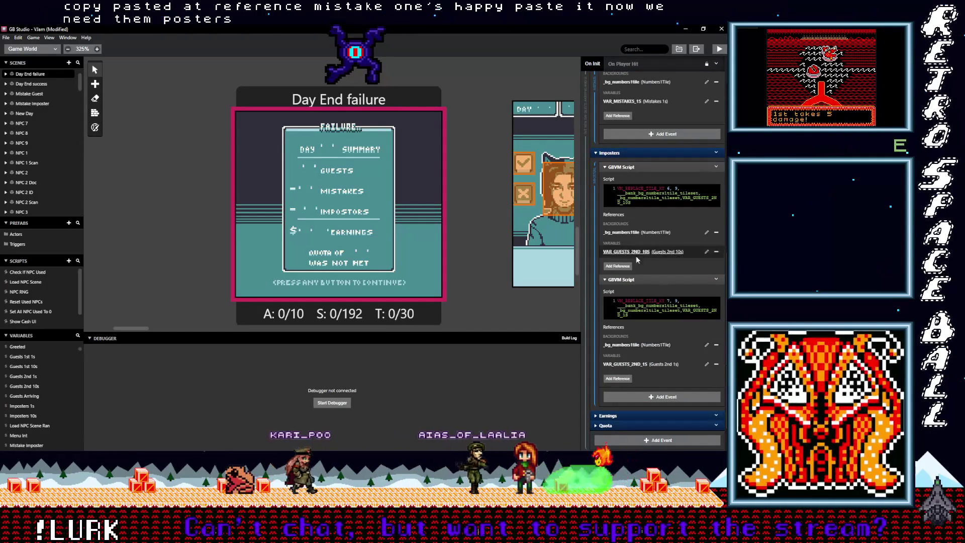
click(716, 251)
Remove the second Imposters script's Guests 2nd 1s reference and begin adding a reference.
click(716, 345)
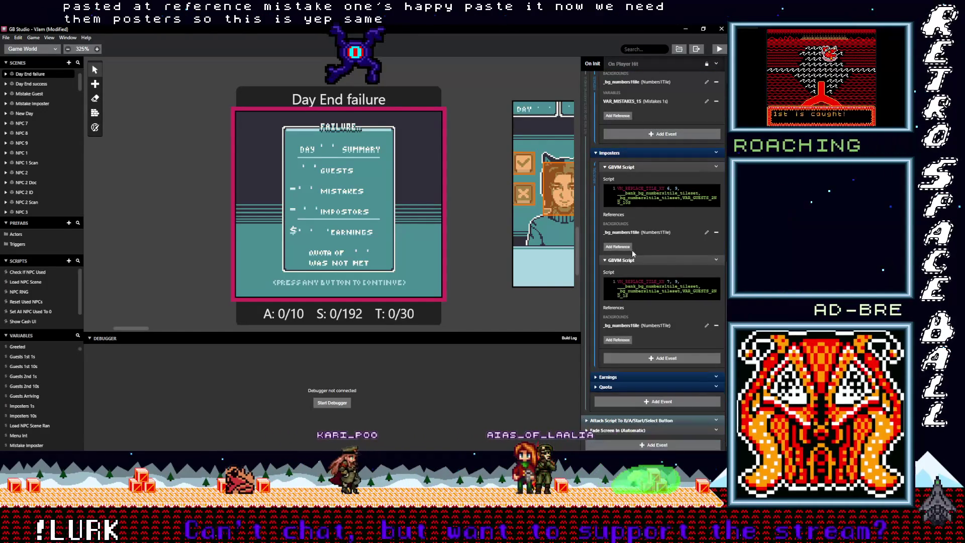
click(618, 246)
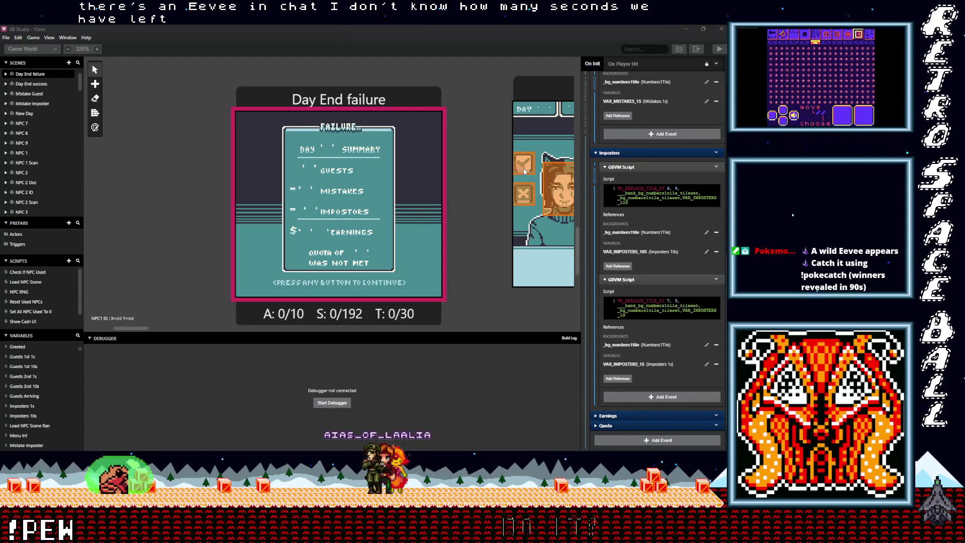
Show the VJam project settings and start a playtest build.
click(484, 231)
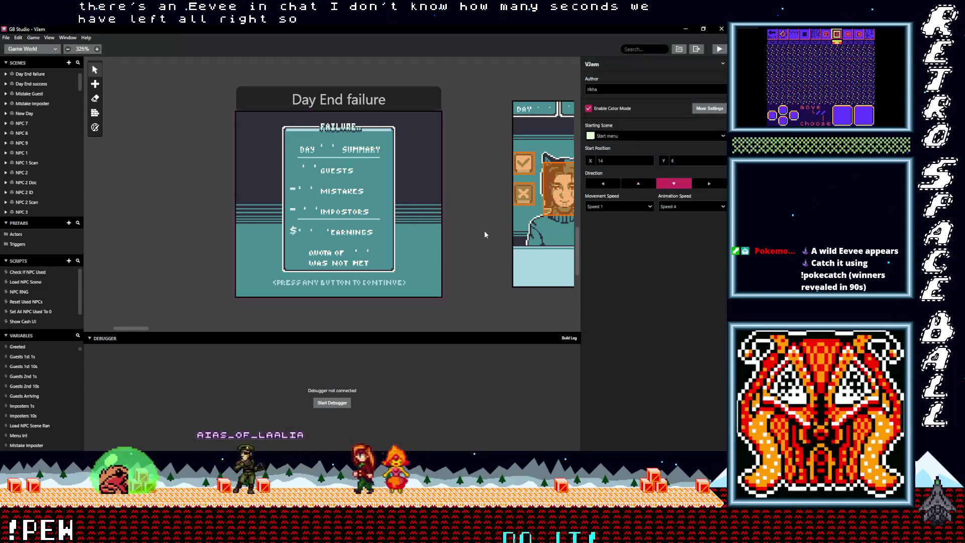
click(717, 50)
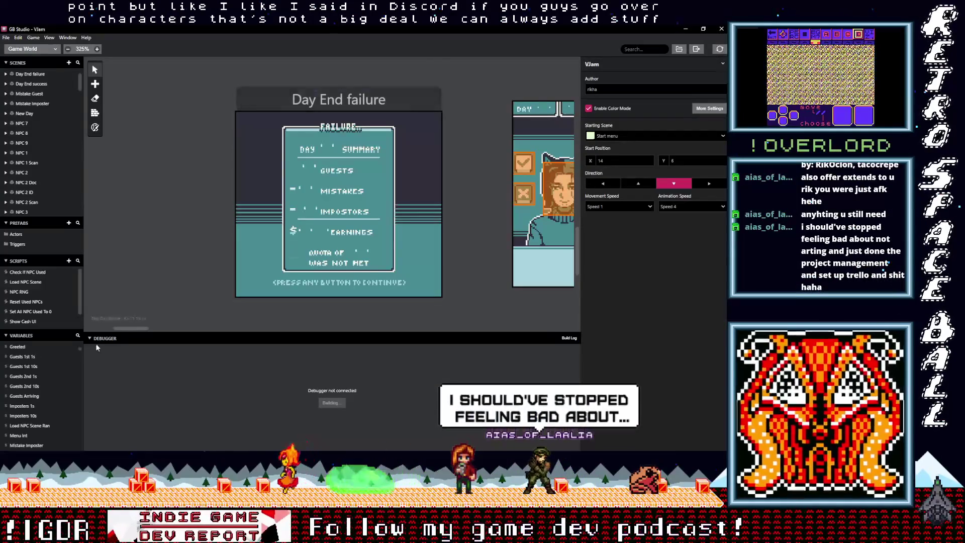
scroll(166, 302, left, 2)
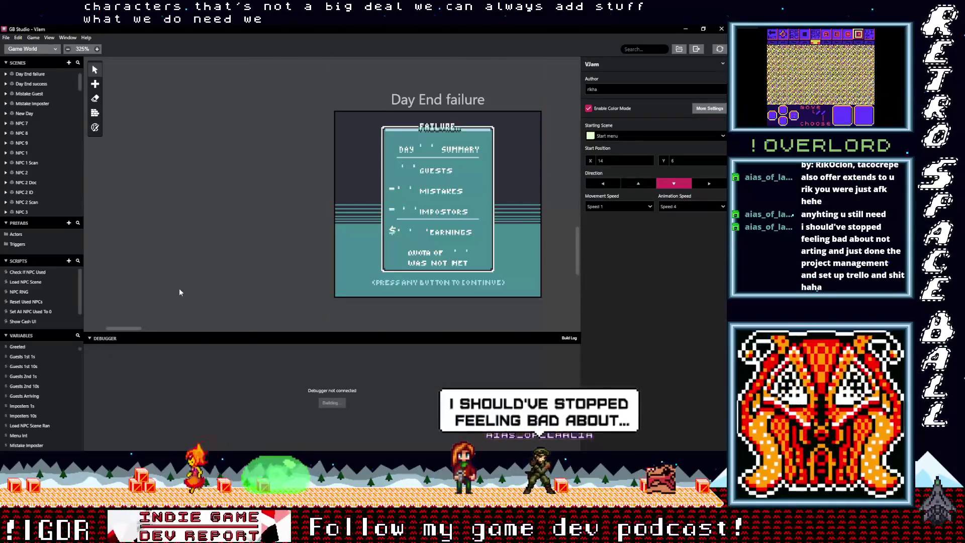
Scroll and zoom the scene canvas to 175% while the build finishes.
scroll(182, 289, up, 5)
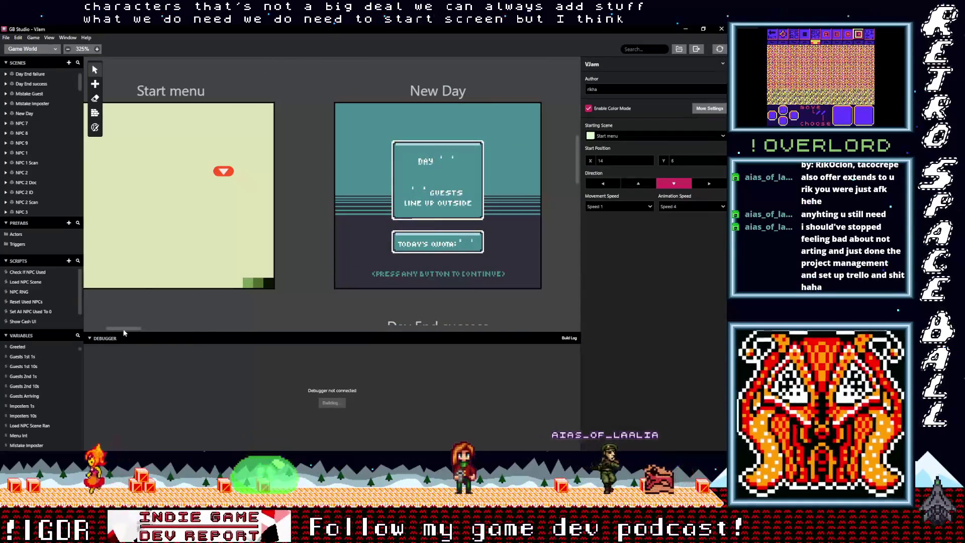
scroll(124, 332, left, 1)
drag(119, 330, 146, 329)
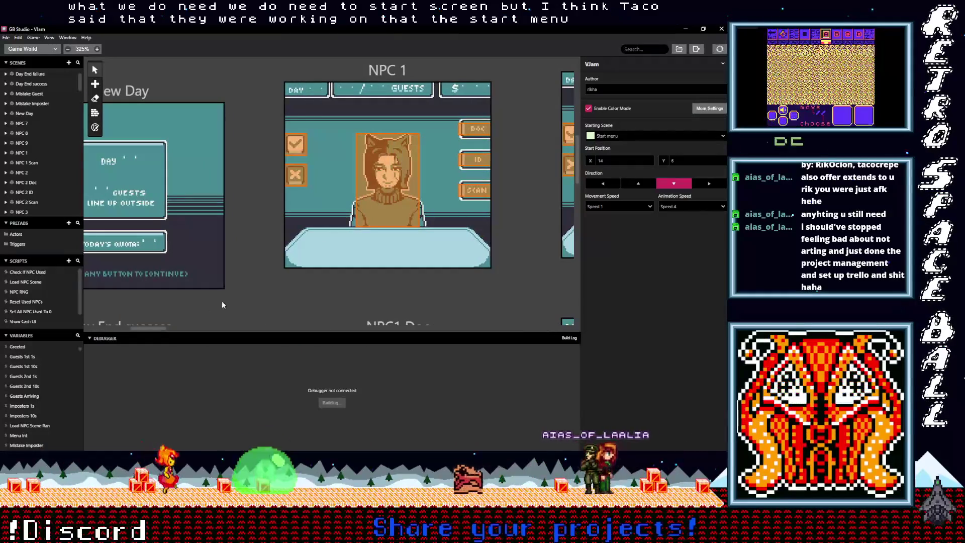
scroll(222, 301, down, 3)
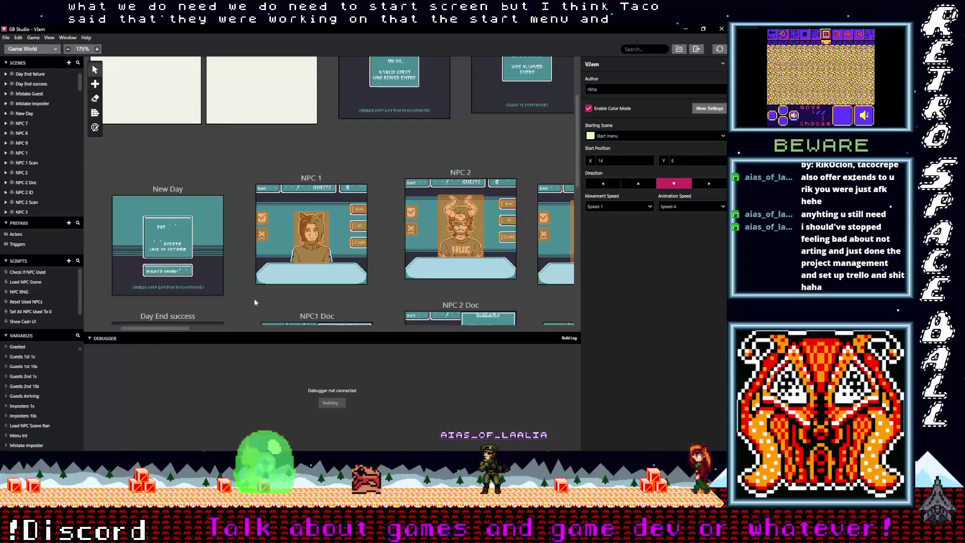
scroll(264, 302, up, 3)
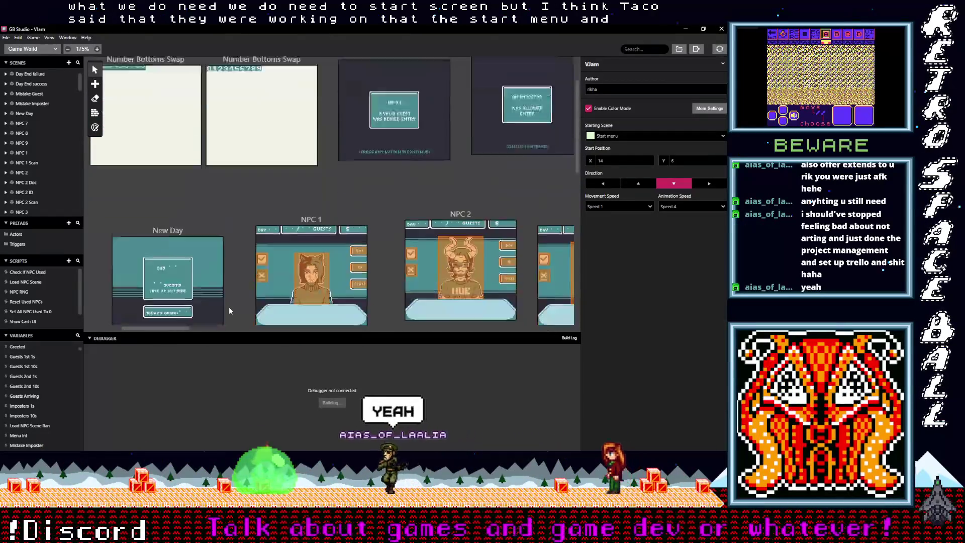
scroll(230, 310, down, 10)
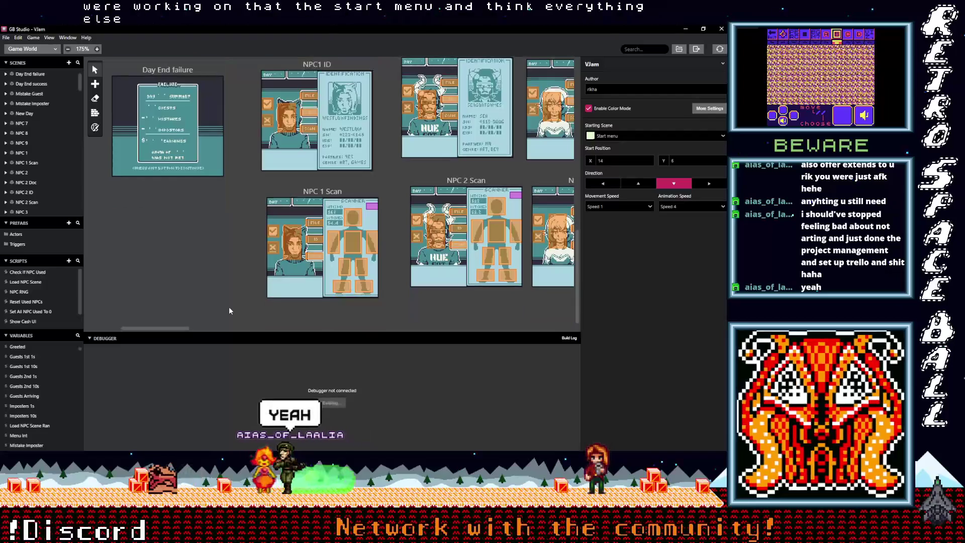
scroll(229, 310, up, 5)
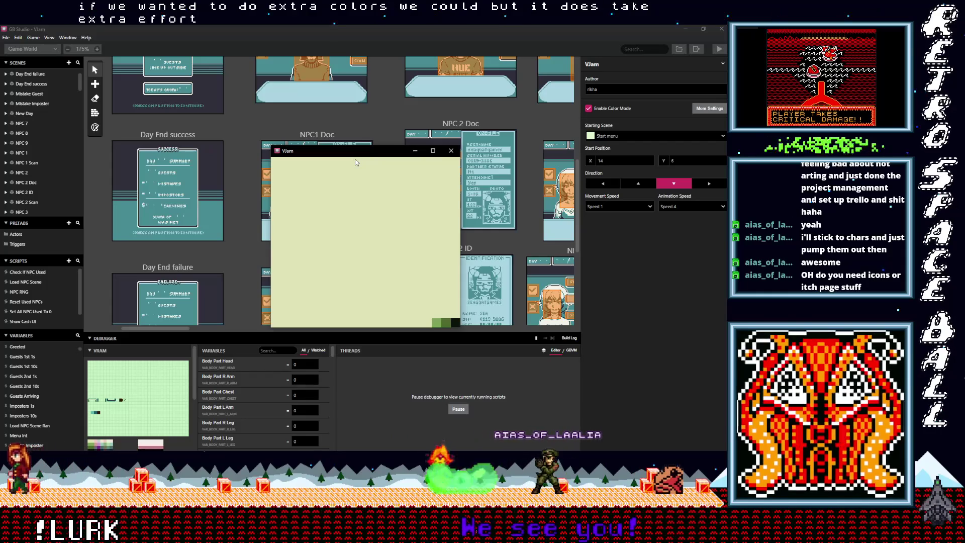
Reposition the VJam game window over the canvas while the Day 01 intro shows.
mouse_move(366, 155)
mouse_down()
mouse_move(384, 306)
mouse_move(384, 214)
mouse_move(366, 146)
mouse_up()
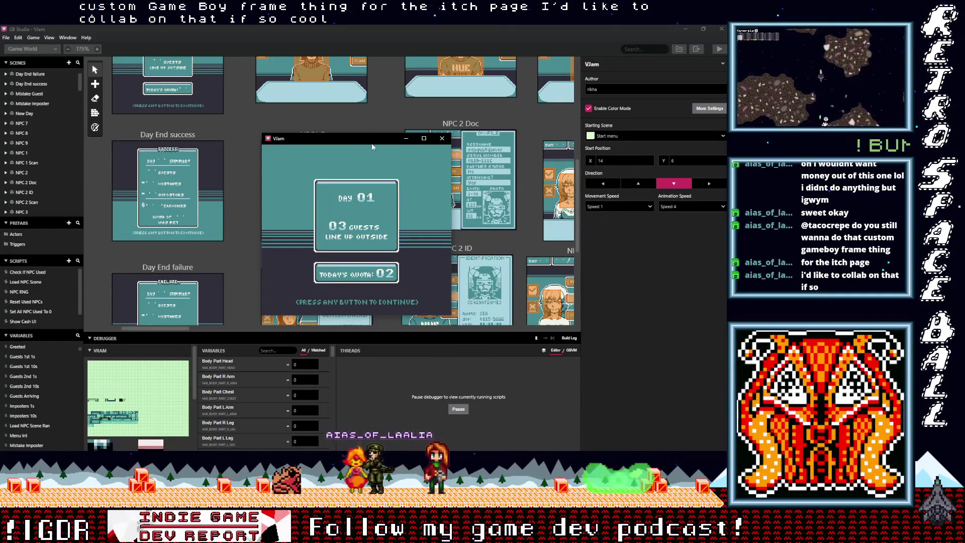
drag(367, 142, 364, 134)
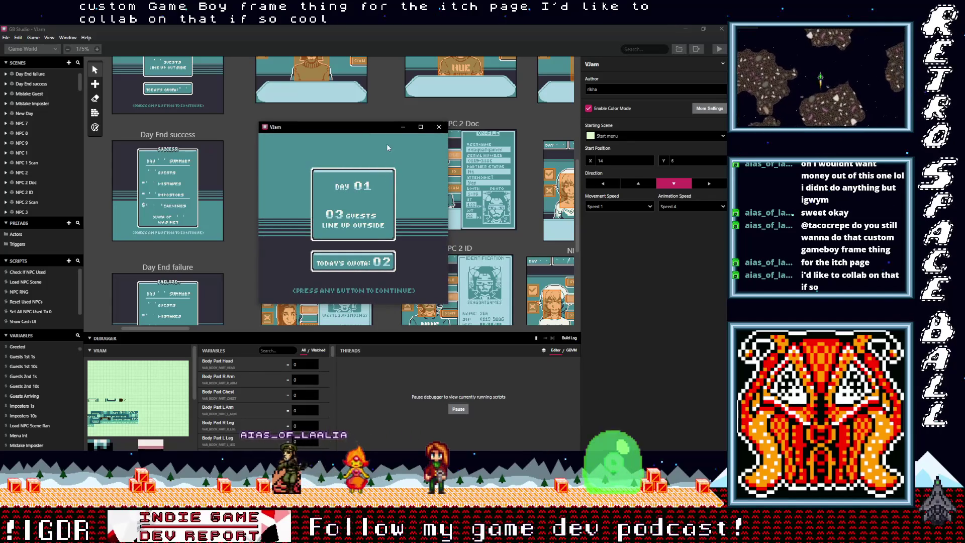
Continue past the Day 01 intro, enlarge the debugger and move the game window up.
key(Return)
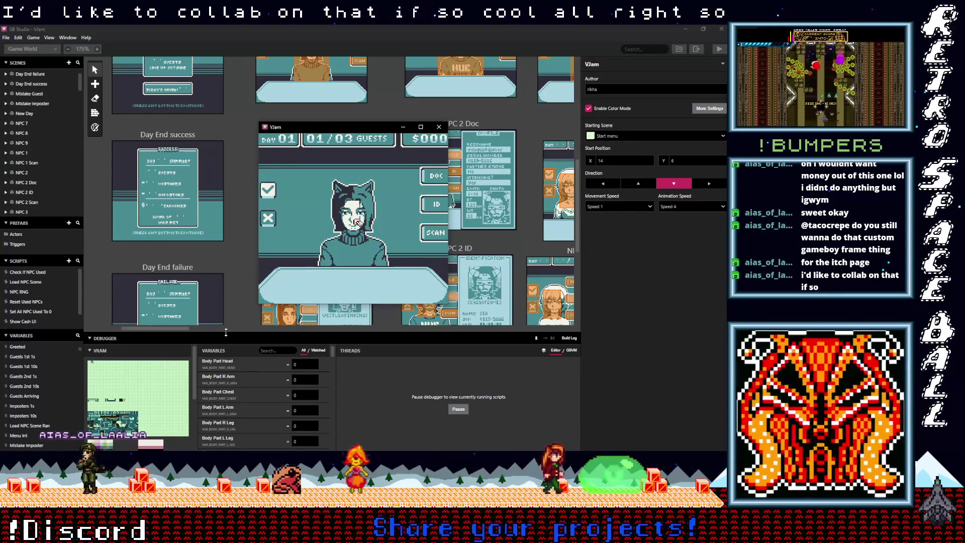
click(226, 292)
drag(226, 292, 227, 272)
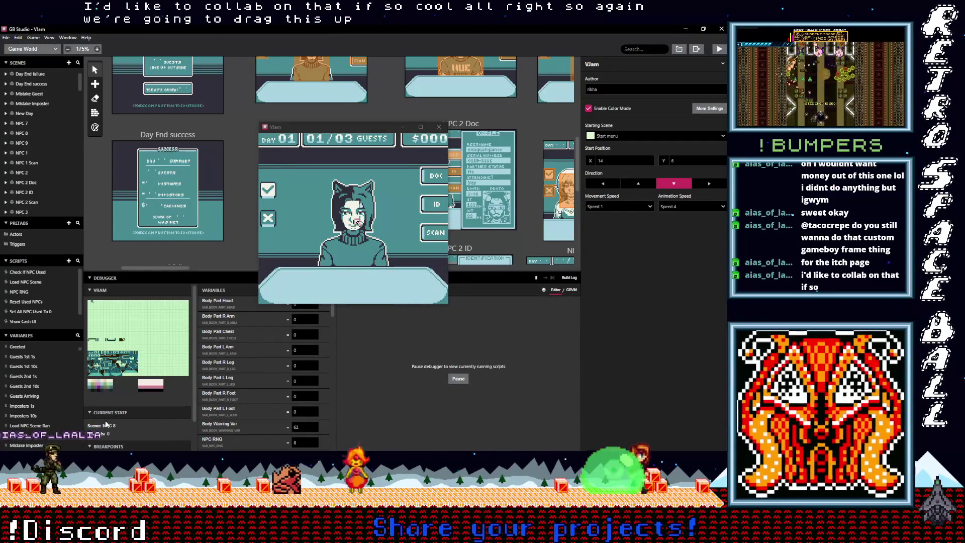
drag(339, 127, 349, 107)
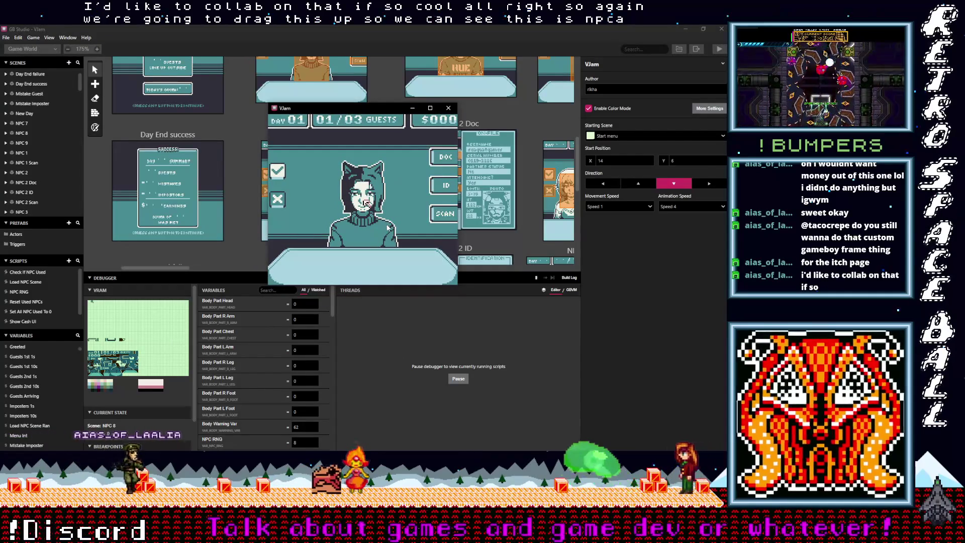
Scan the first guest's body and admit them as valid.
key(Right)
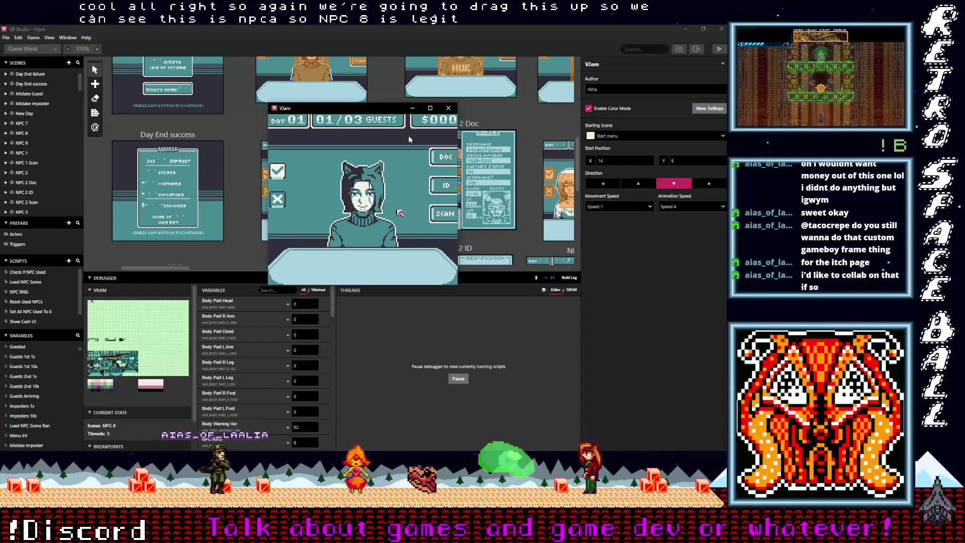
key(Right)
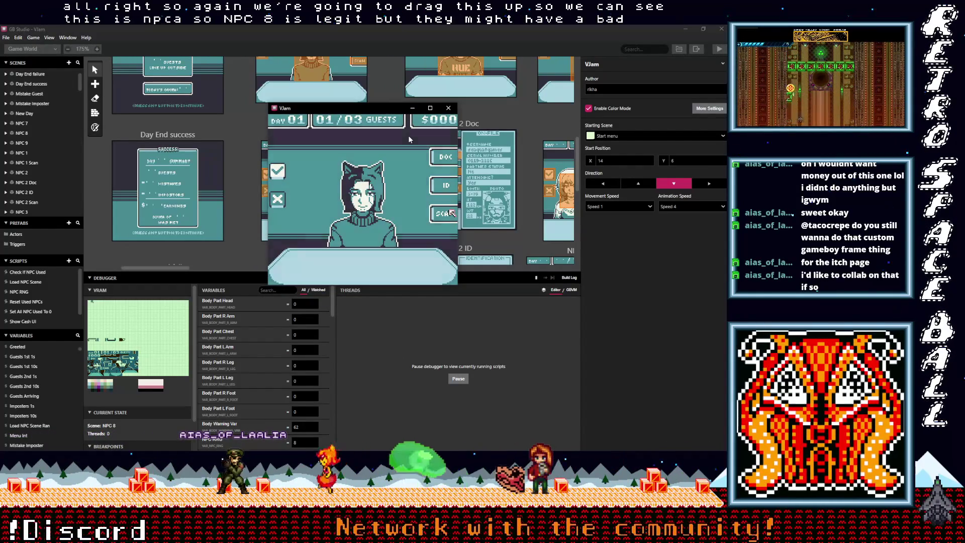
key(z)
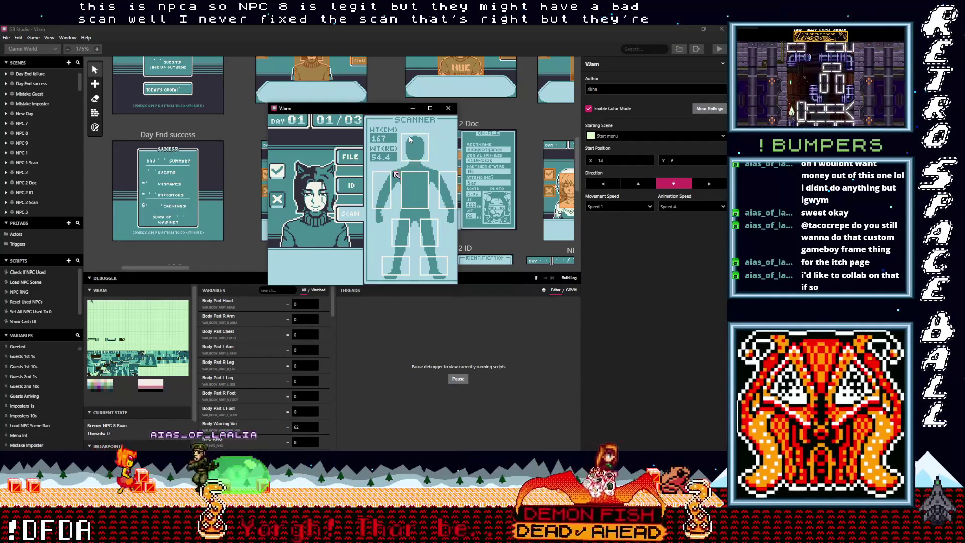
key(Left)
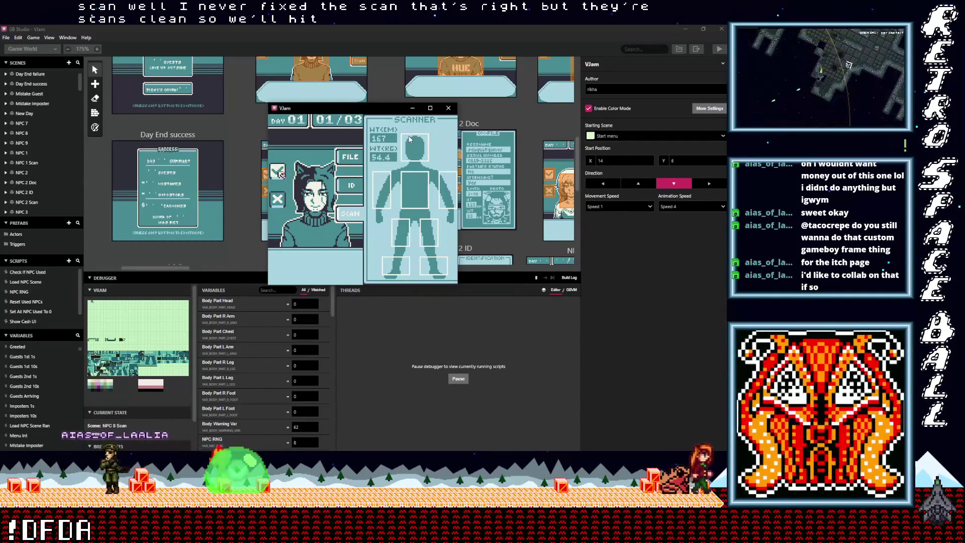
key(z)
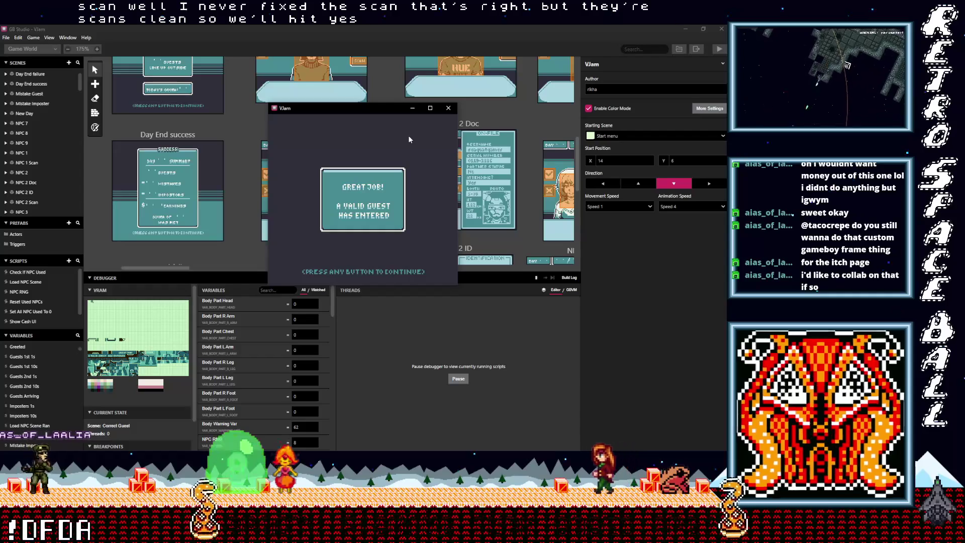
key(z)
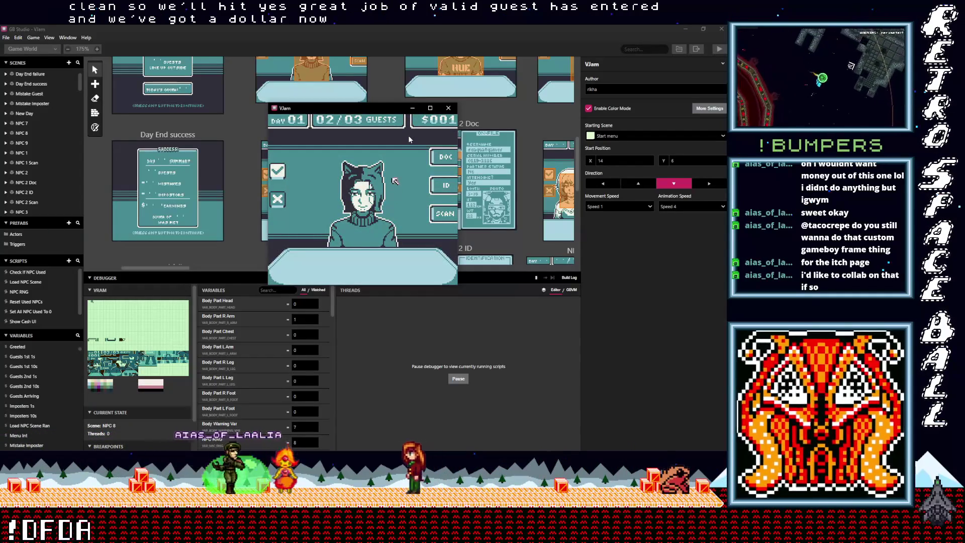
Scan the second guest and deny entry for carrying contraband.
key(Right)
key(Down)
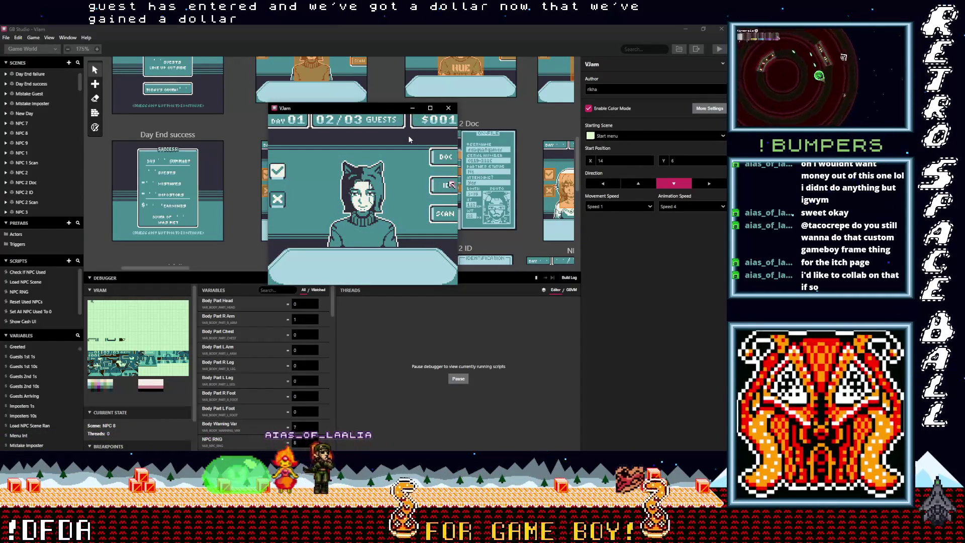
key(Left)
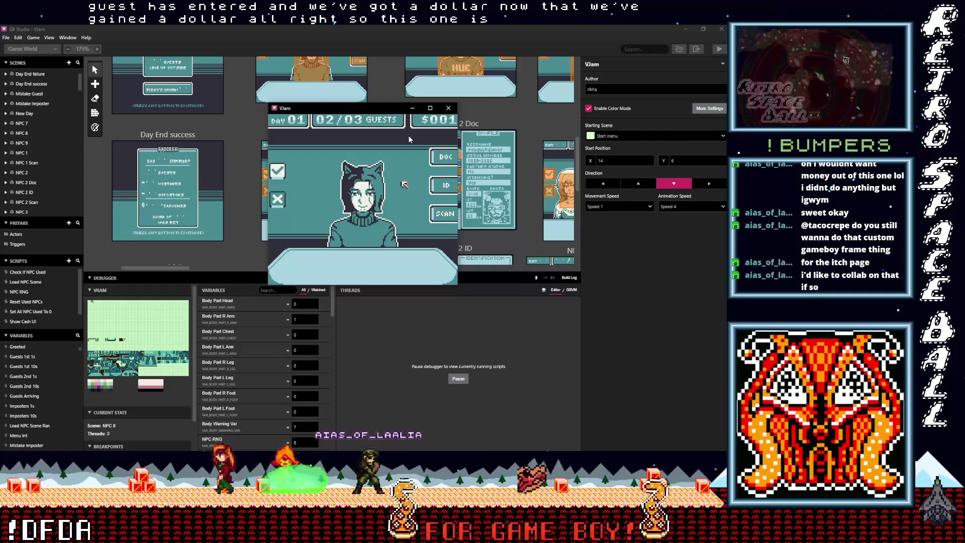
key(Down)
key(Right)
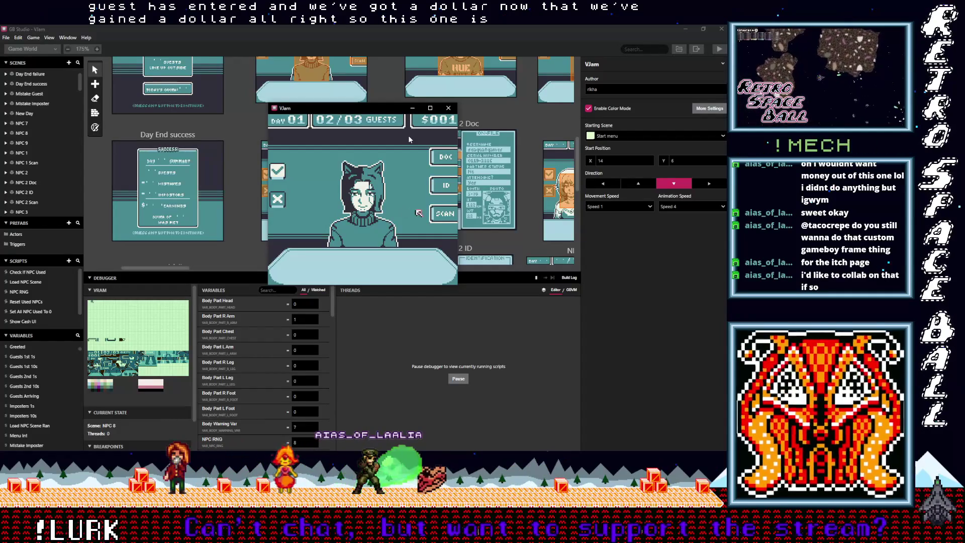
key(z)
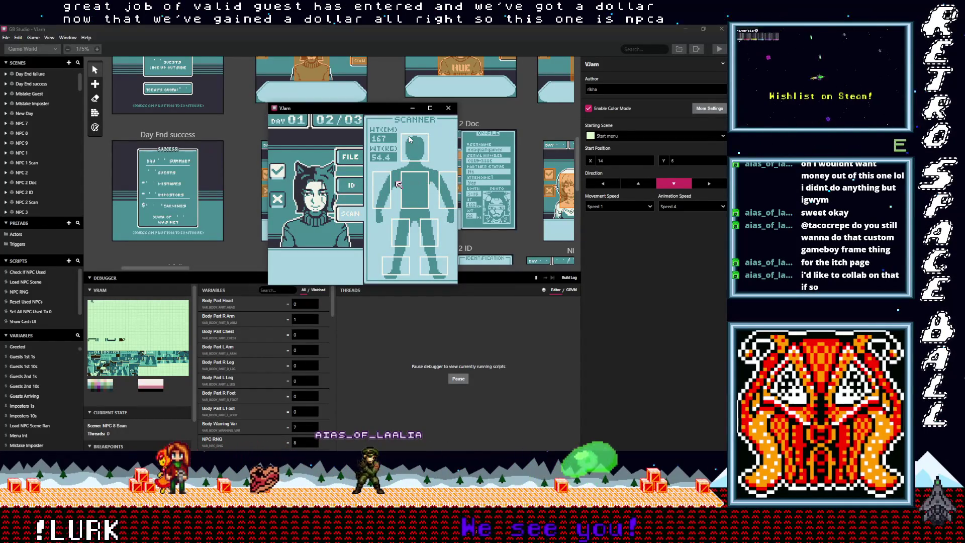
key(Left)
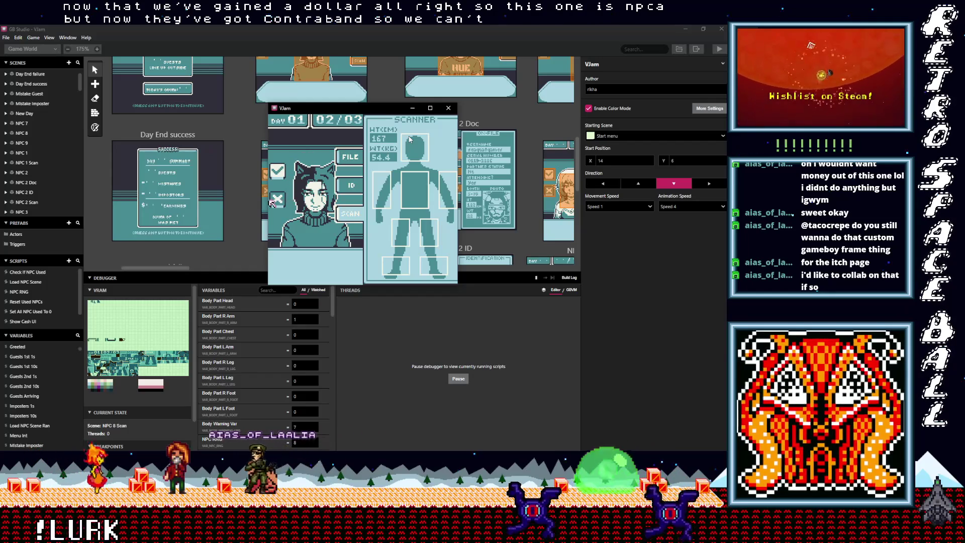
key(z)
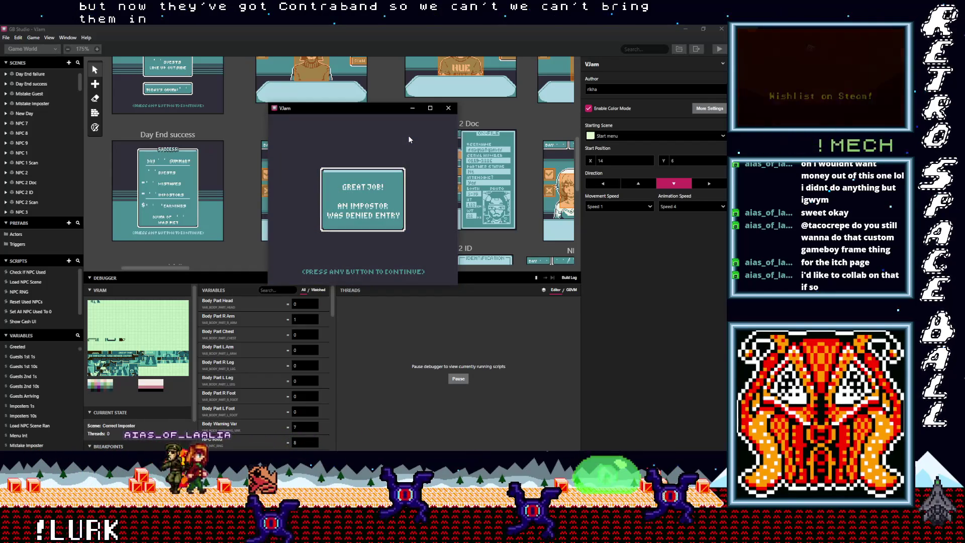
key(z)
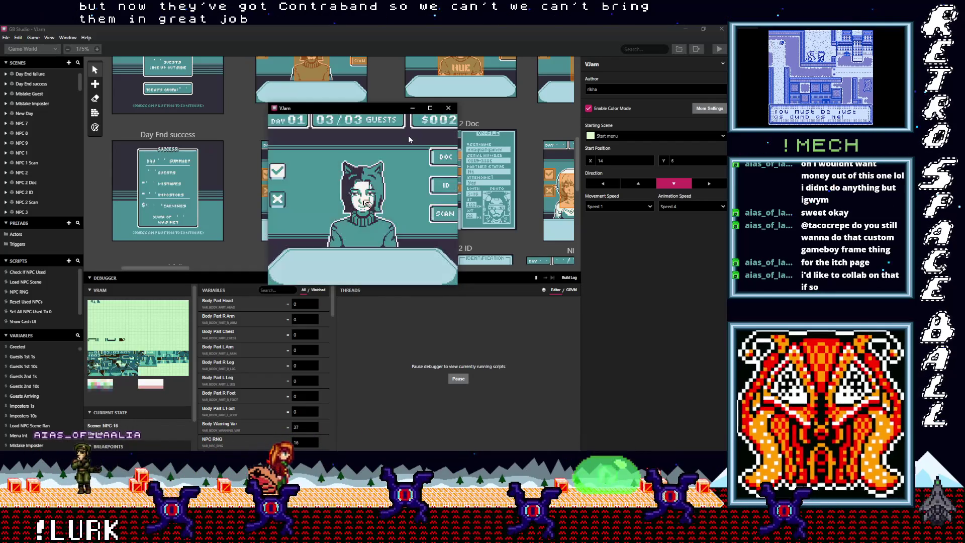
Deny entry to guest NPC 16 and dismiss the impostor-denied message.
key(Up)
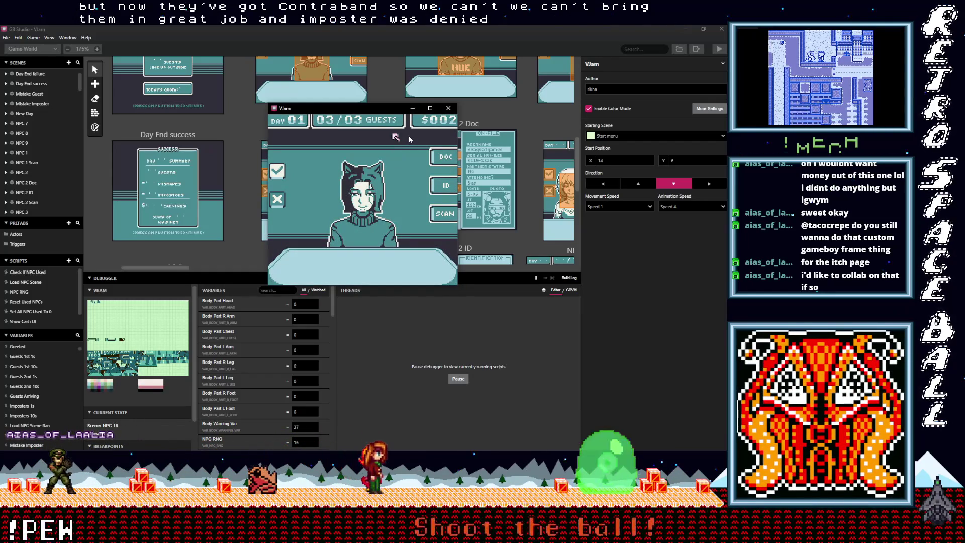
key(Right)
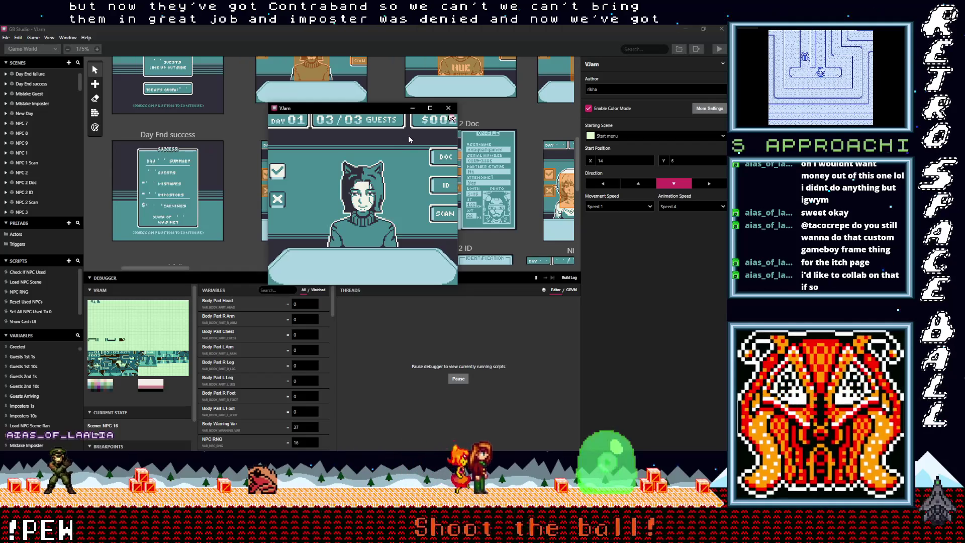
key(Down)
key(Down)
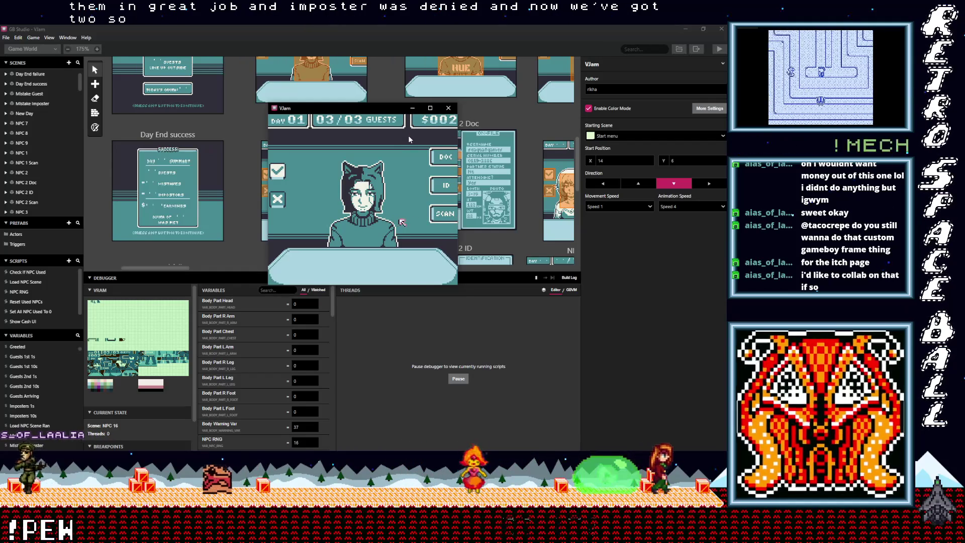
key(Left)
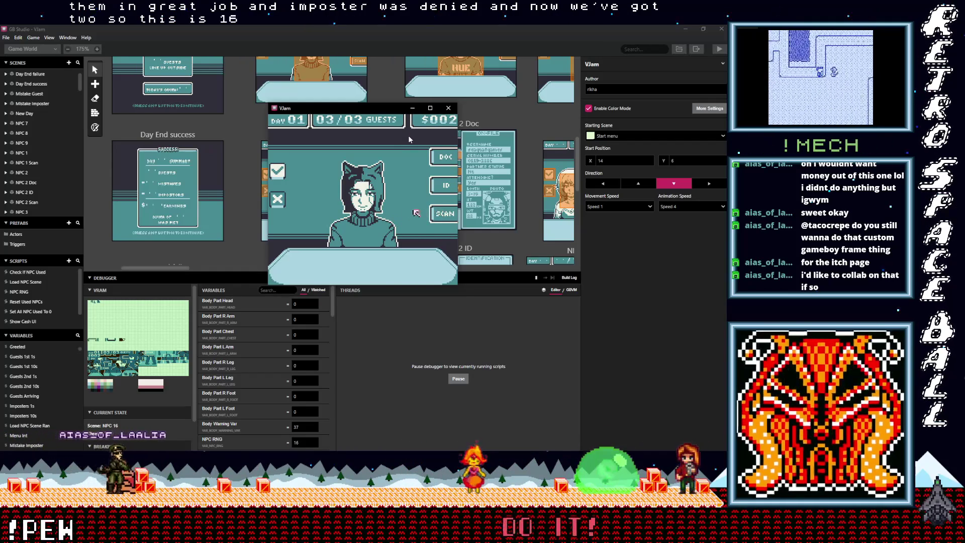
key(Left)
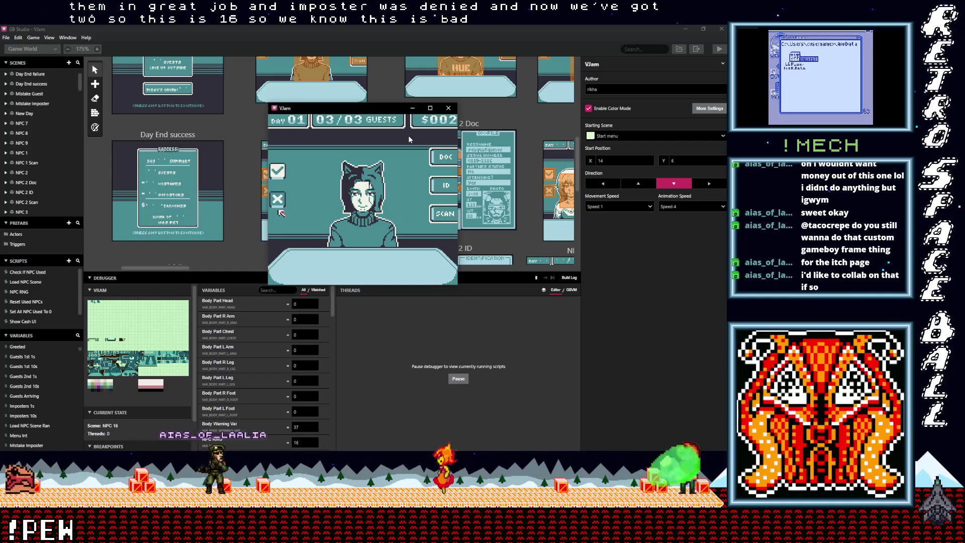
key(z)
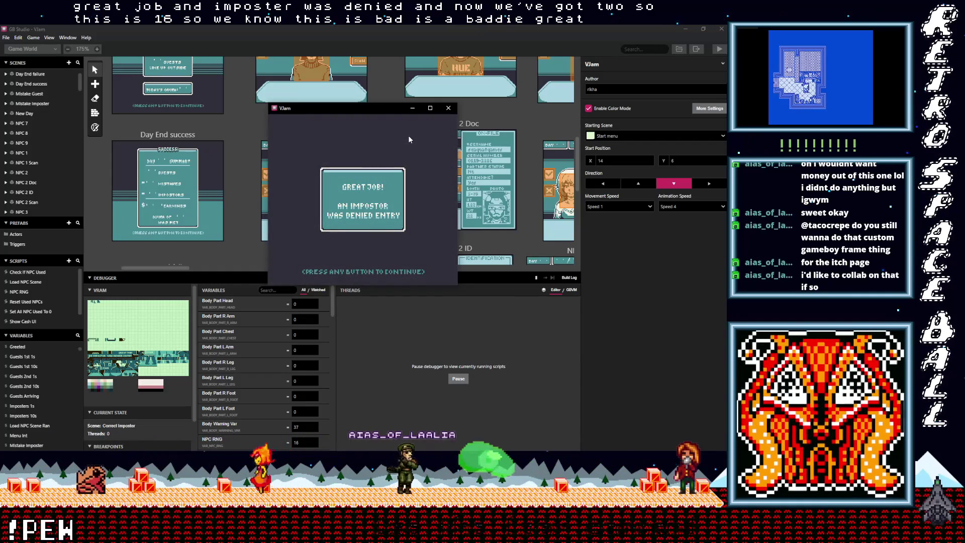
key(z)
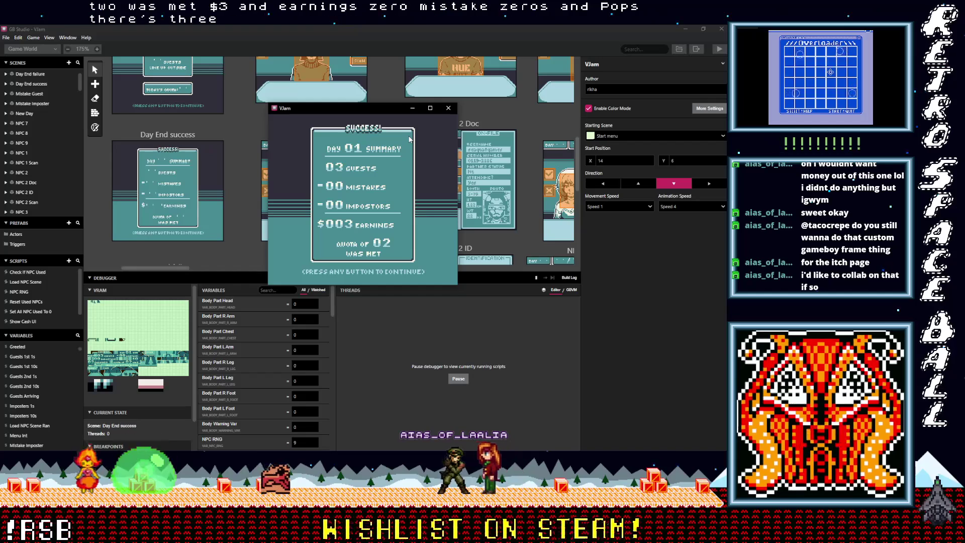
Advance to Day 02, scan the first guest's arm and face, and deny the chest-flagged impostor.
key(z)
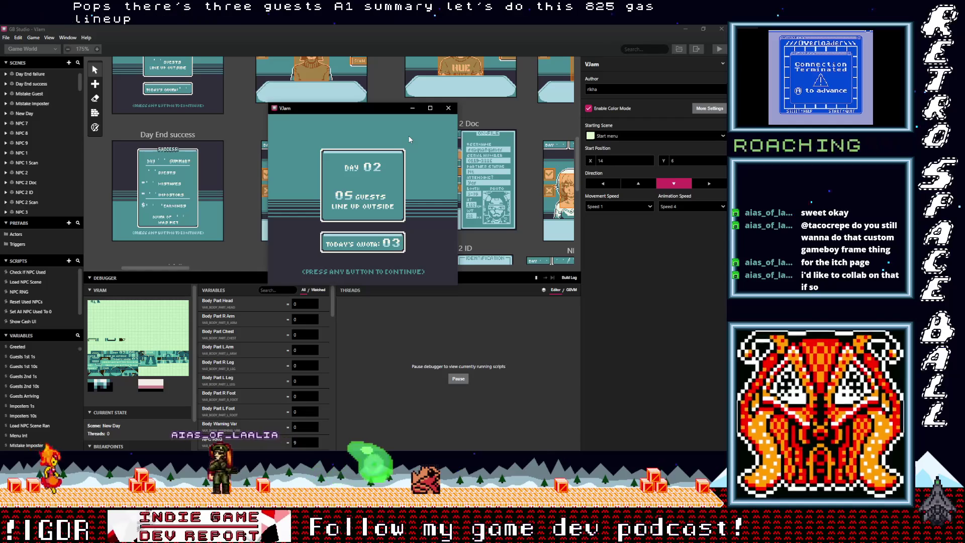
key(z)
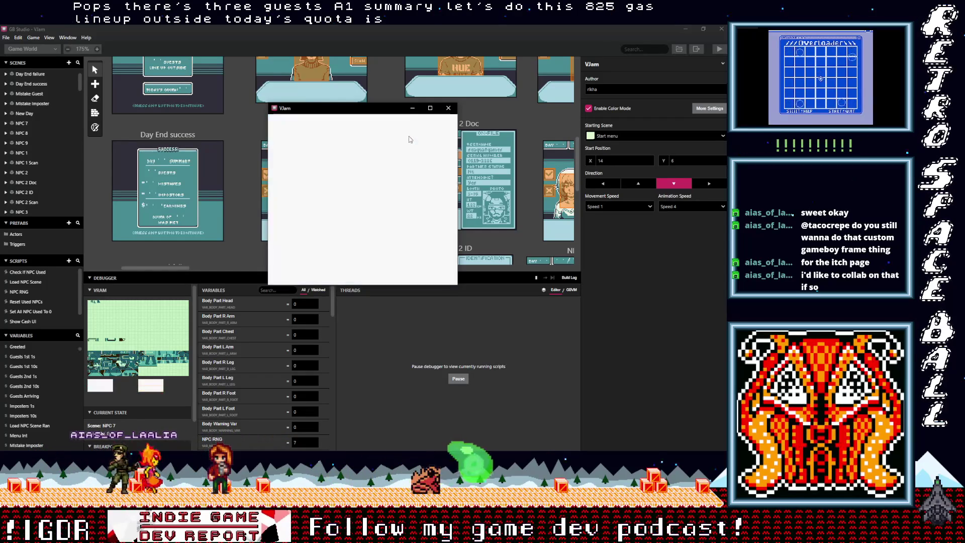
key(Right)
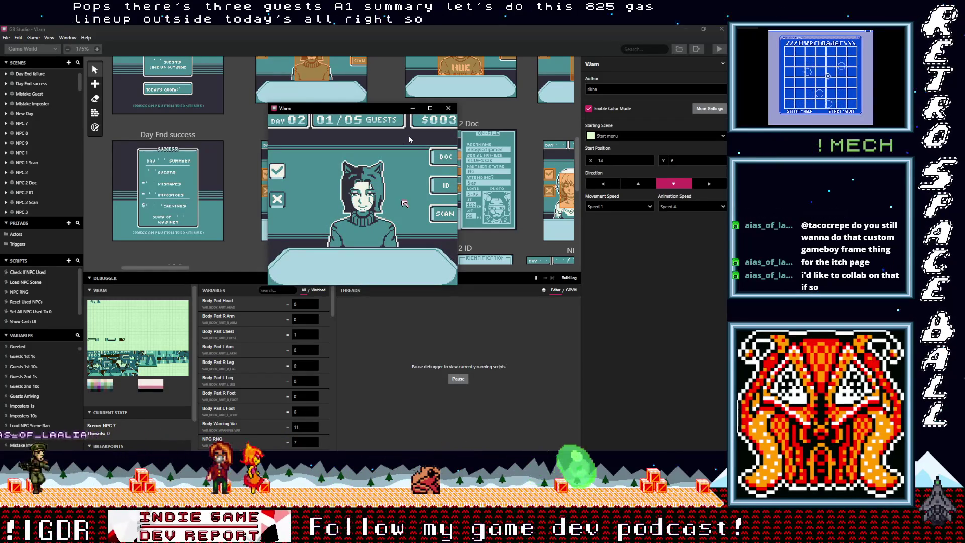
key(z)
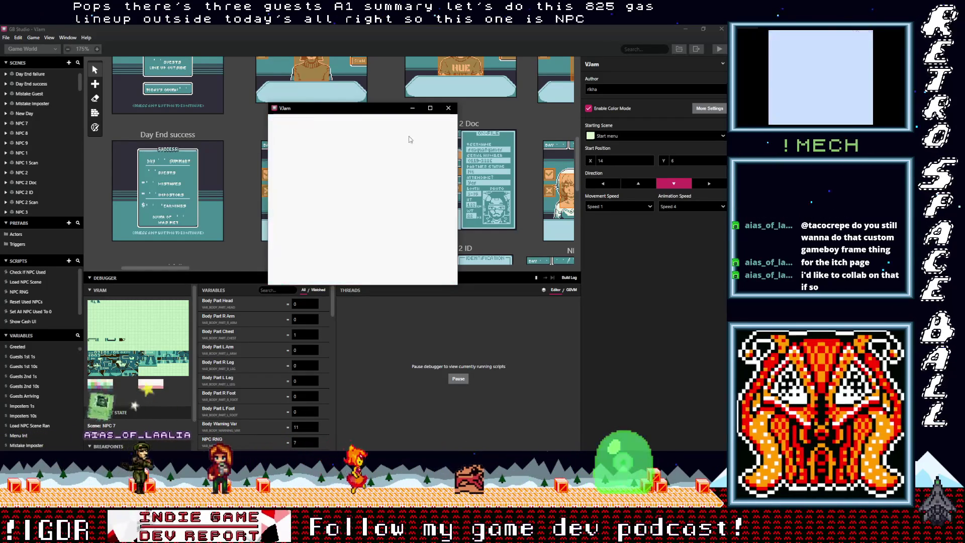
key(Left)
key(Left)
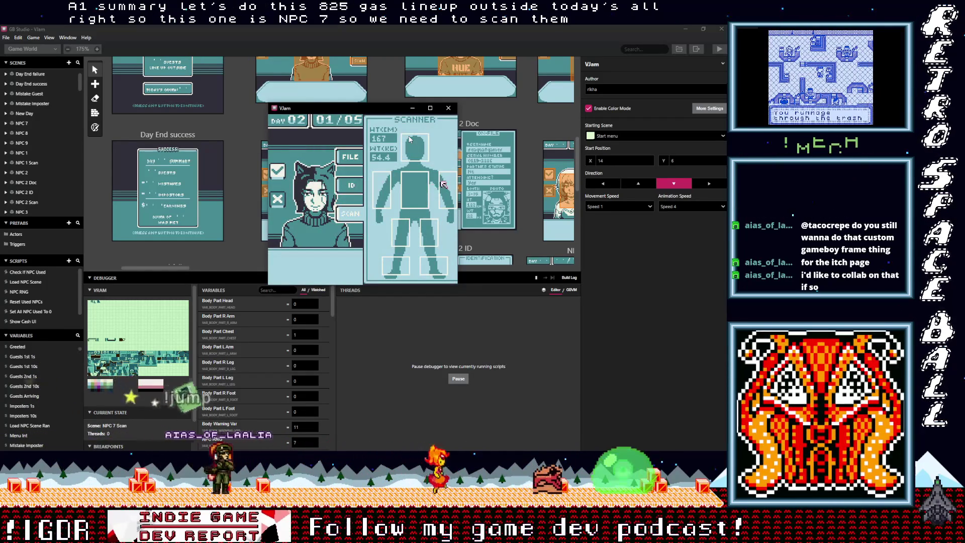
key(Left)
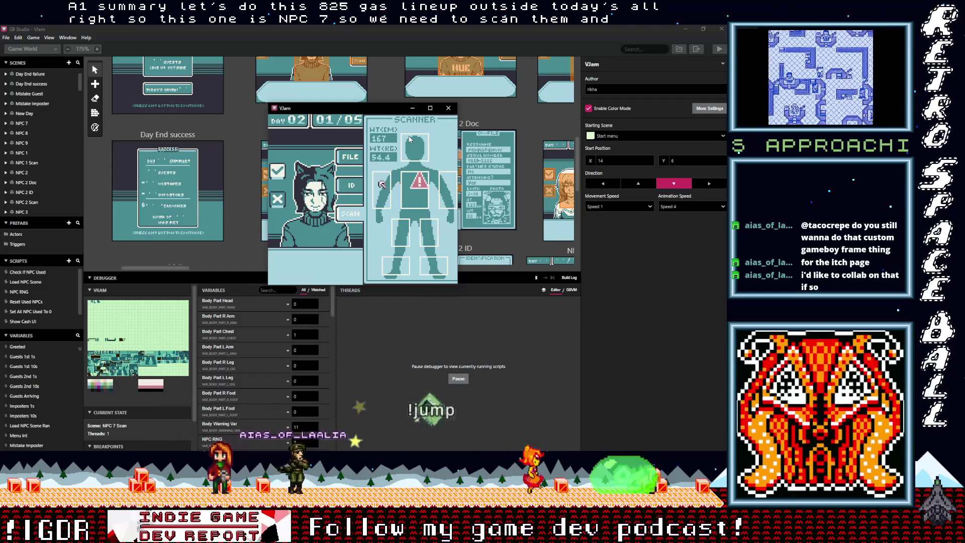
key(Left)
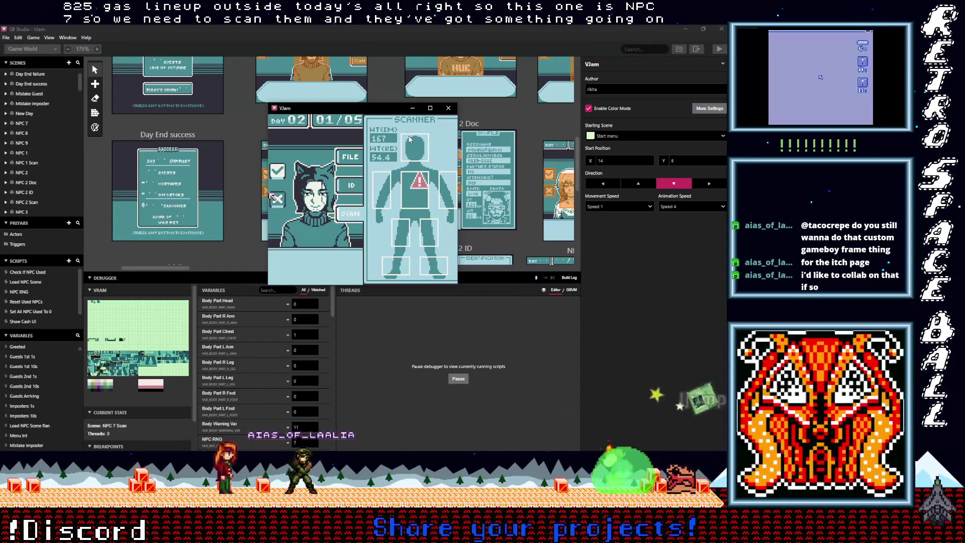
key(z)
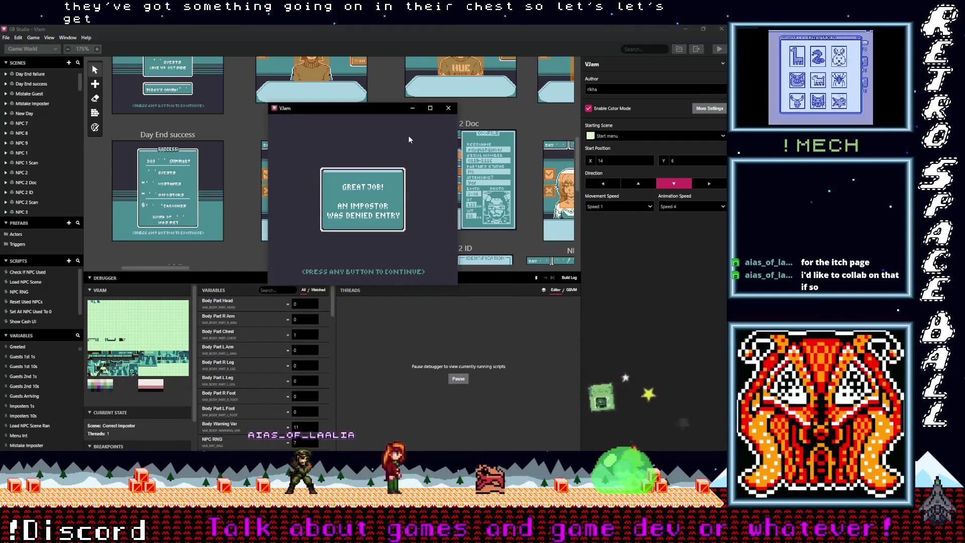
Bring in Day 02's next guest and talk through their dialogue.
key(z)
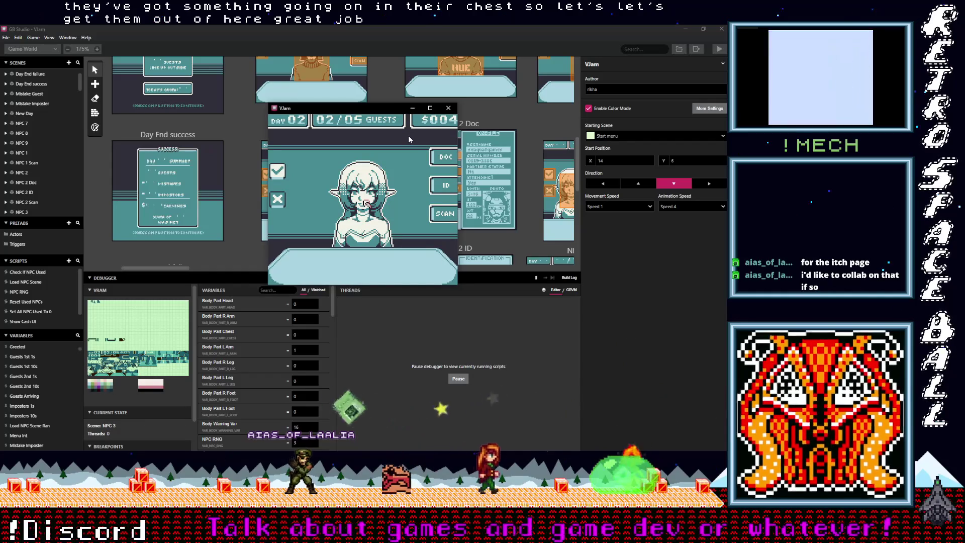
key(Up)
key(Down)
key(z)
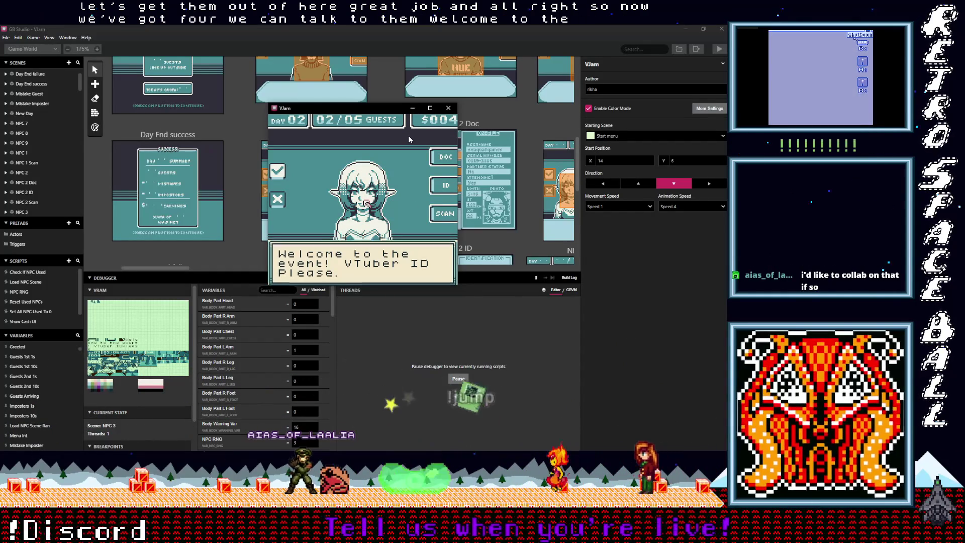
key(z)
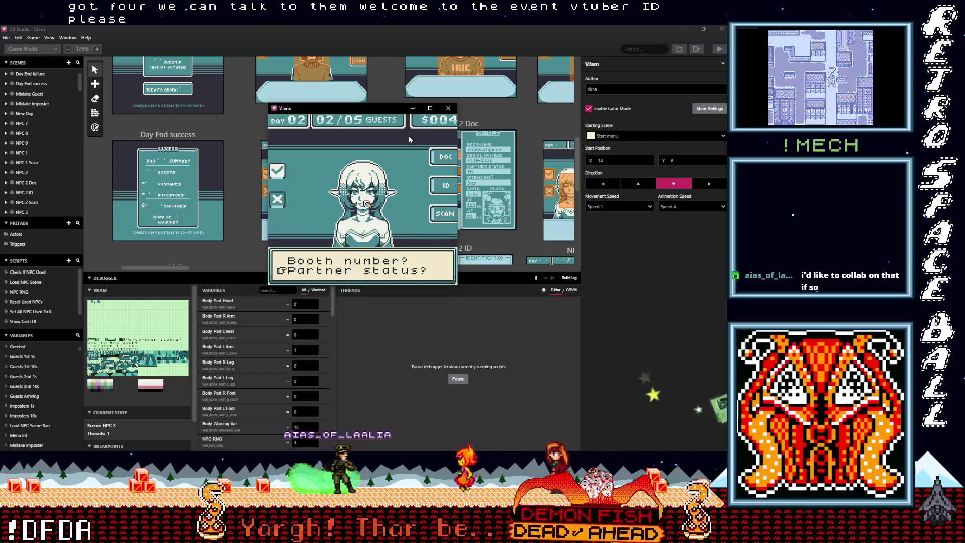
key(z)
key(z)
key(z)
key(z)
key(z)
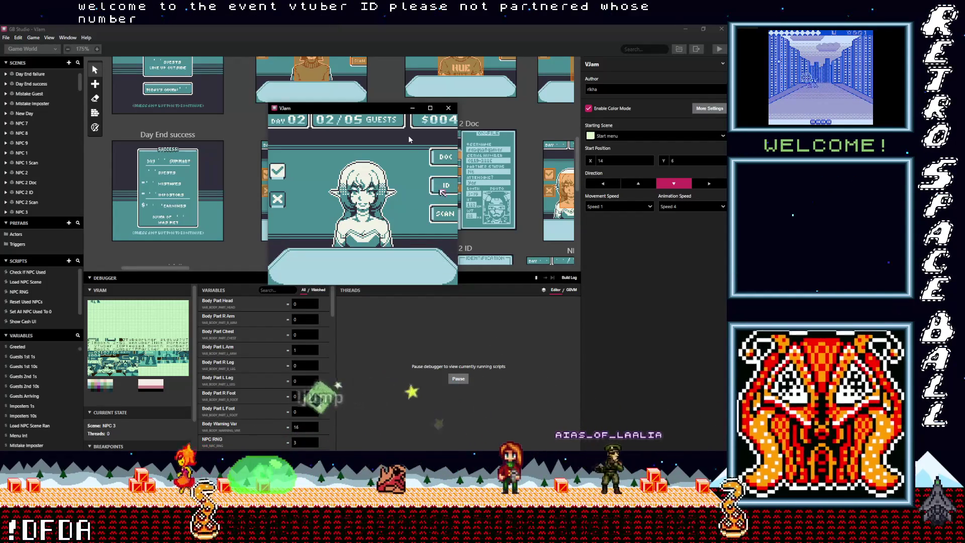
Check the attendance entry in the guest's on-file record.
key(Up)
key(z)
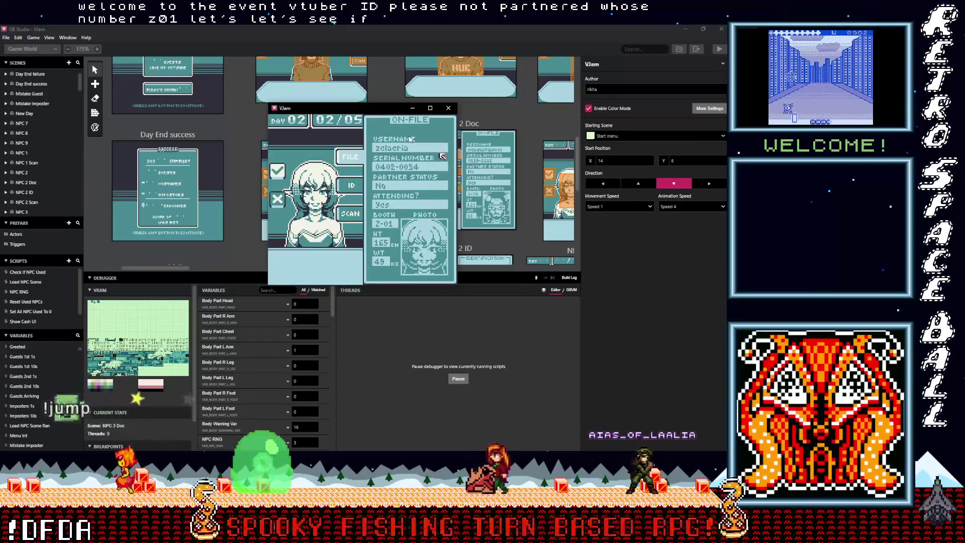
key(Down)
key(Down)
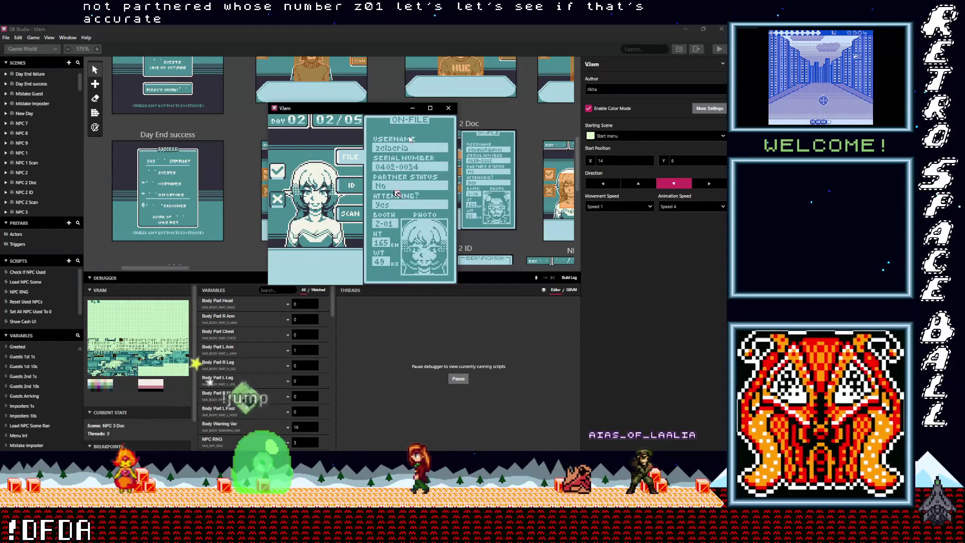
key(x)
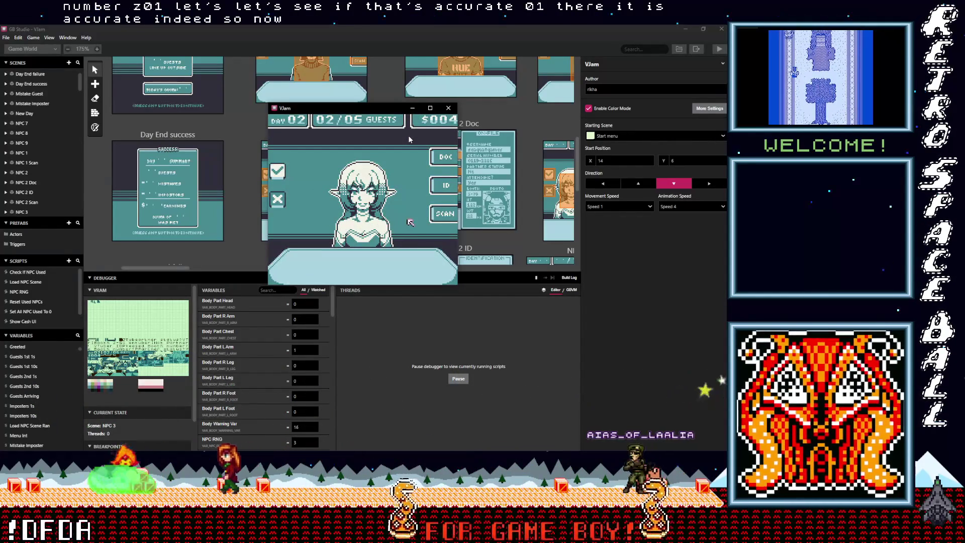
Scan the guest's chest, arm and left foot, then deny the impostor.
key(z)
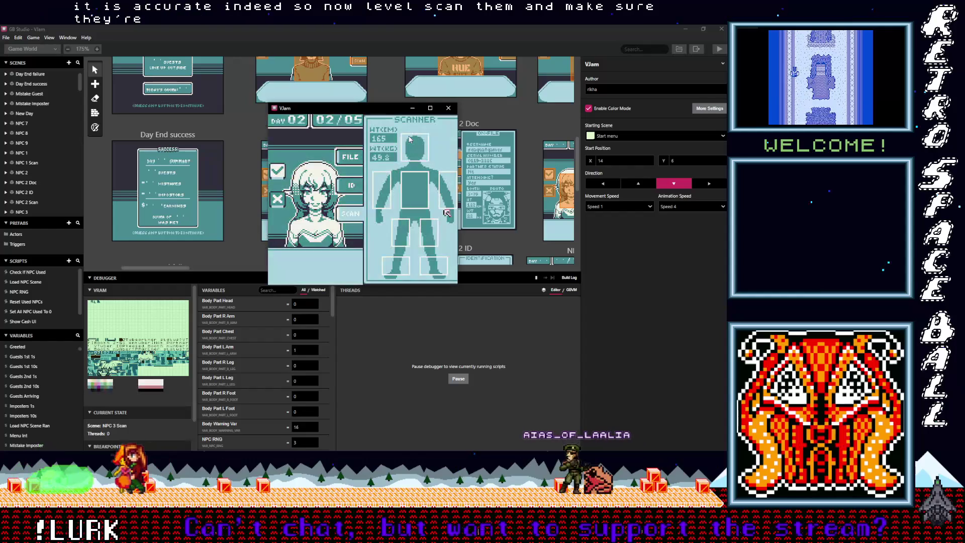
key(Left)
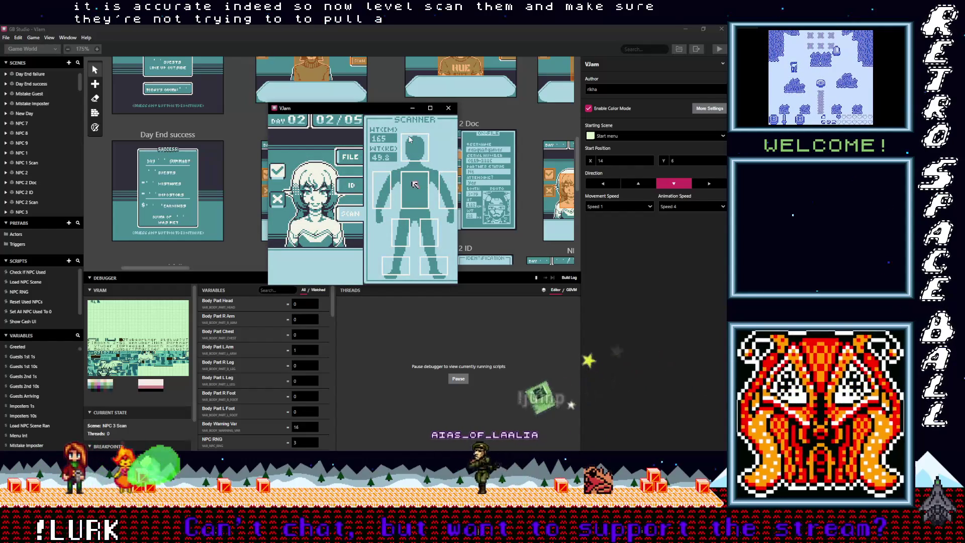
key(Left)
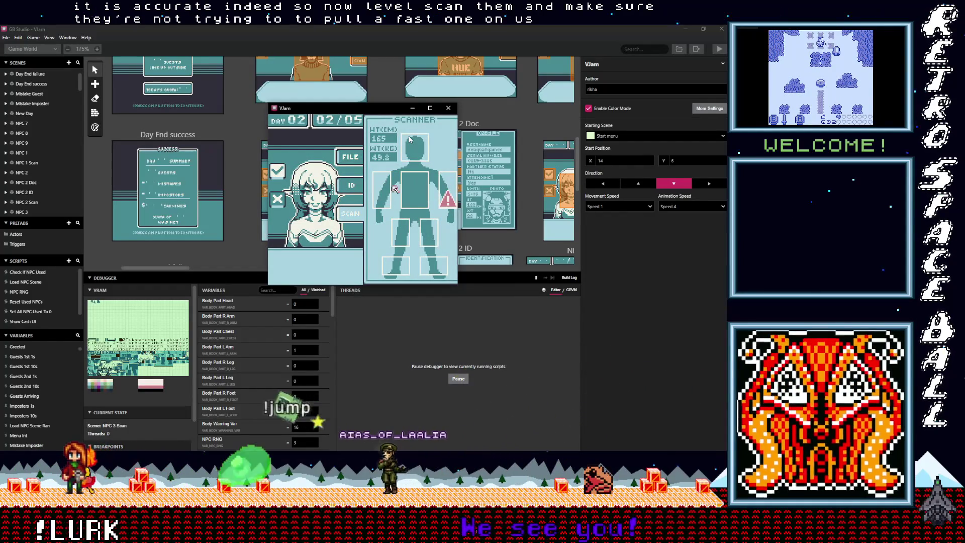
key(Down)
key(Down)
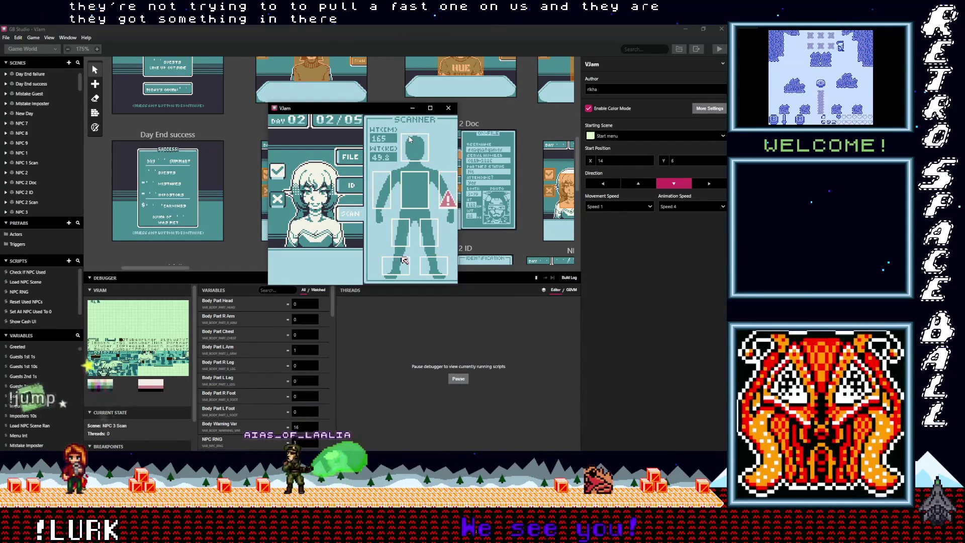
key(Left)
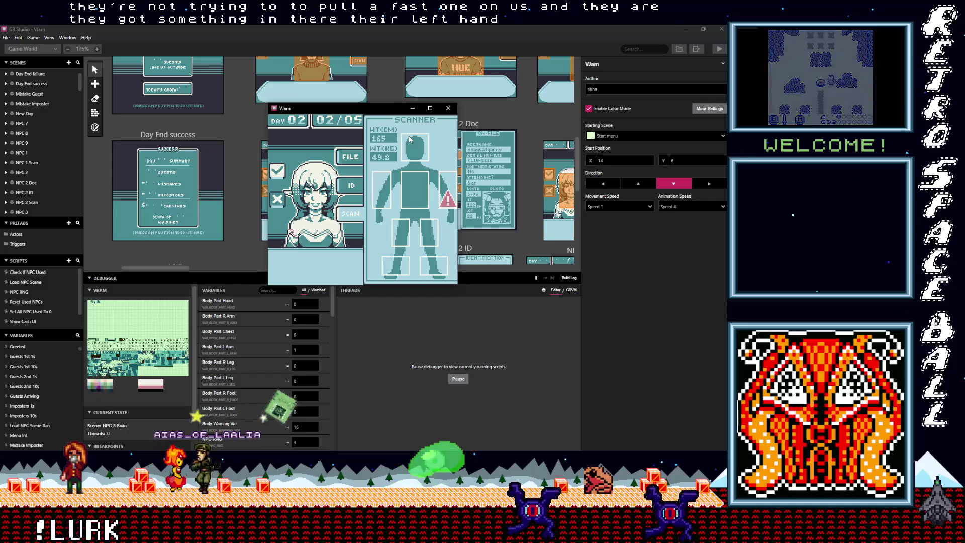
key(z)
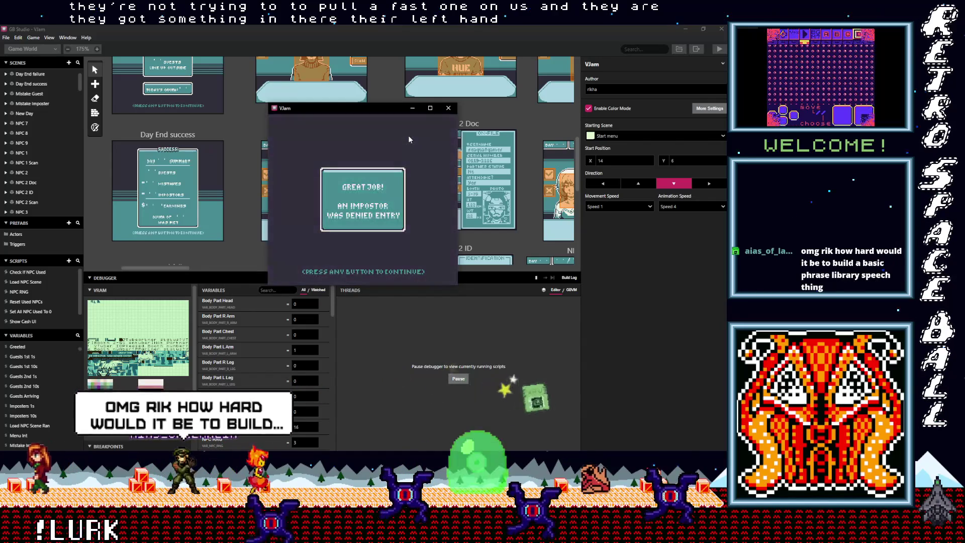
key(z)
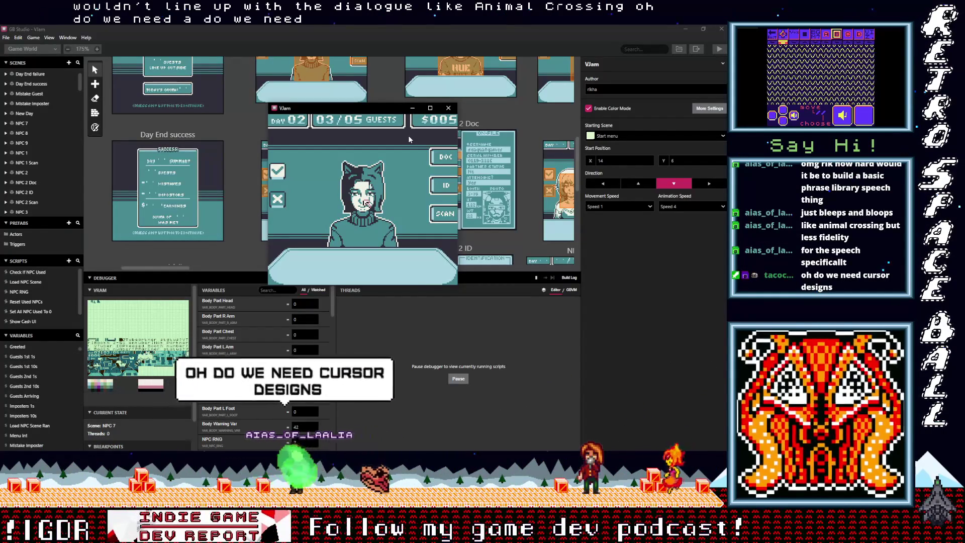
Move the game's marker around the third guest's portrait and onto the SCAN option.
key(Left)
key(Up)
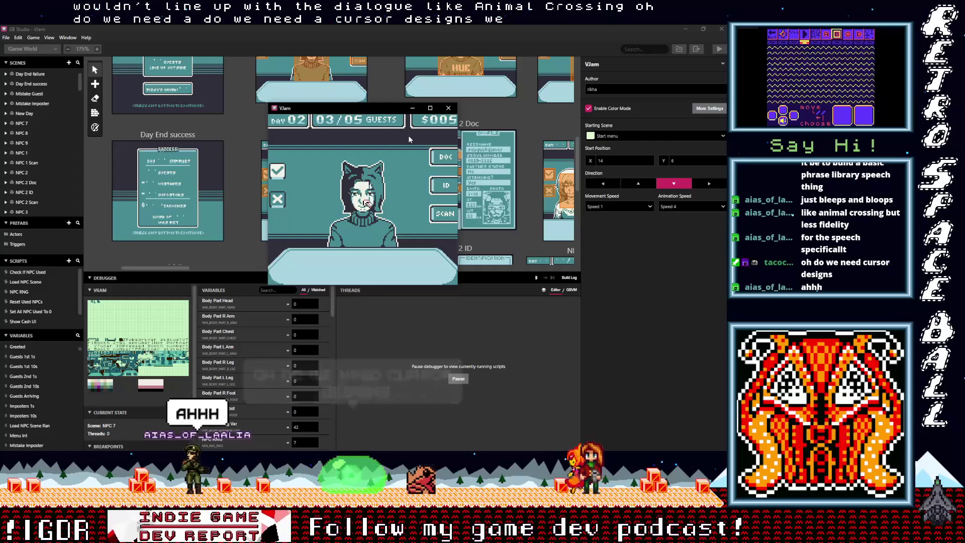
key(Right)
key(Up)
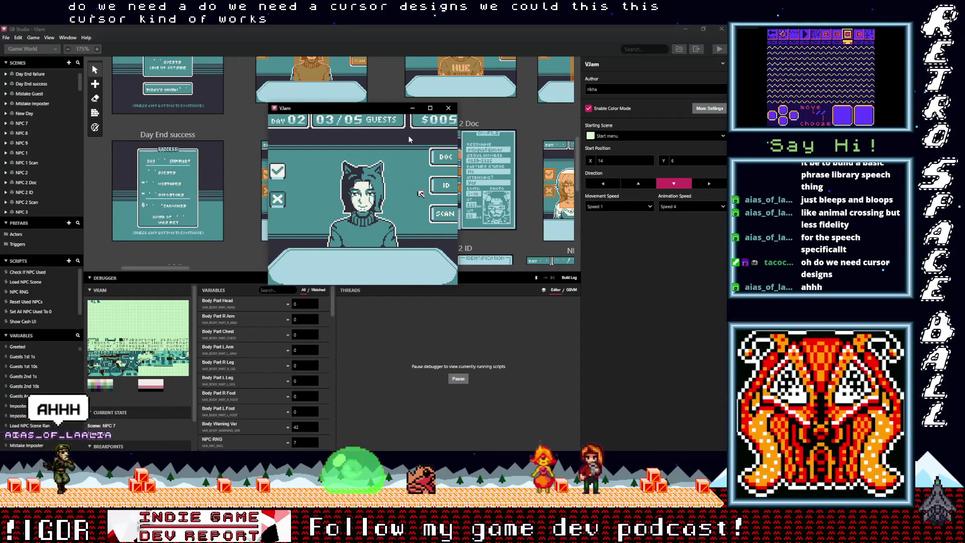
key(Left)
key(Down)
key(Up)
key(Left)
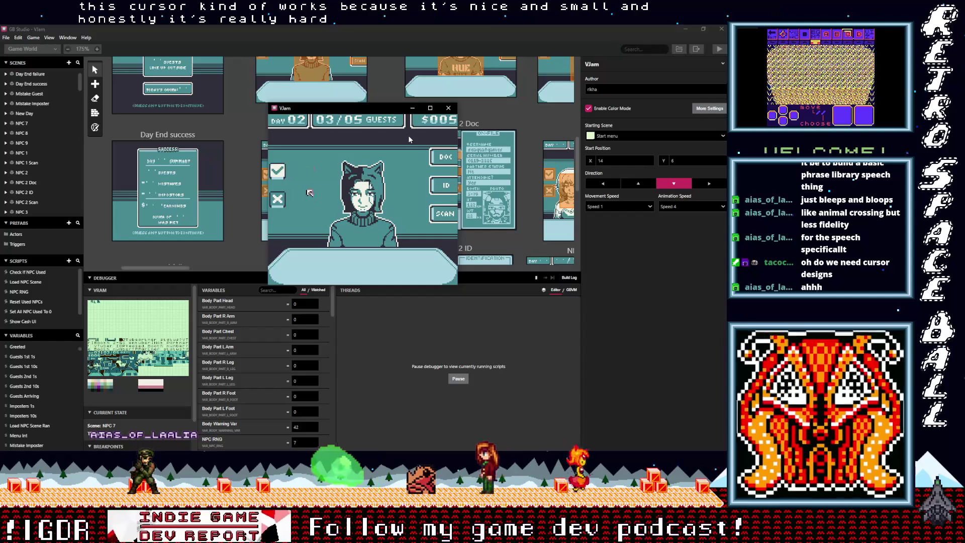
key(Down)
key(Right)
key(Up)
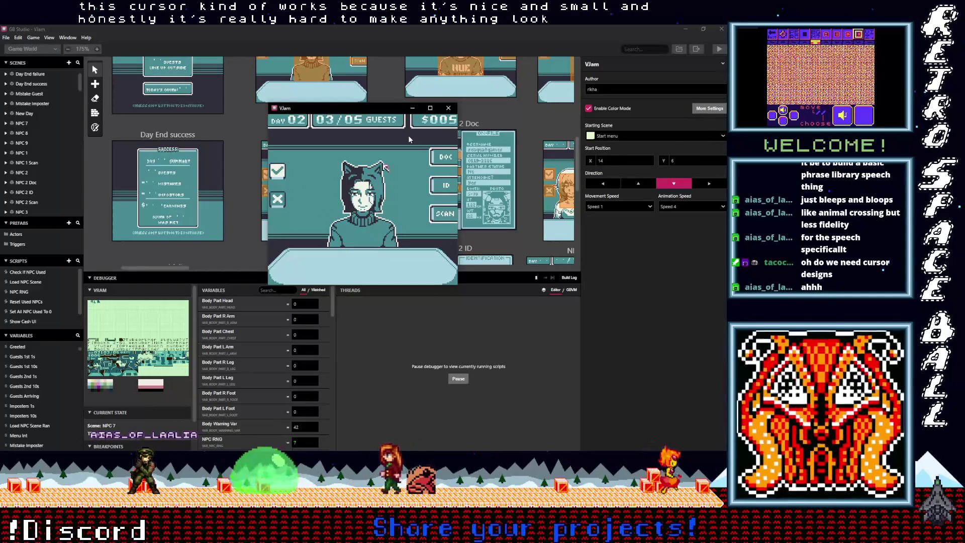
key(Up)
key(Left)
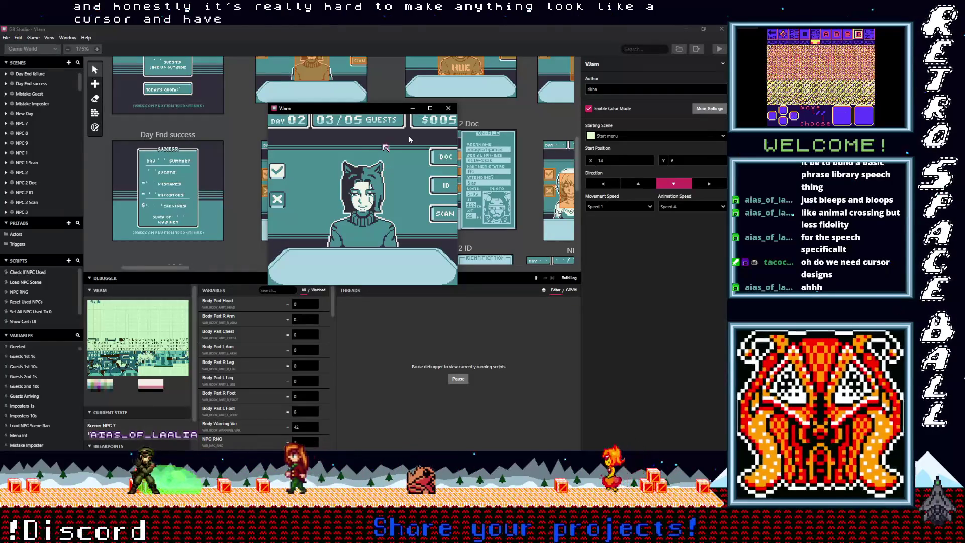
key(Down)
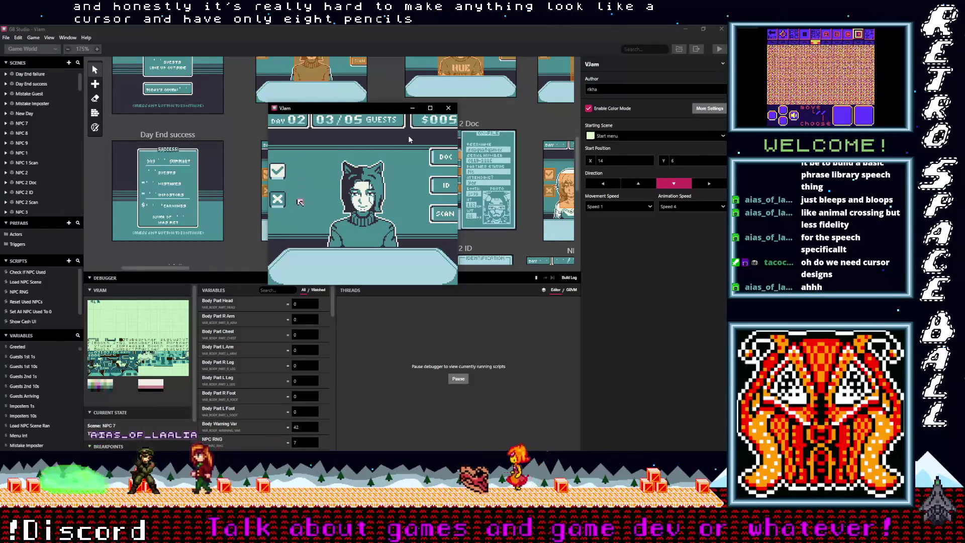
key(Right)
key(Right)
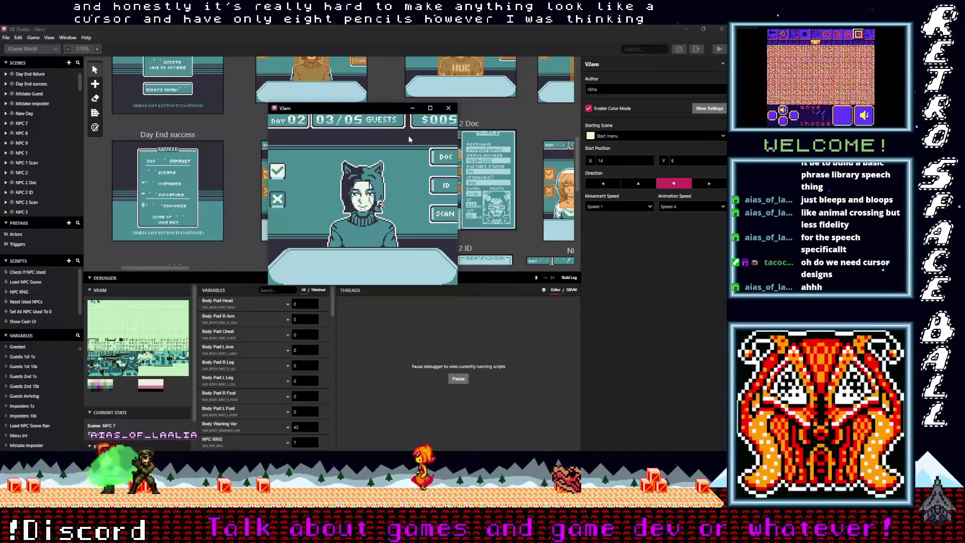
key(Down)
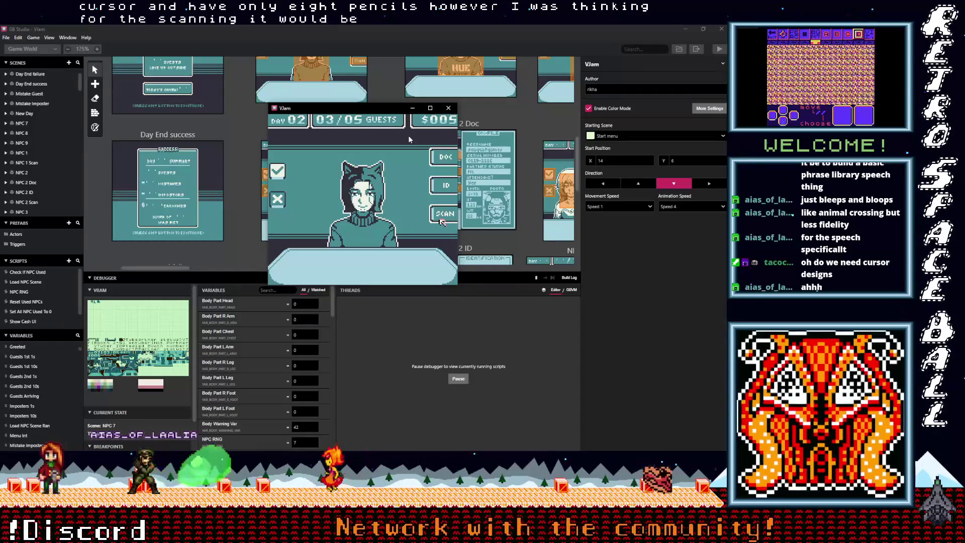
Open the third guest's body scan and inspect the legs, left arm and head.
key(z)
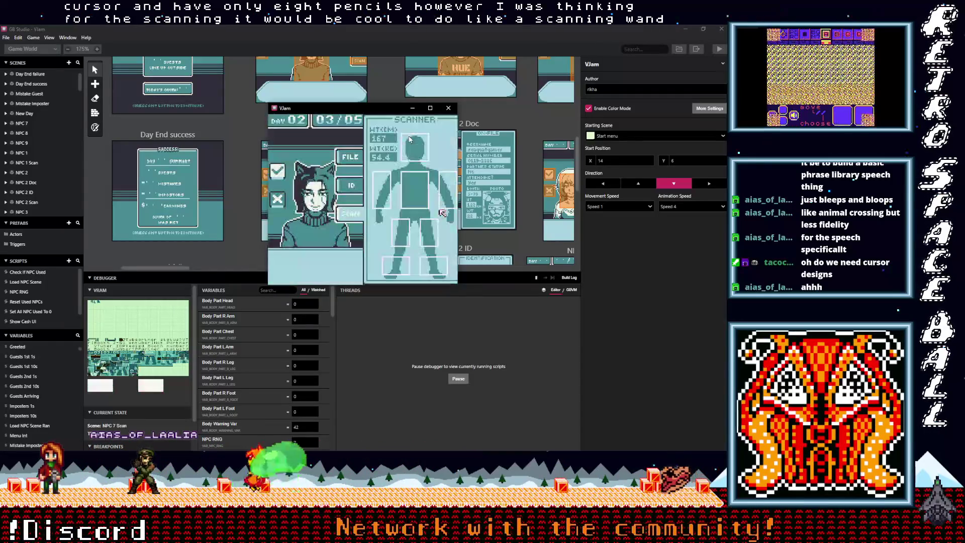
key(Down)
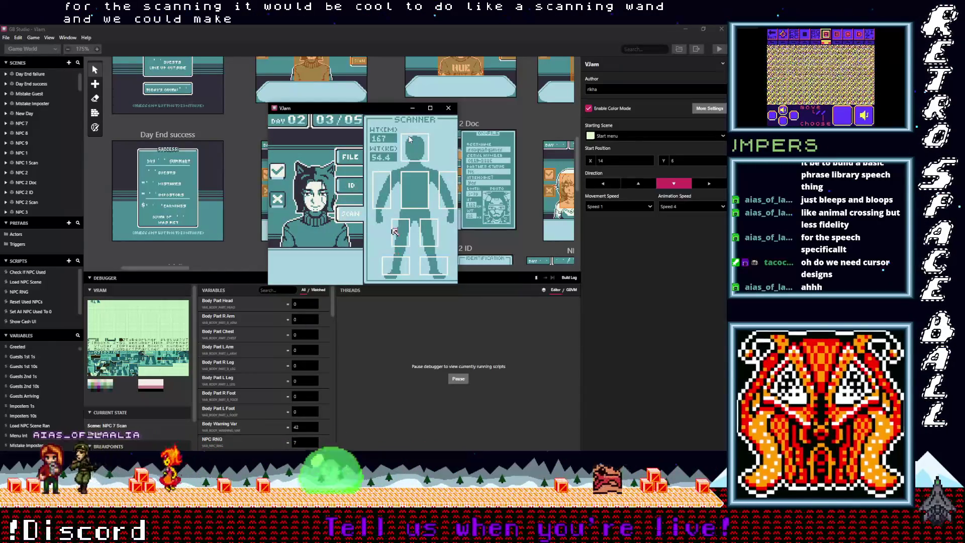
key(Left)
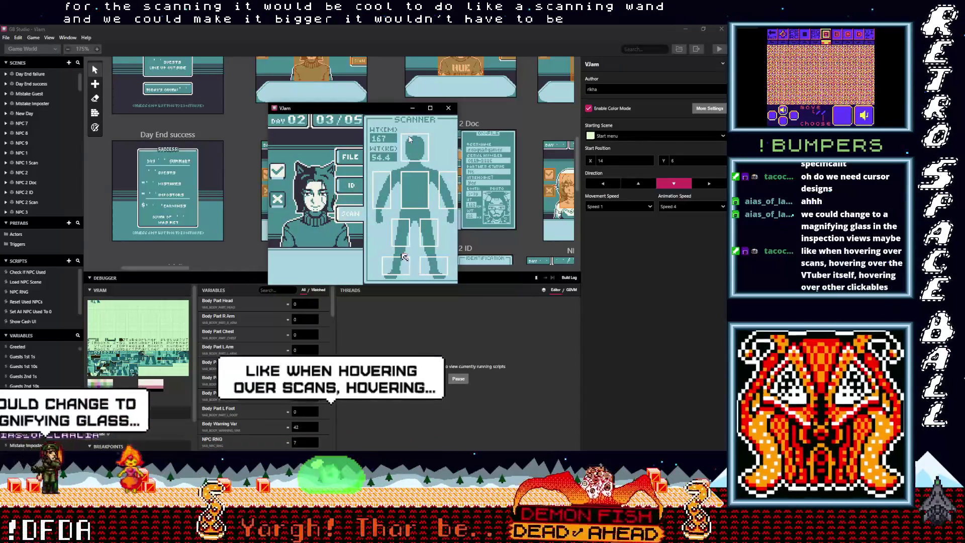
key(Up)
key(Left)
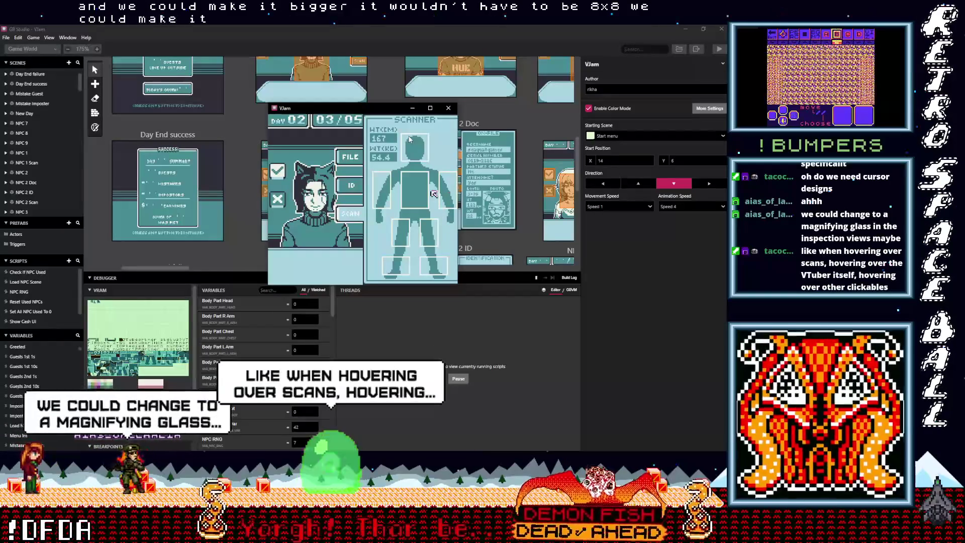
key(Up)
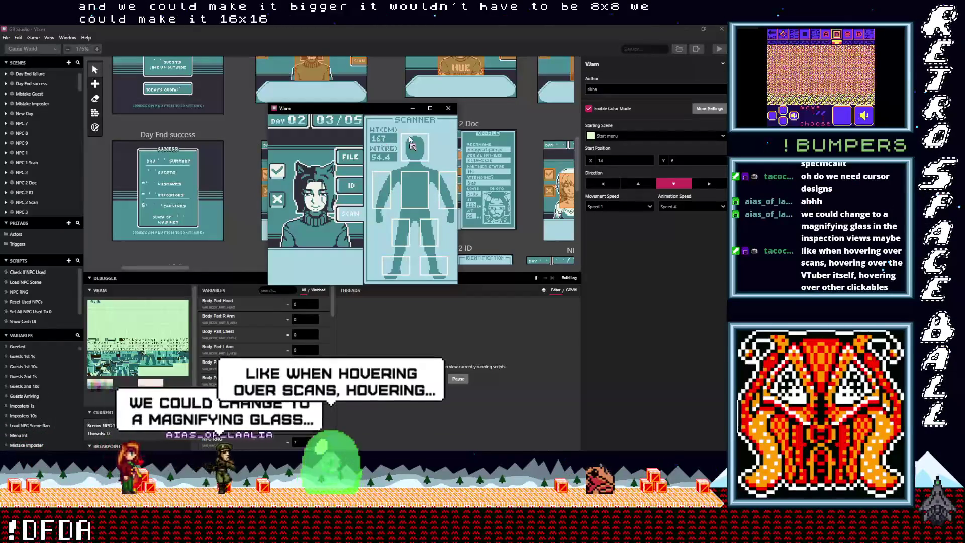
key(Left)
key(Down)
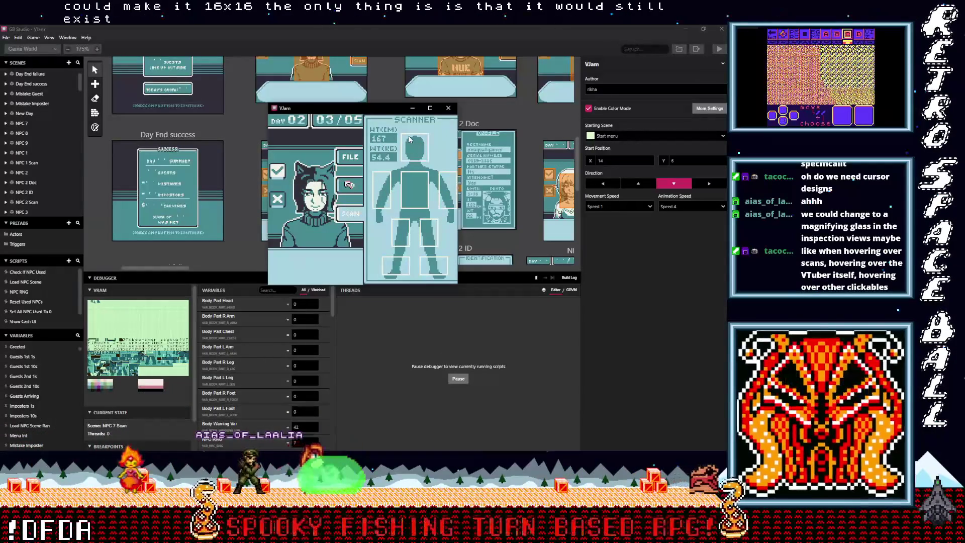
Check the chest, both arms and a foot, then admit the valid guest.
key(Right)
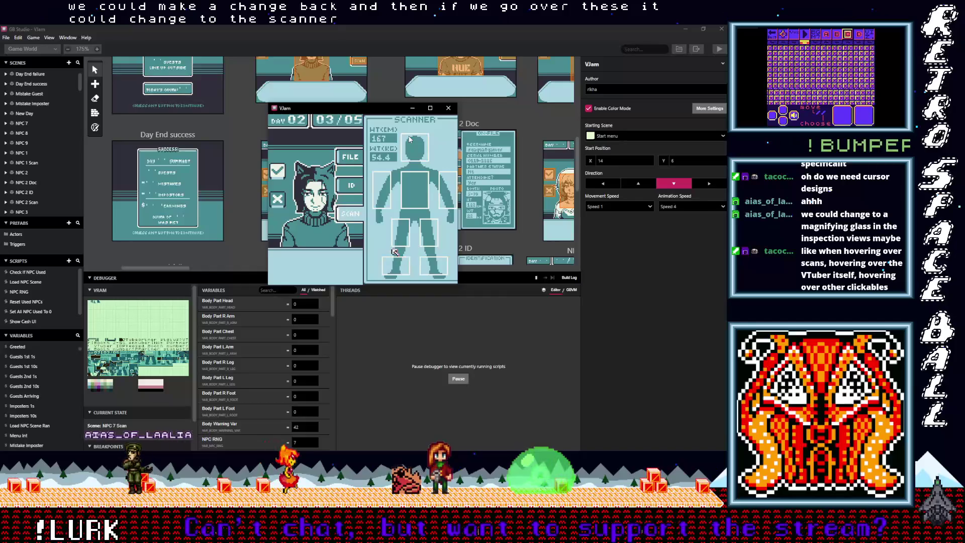
key(Left)
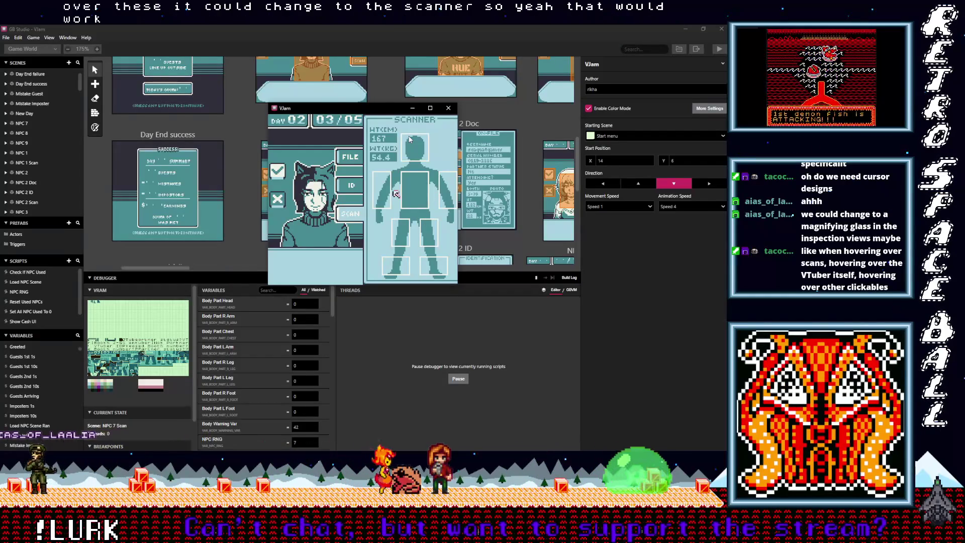
key(Left)
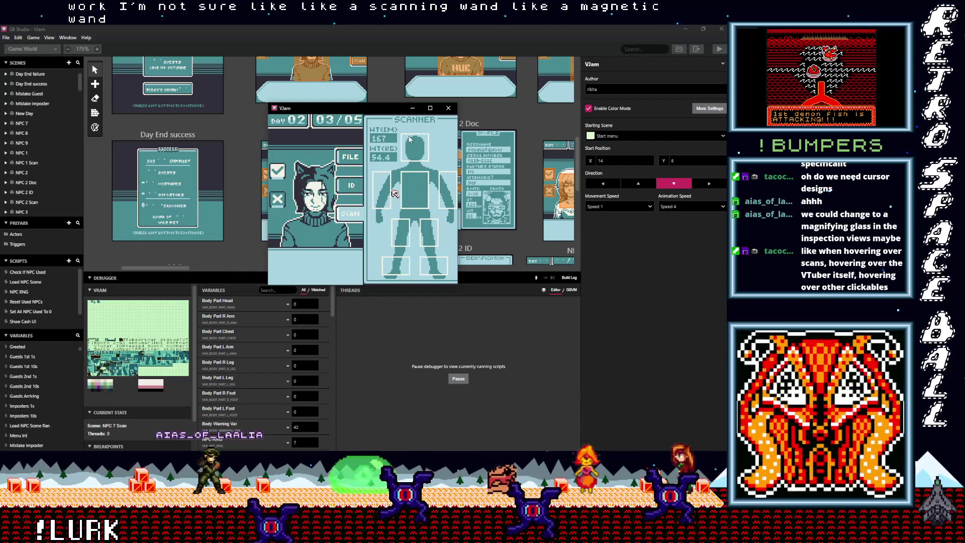
key(Left)
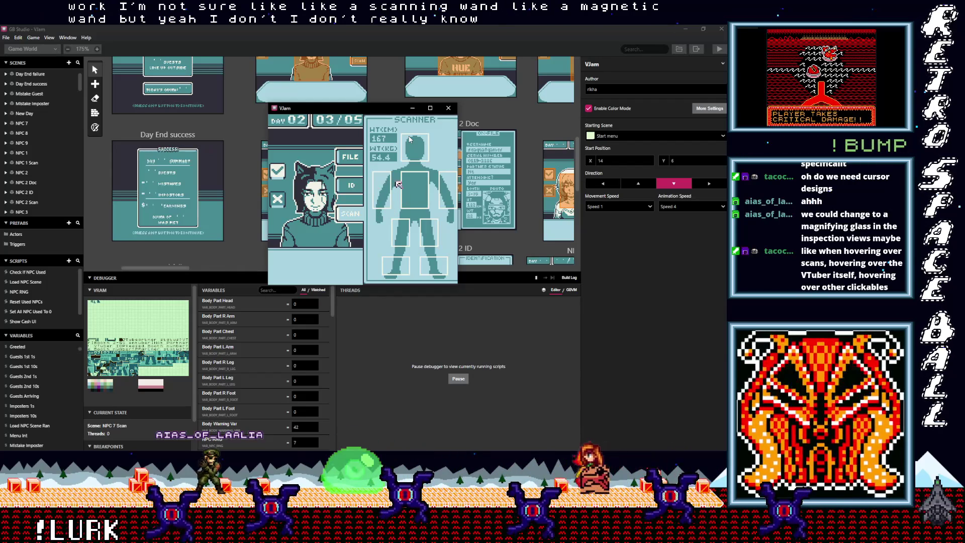
key(Right)
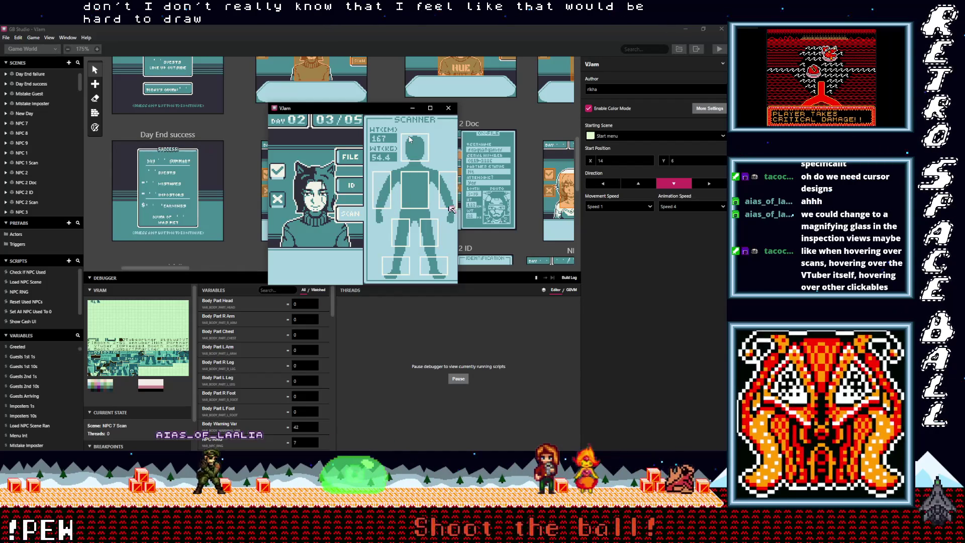
key(Down)
key(Down)
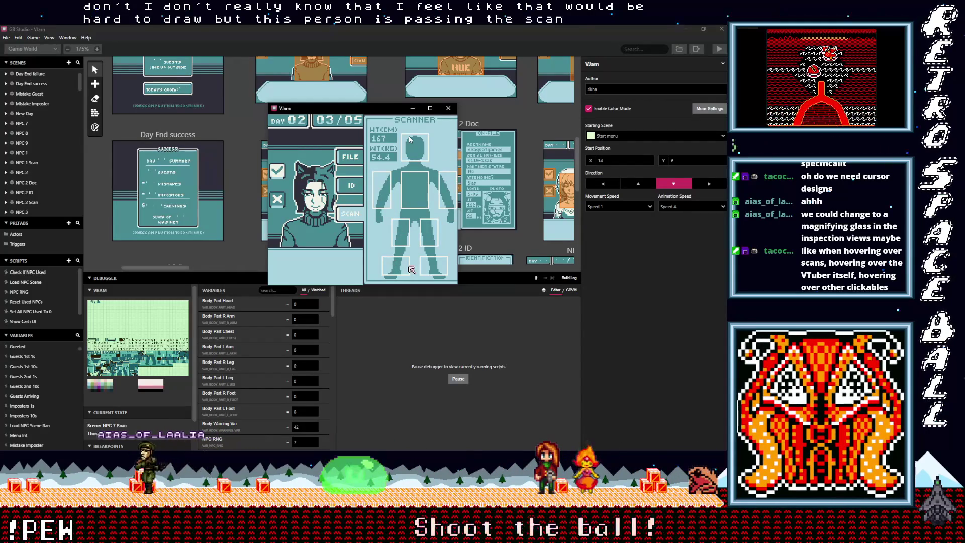
key(Left)
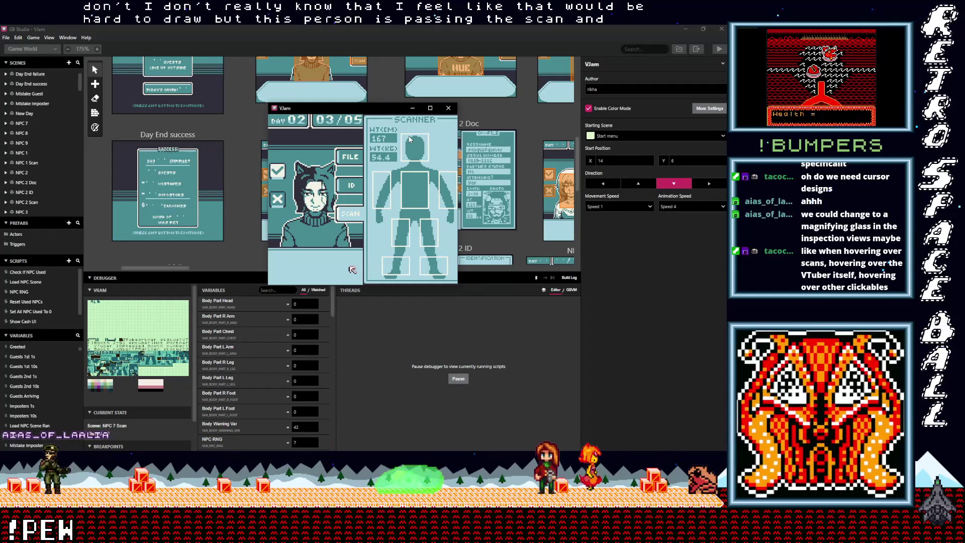
key(Left)
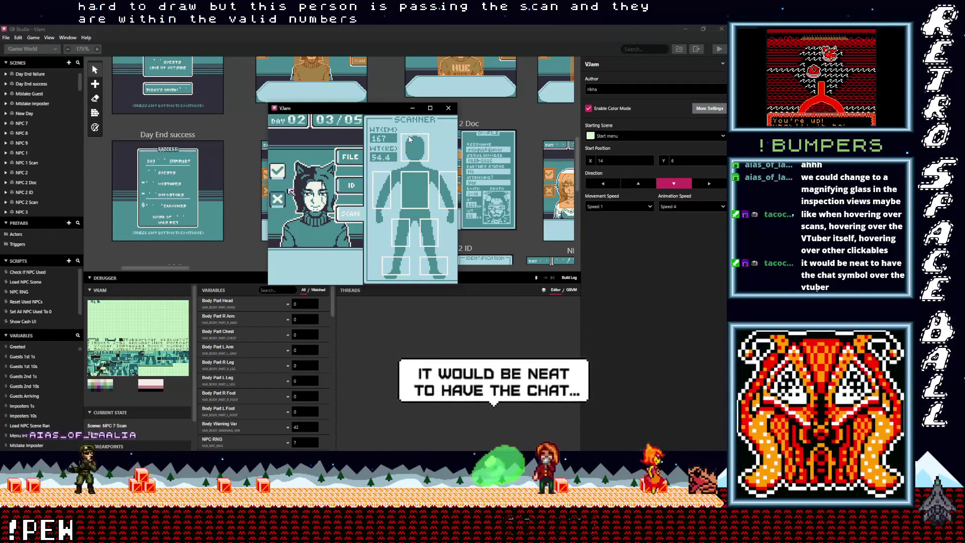
key(z)
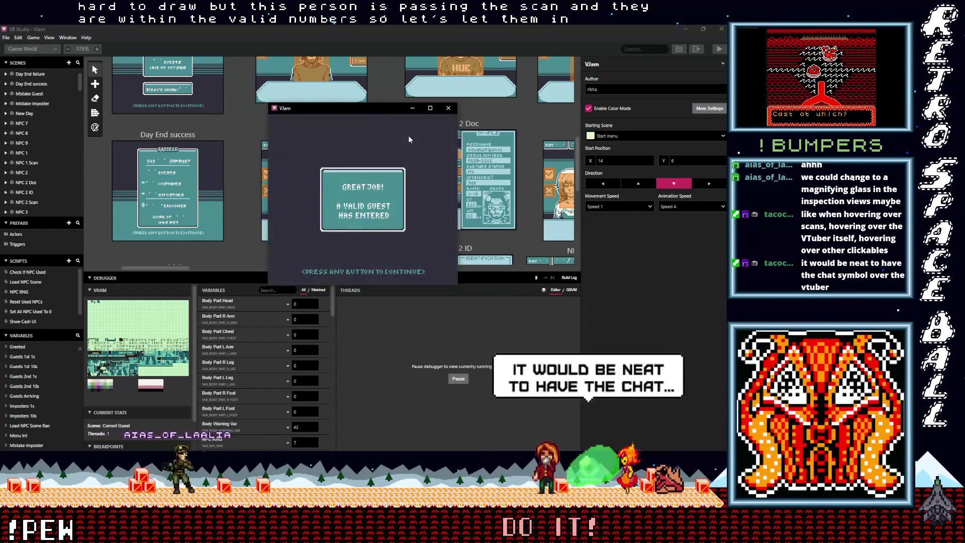
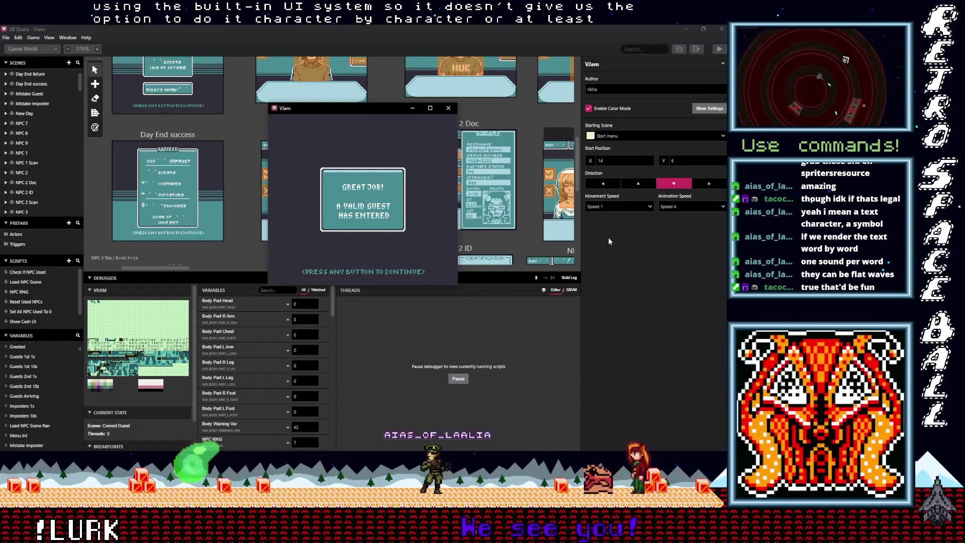
Move the VJam game window lower and open the NPC 1 scene's dialog trigger script.
click(653, 238)
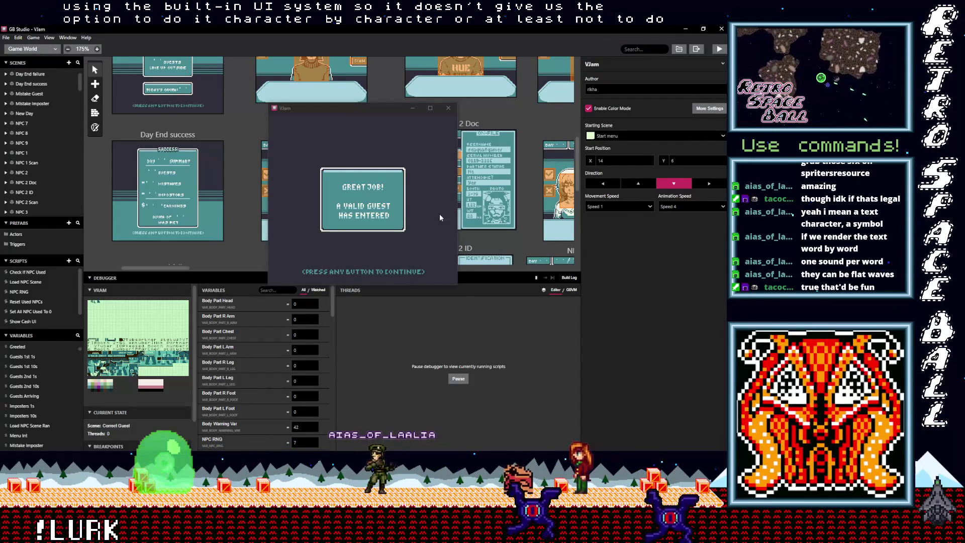
drag(338, 111, 341, 265)
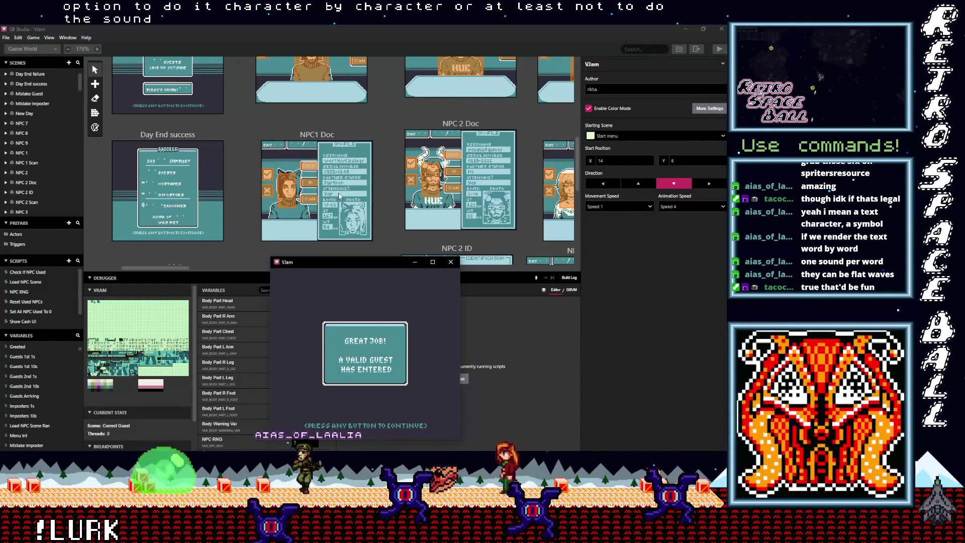
scroll(312, 131, up, 3)
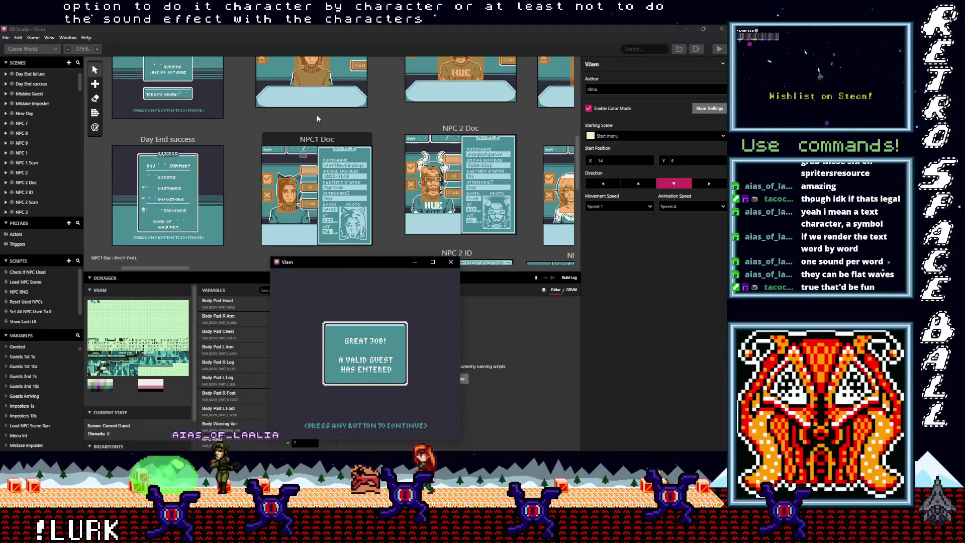
click(313, 201)
click(313, 201)
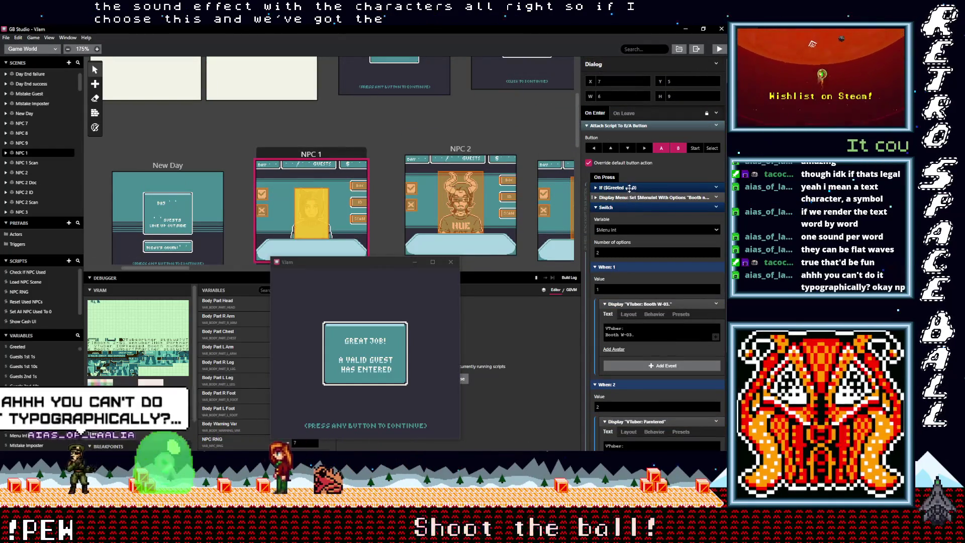
Expand If $Greeted == 0 and keep the welcome dialogue at Default open speed and button-press close.
click(625, 188)
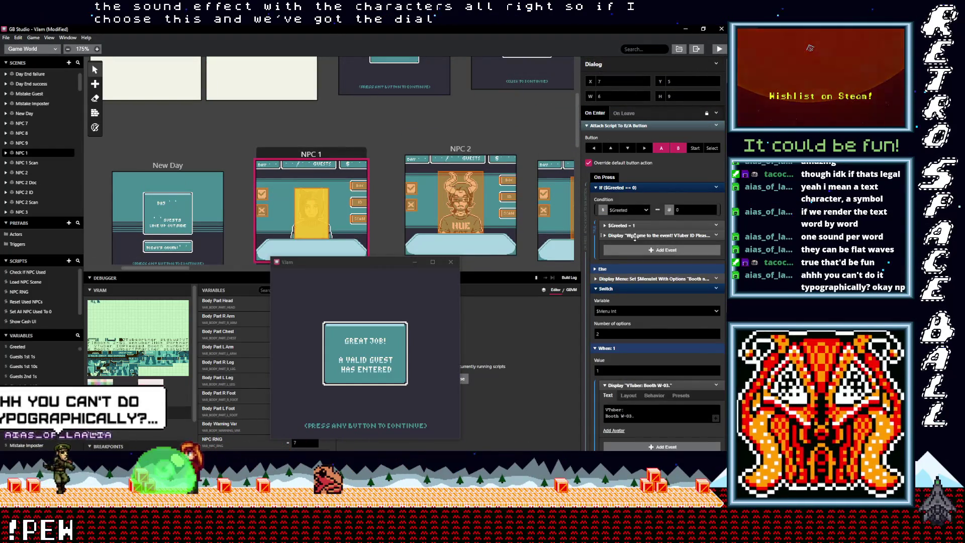
click(637, 259)
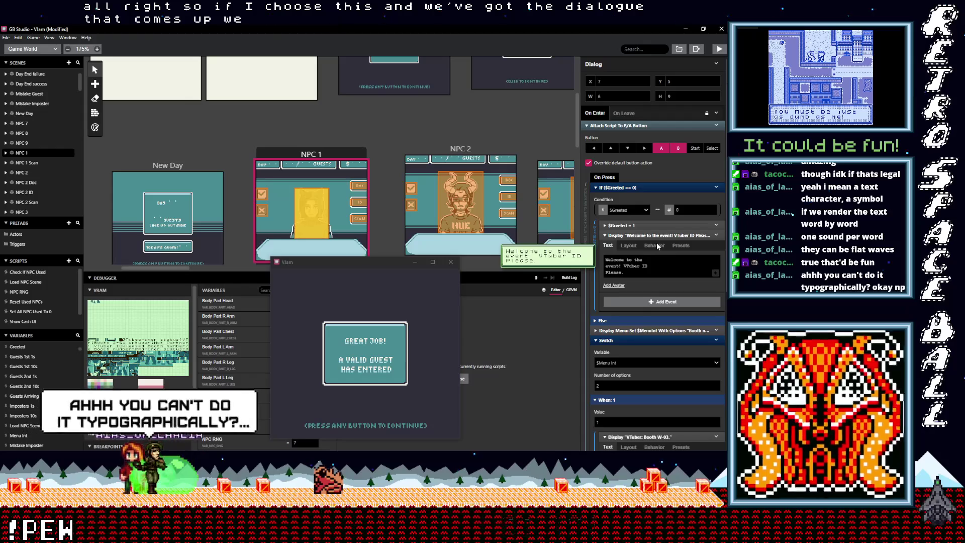
click(655, 245)
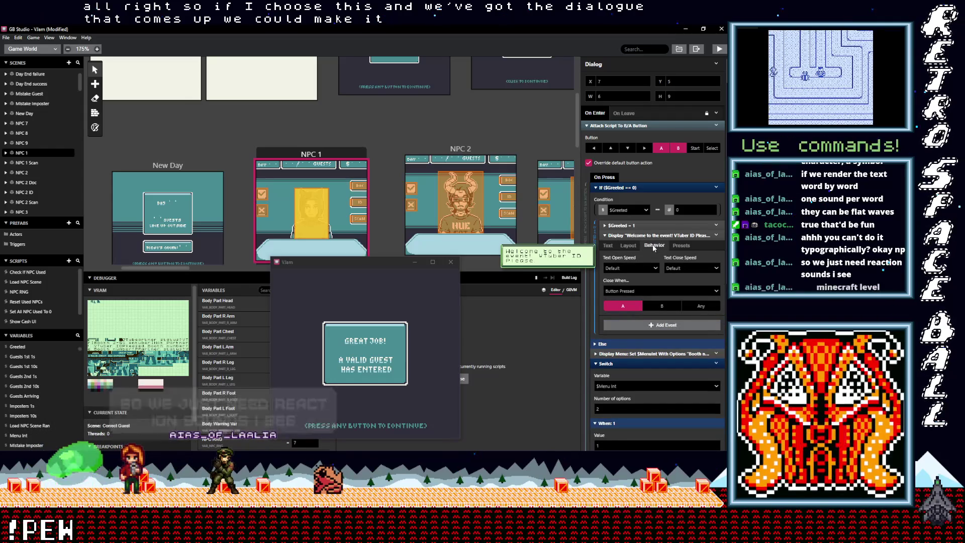
click(655, 268)
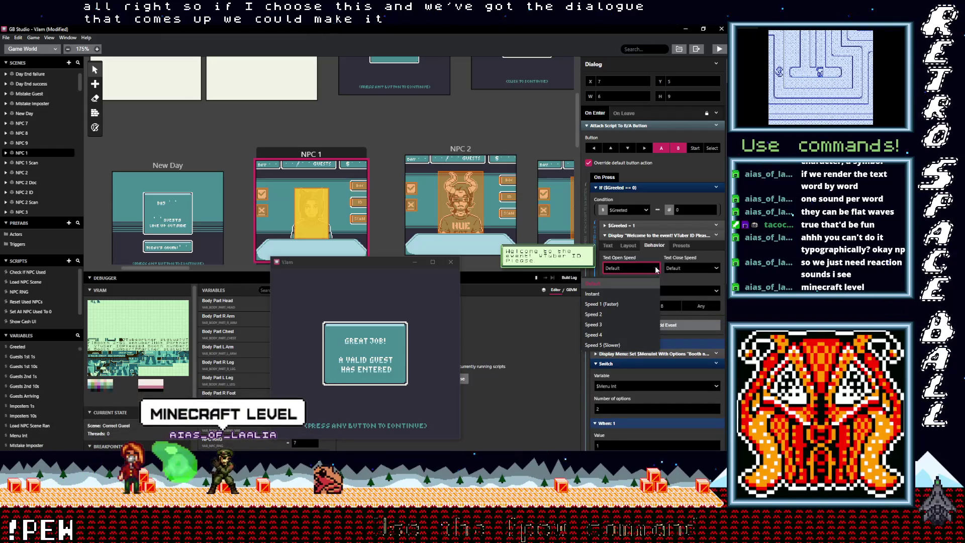
click(656, 259)
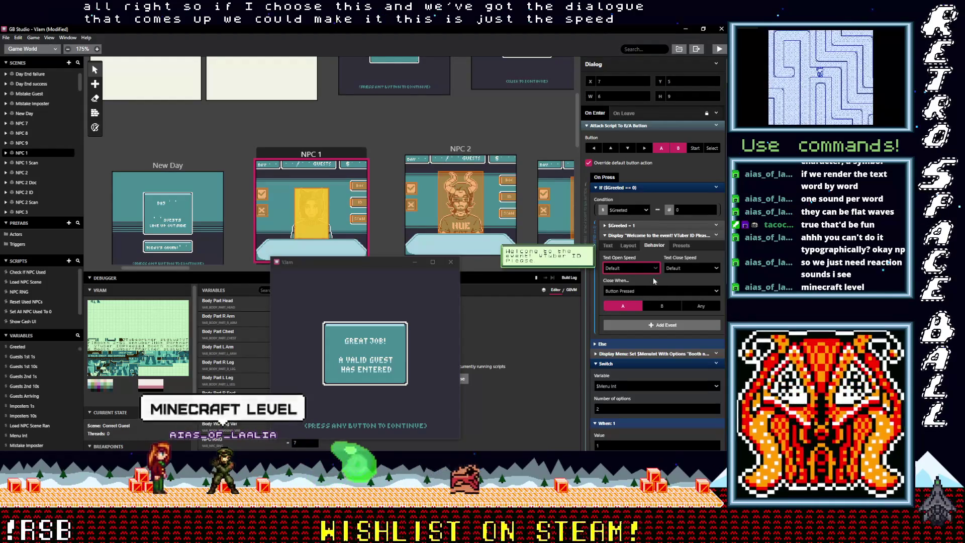
click(653, 291)
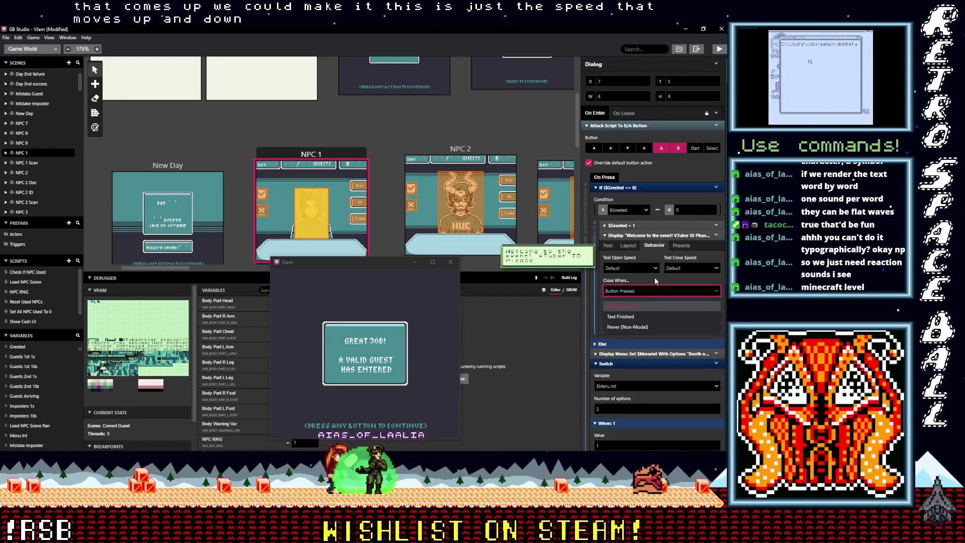
click(655, 277)
Review the dialogue's Presets and Layout tabs, then go back to its Text tab.
click(679, 247)
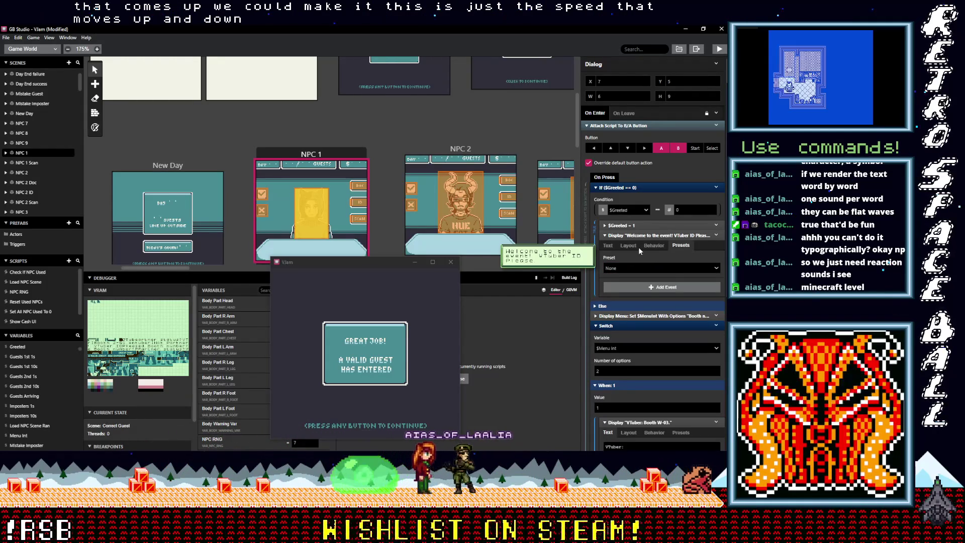
click(626, 246)
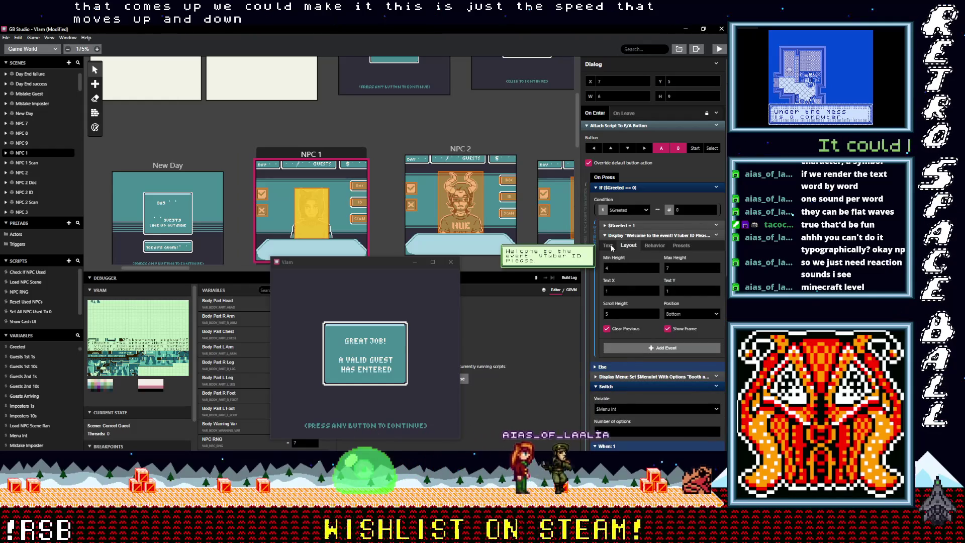
click(609, 246)
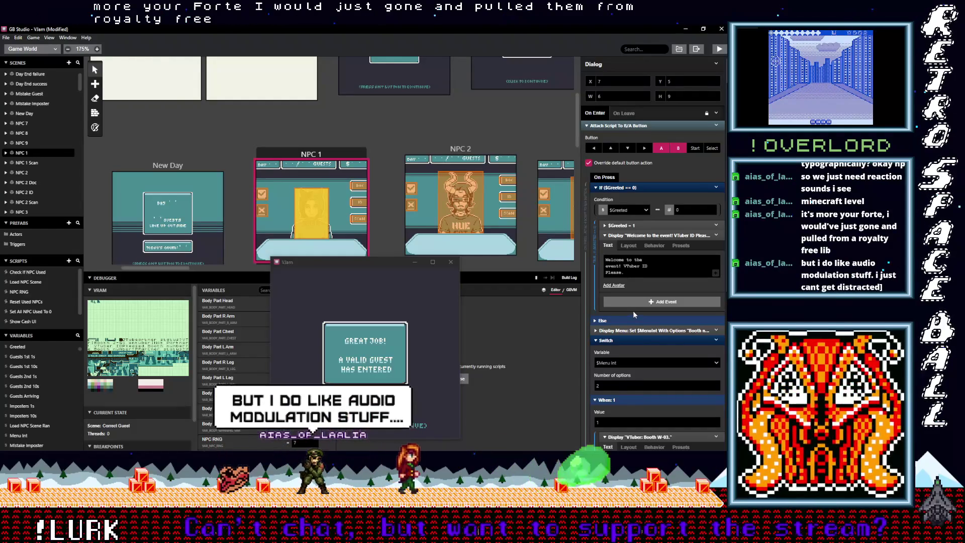
Nudge the VJam game window a little to the right and slightly up.
mouse_move(385, 263)
mouse_down()
mouse_move(419, 228)
mouse_move(431, 272)
mouse_move(444, 267)
mouse_move(431, 256)
mouse_up()
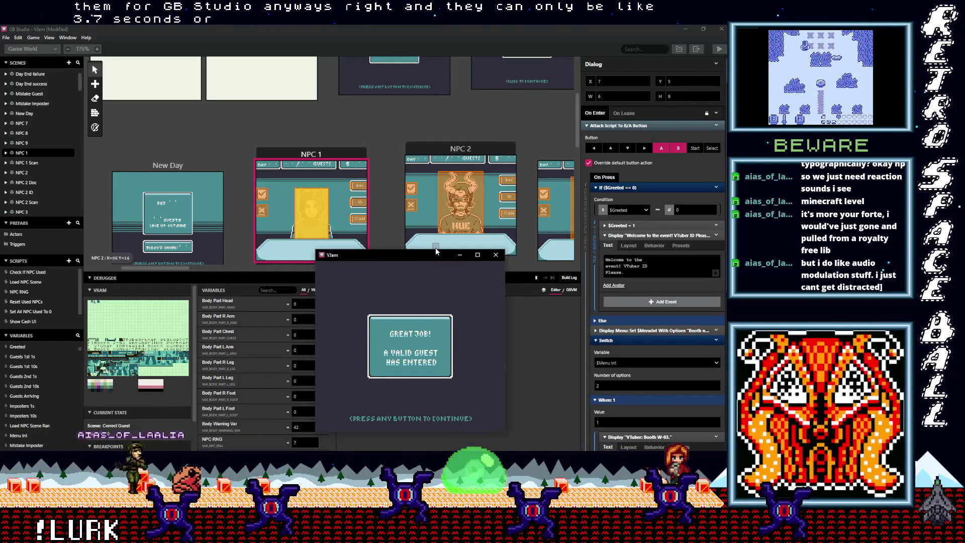
mouse_move(435, 254)
mouse_down()
mouse_move(463, 277)
mouse_move(456, 258)
mouse_up()
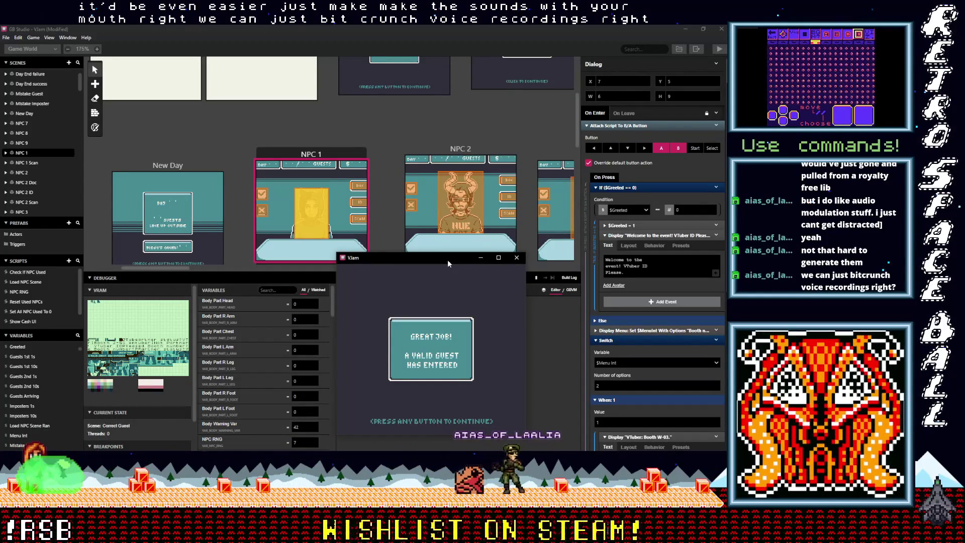
drag(447, 259, 450, 260)
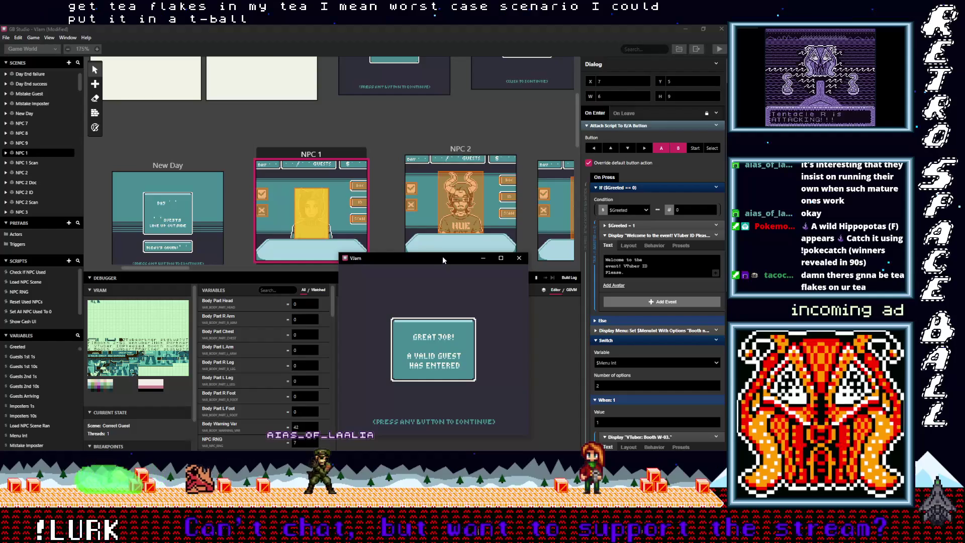
Move the game window up-left and deny the next guest as an impostor.
drag(442, 257, 359, 118)
key(z)
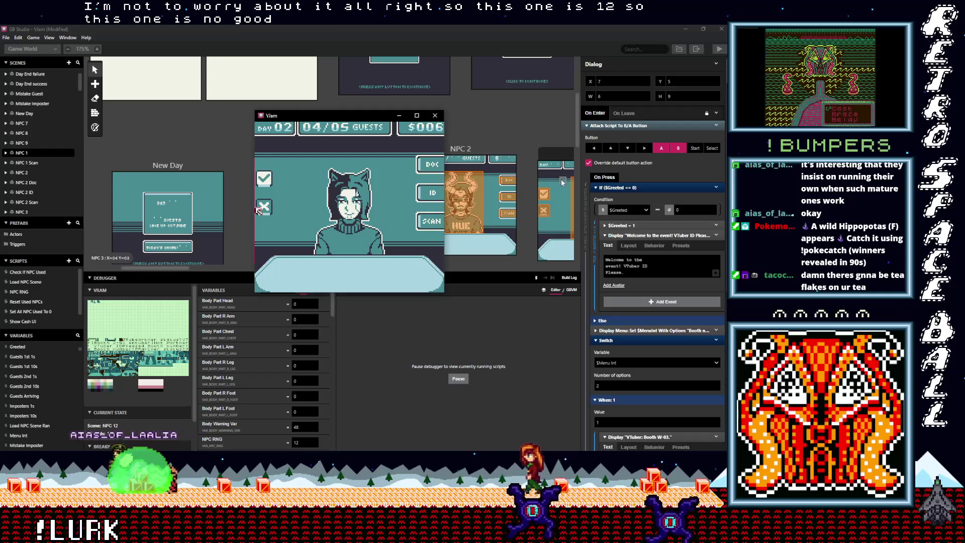
key(z)
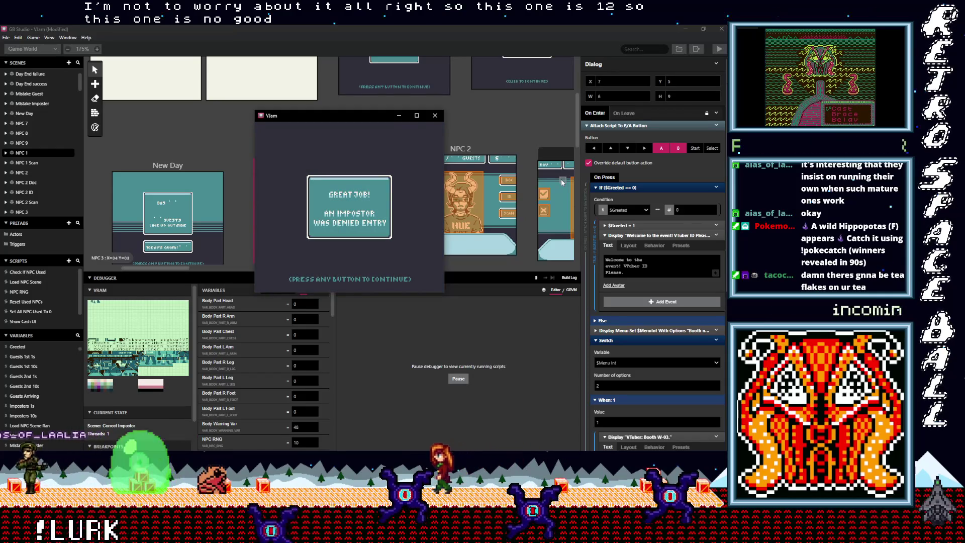
key(z)
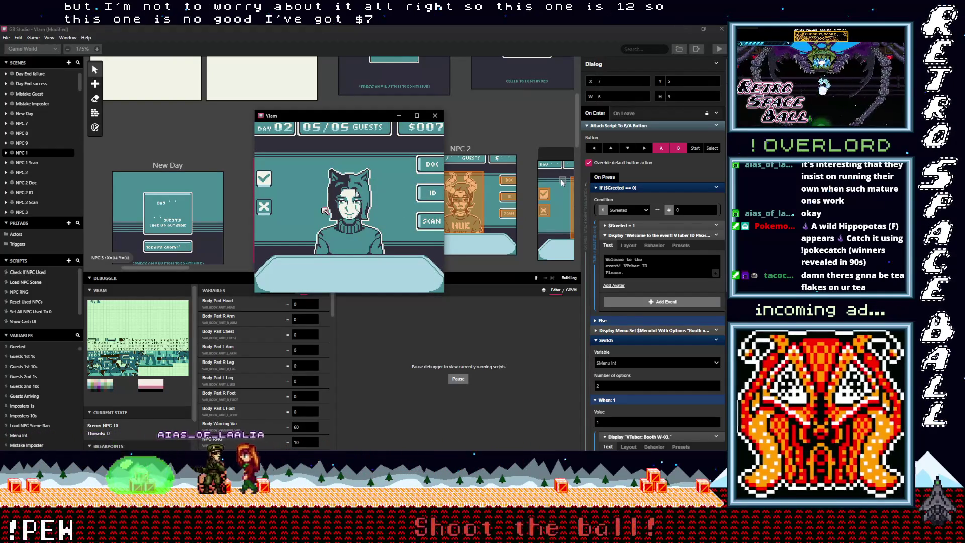
Scan the following guest's arm, head, leg and foot, admit them, and reach the Day 02 summary.
key(Right)
key(Down)
key(z)
key(Left)
key(Up)
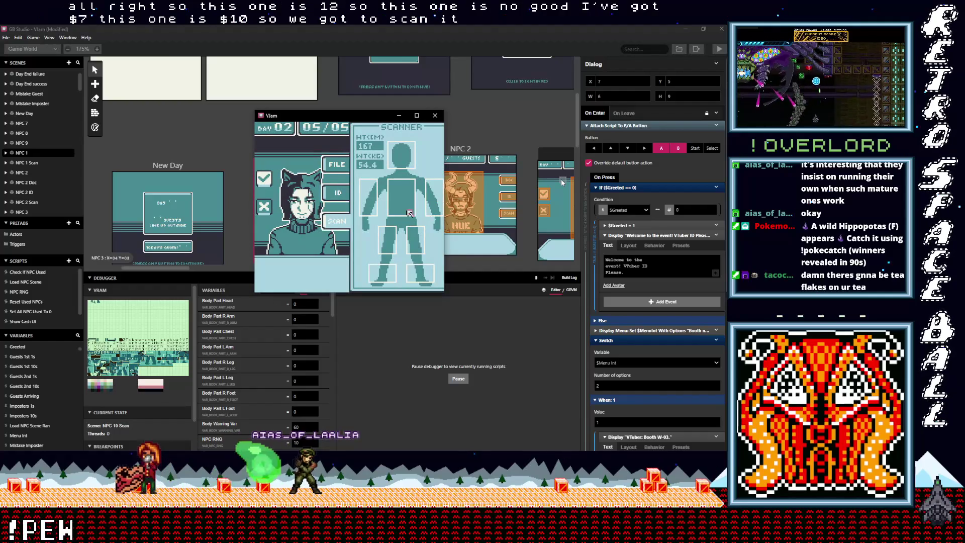
key(Right)
key(Right)
key(Right)
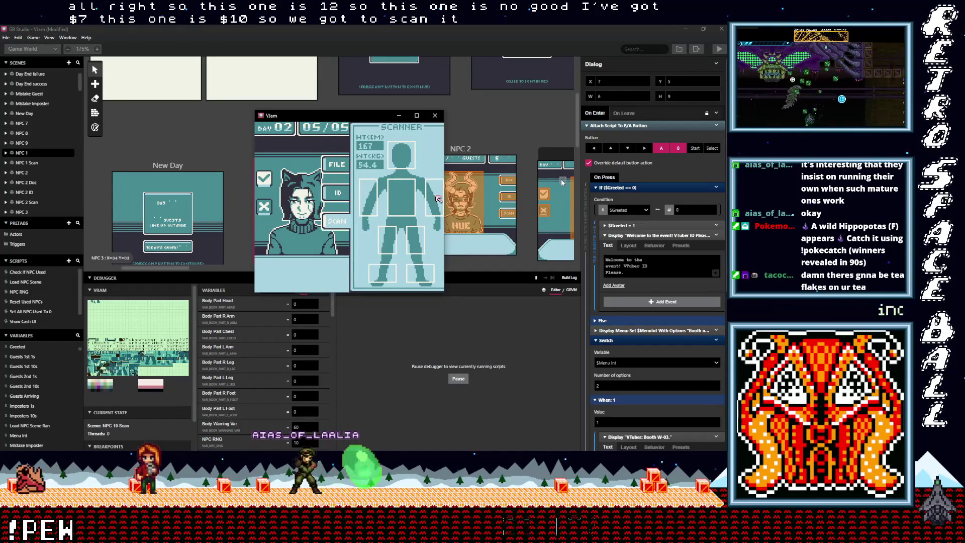
key(Up)
key(Up)
key(Up)
key(Left)
key(Left)
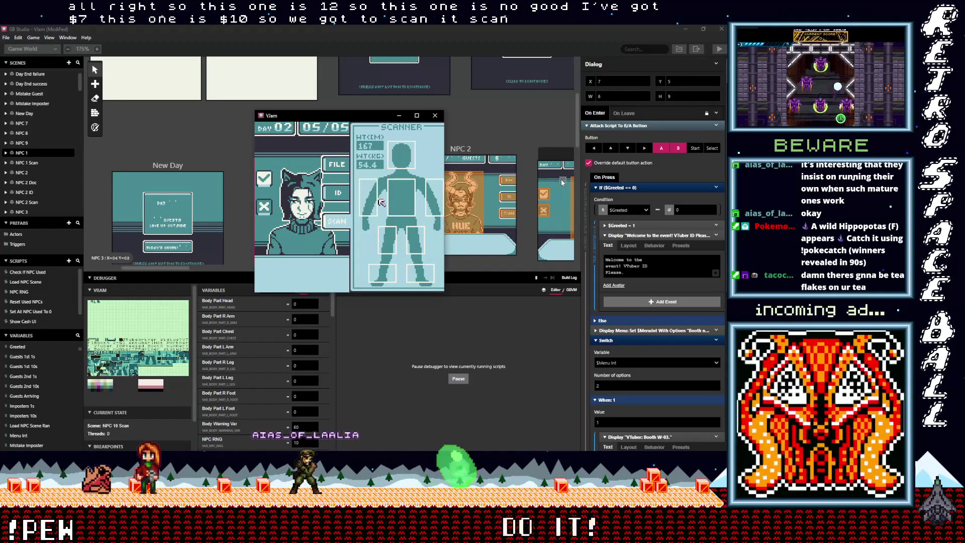
key(Down)
key(Down)
key(Right)
key(Down)
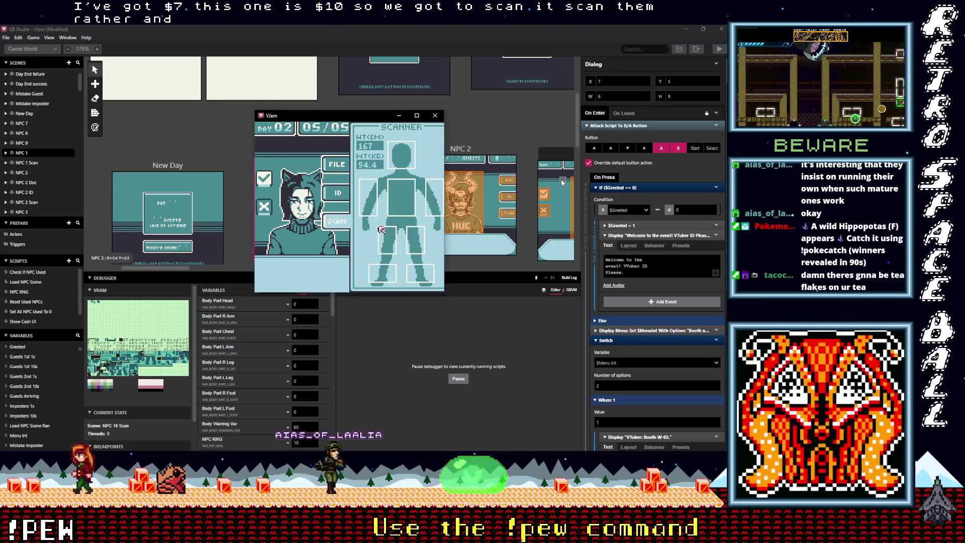
key(Left)
key(Left)
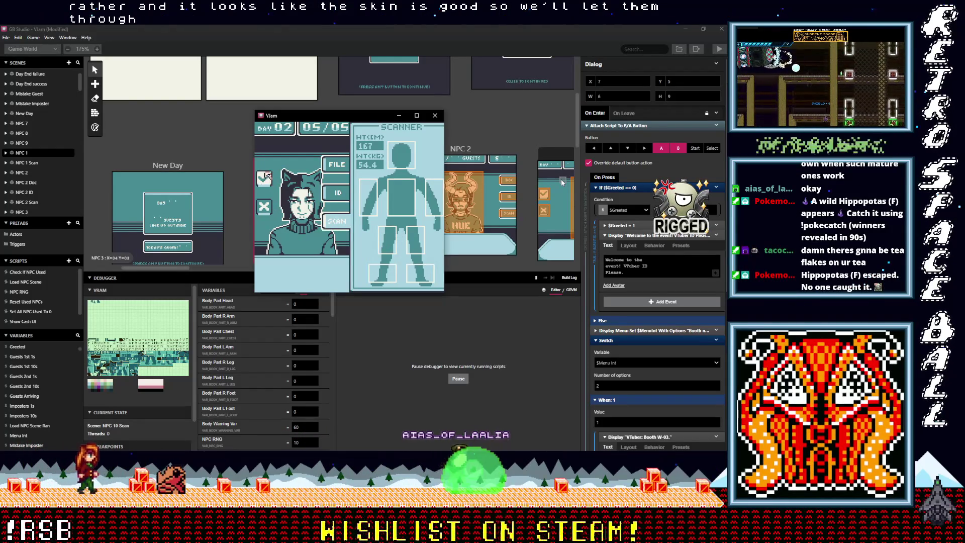
key(z)
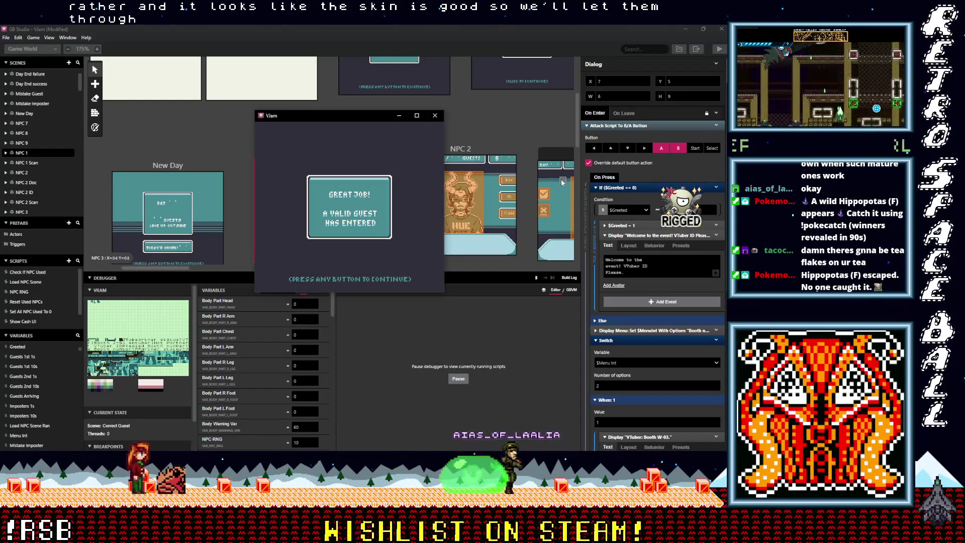
key(z)
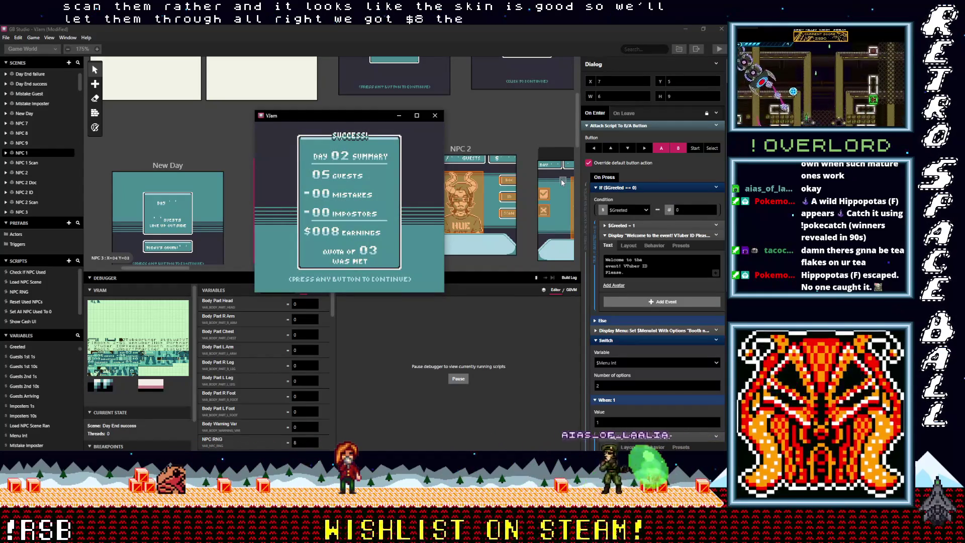
Start Day 03, scan the first guest from head to foot, and deny them as an impostor.
key(z)
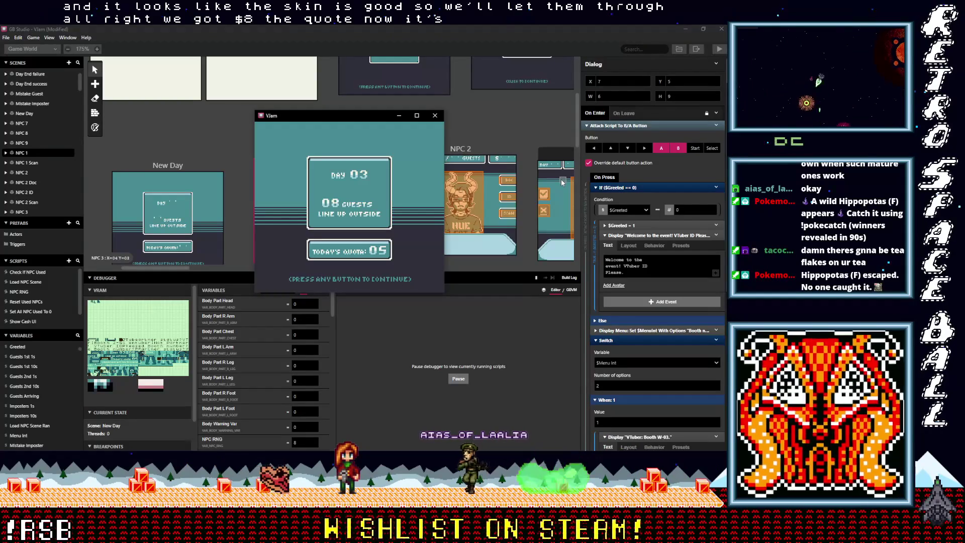
key(z)
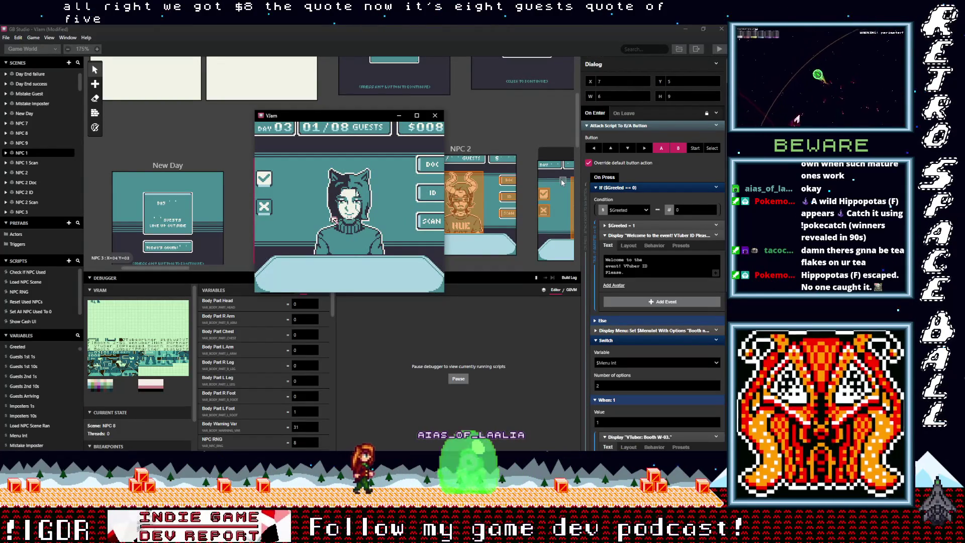
key(Right)
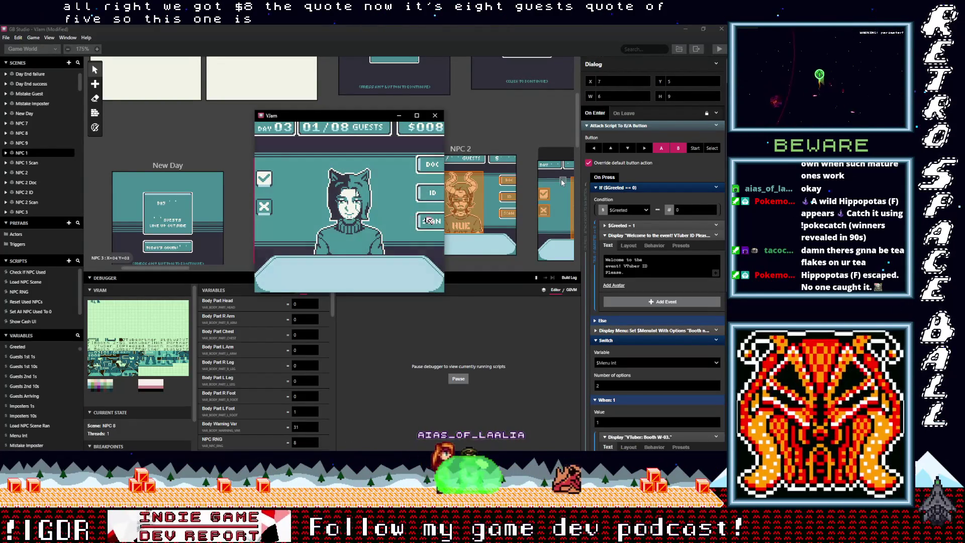
key(z)
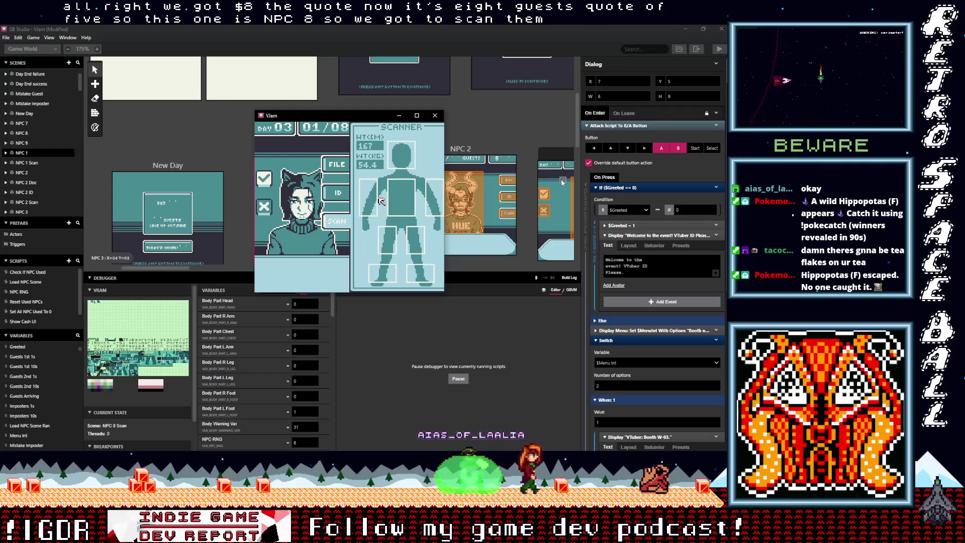
key(Right)
key(Right)
key(Right)
key(Up)
key(Up)
key(Up)
key(Left)
key(Left)
key(Left)
key(Down)
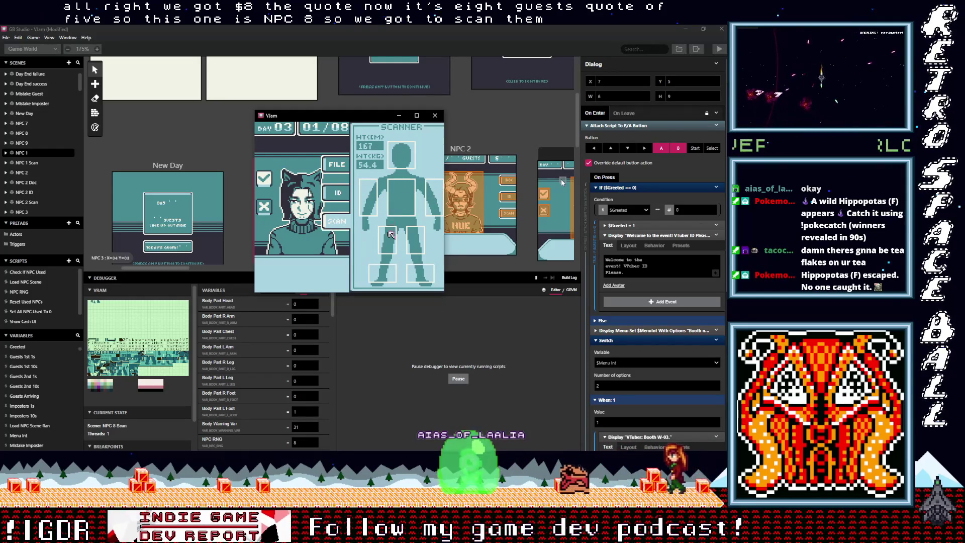
key(Right)
key(Down)
key(Down)
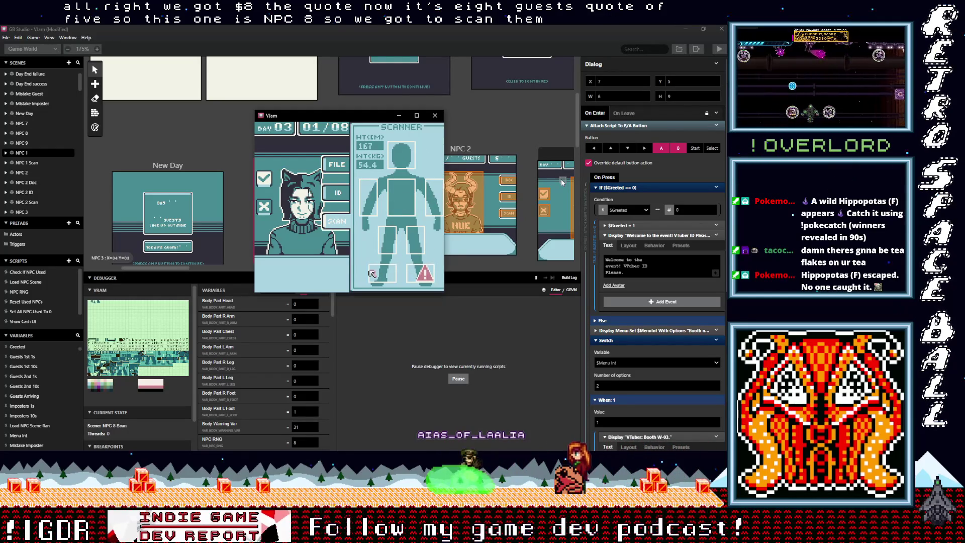
key(Up)
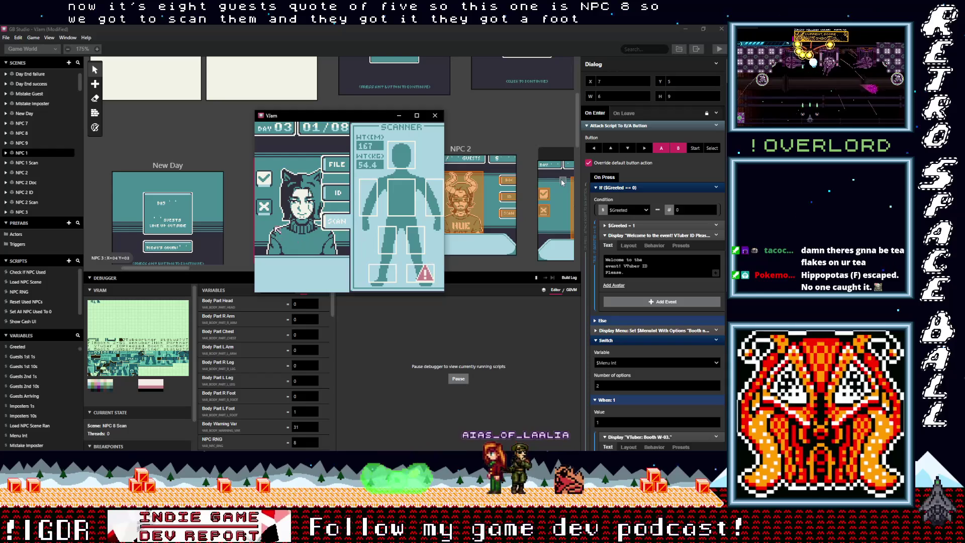
key(Left)
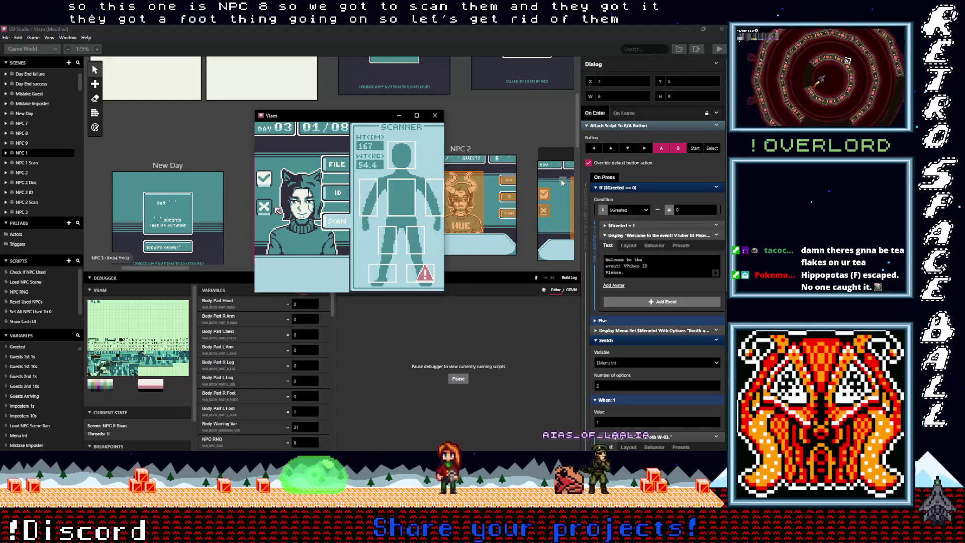
key(z)
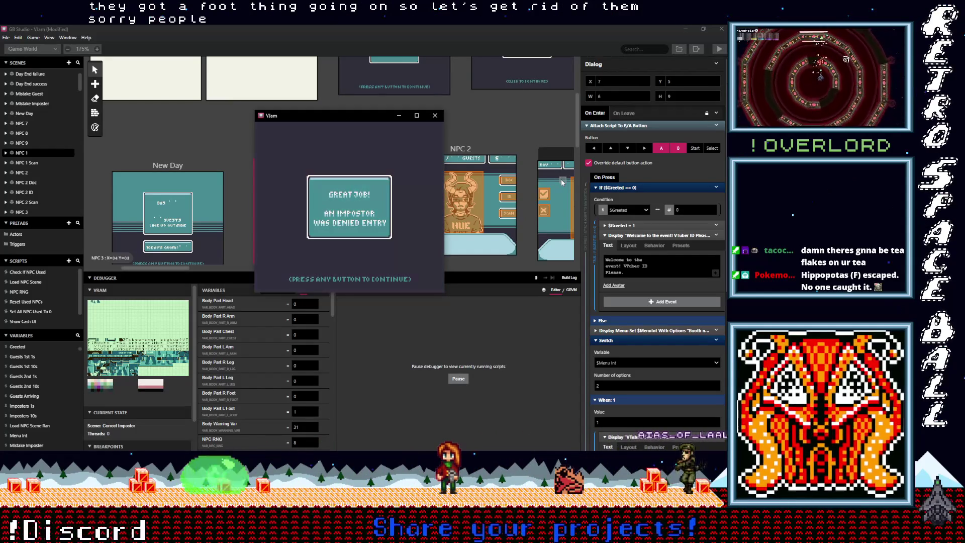
key(z)
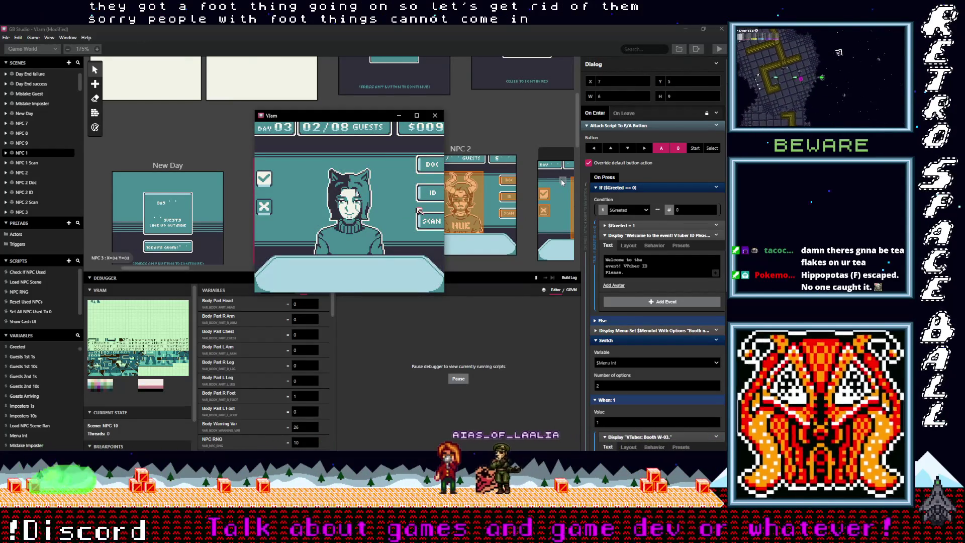
Scan the second guest and deny them entry for a foot anomaly.
key(z)
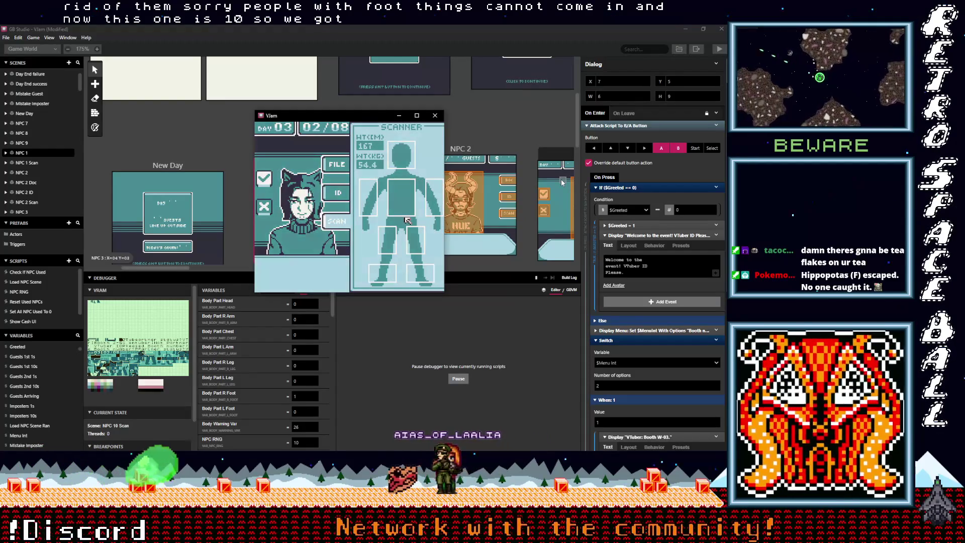
key(Up)
key(Left)
key(Right)
key(Up)
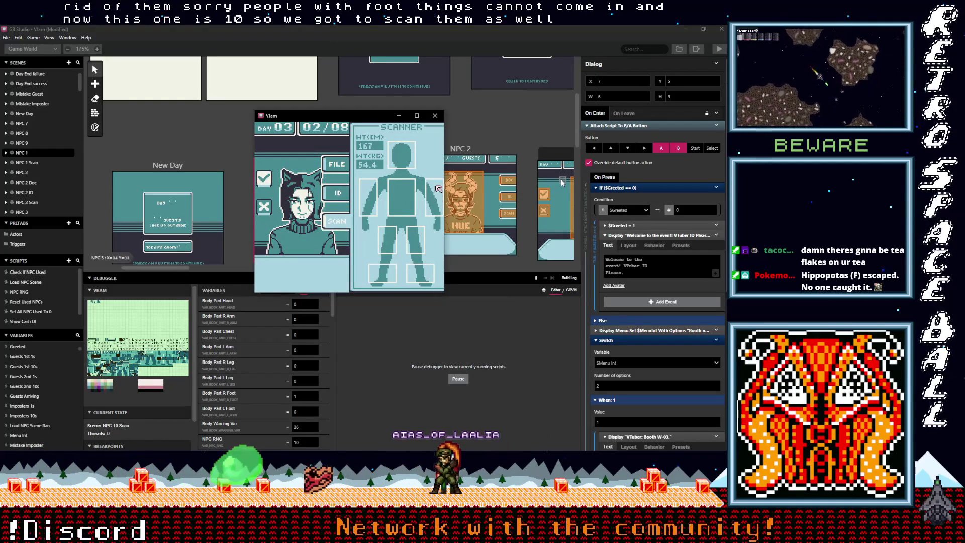
key(Left)
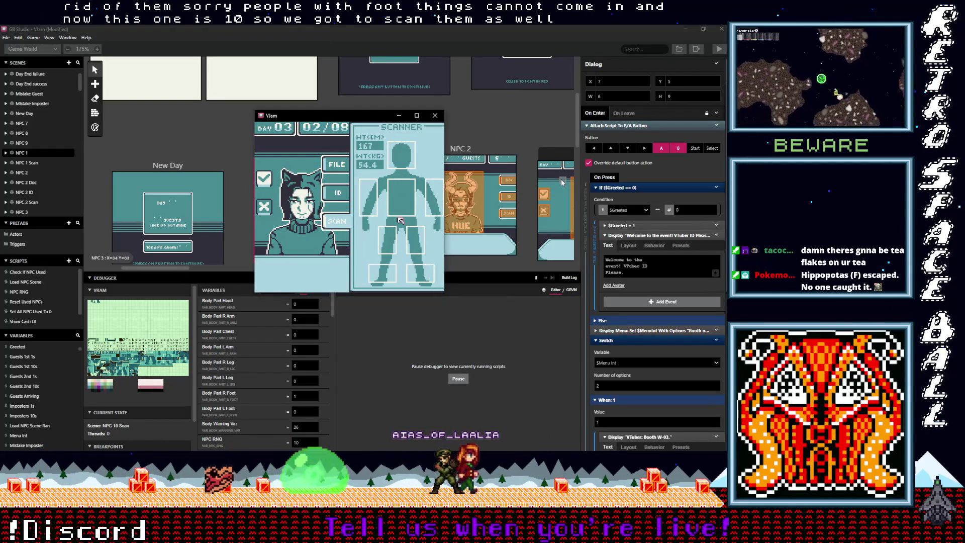
key(Right)
key(Down)
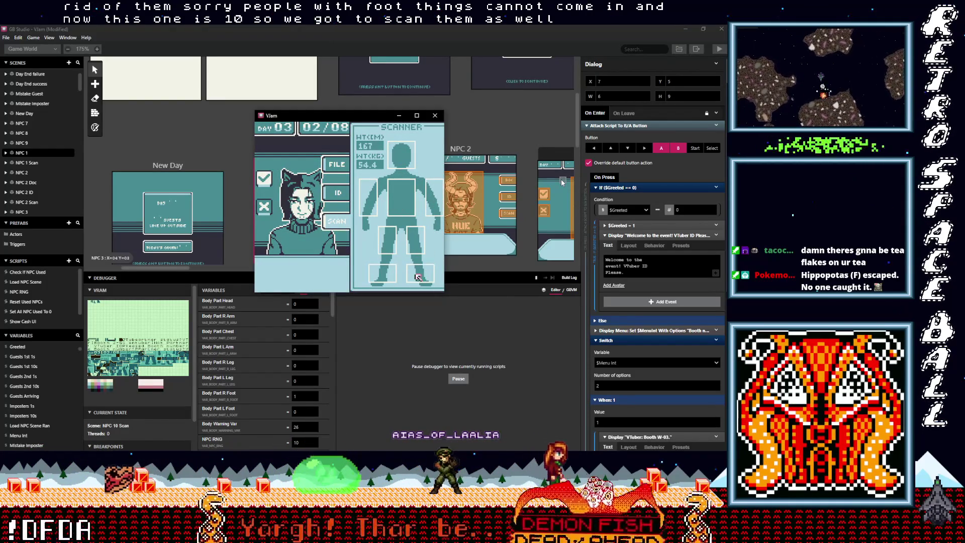
key(Left)
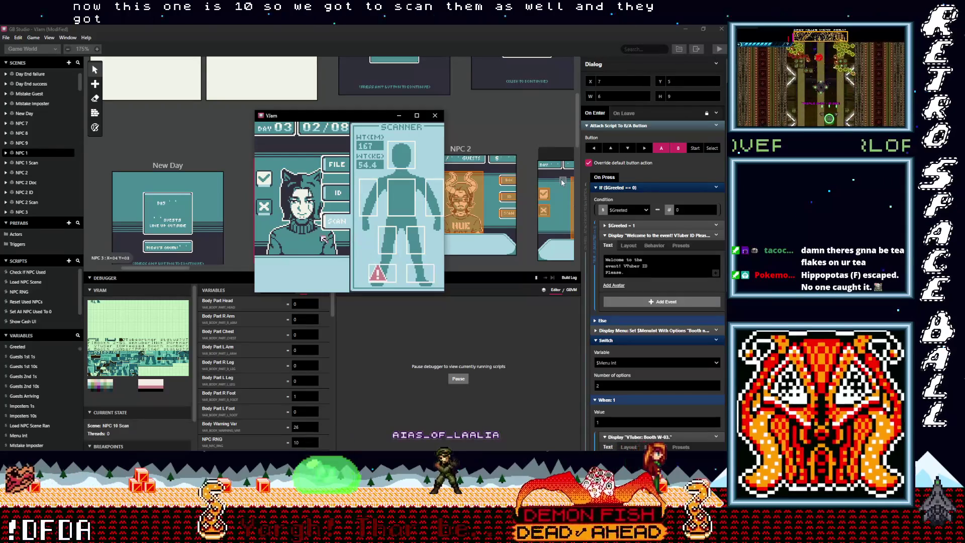
key(Left)
key(Up)
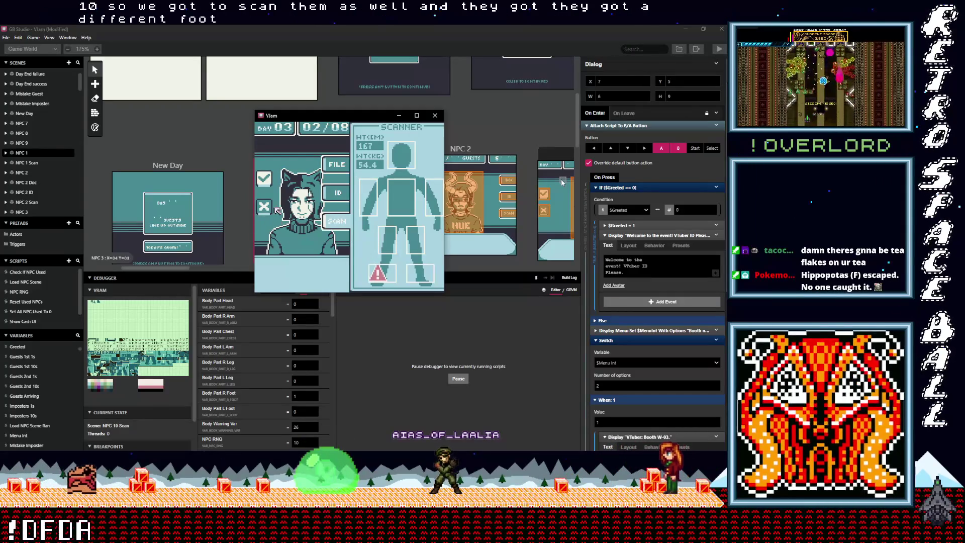
key(z)
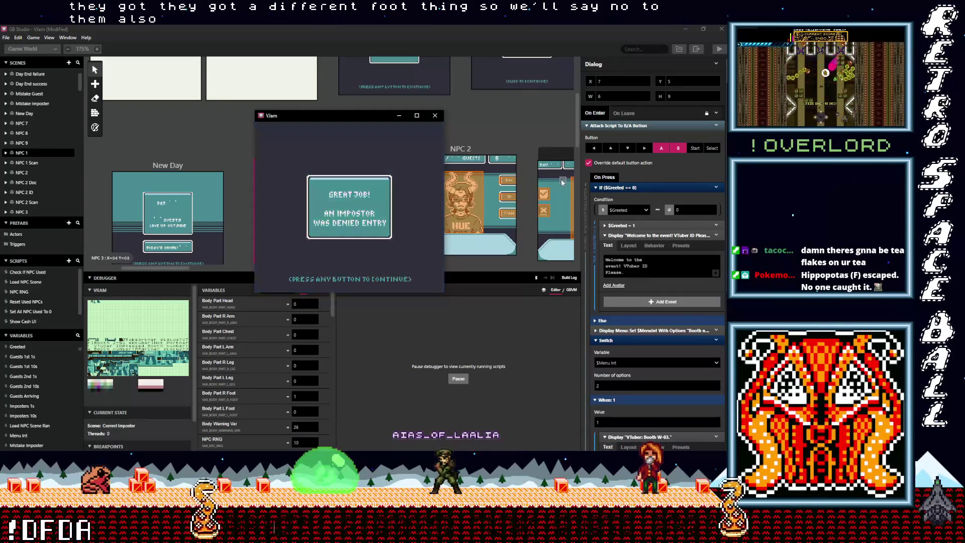
key(z)
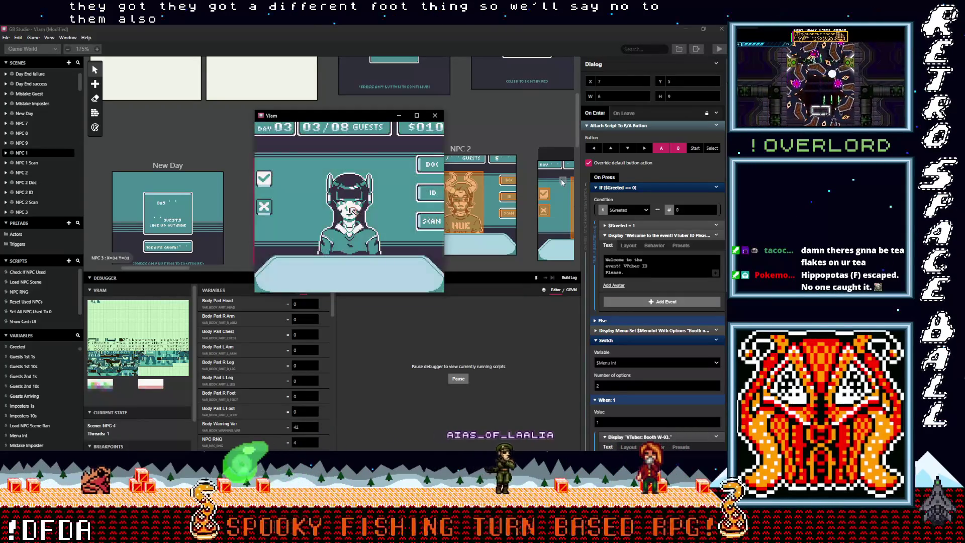
Scan the third guest's head, legs and feet and admit them as valid.
key(Up)
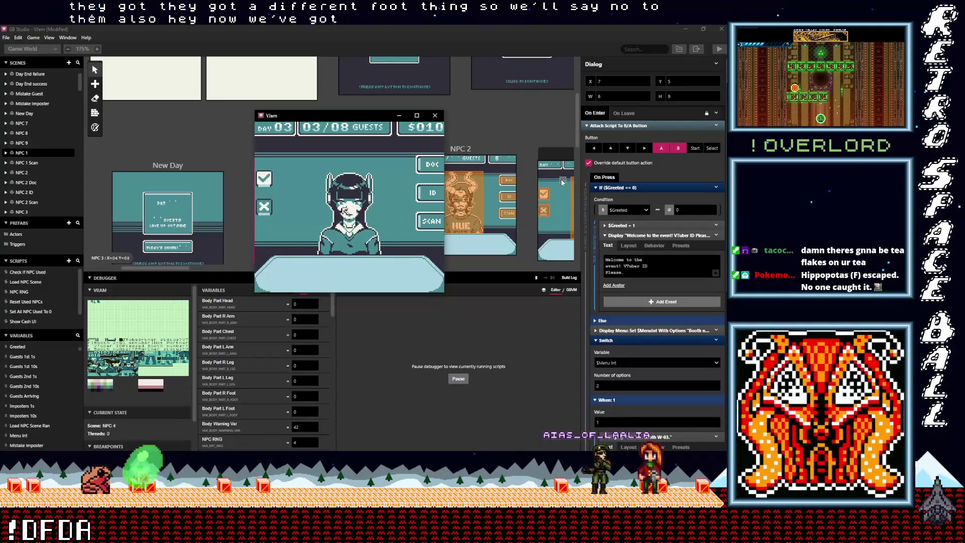
key(Left)
key(Down)
key(Right)
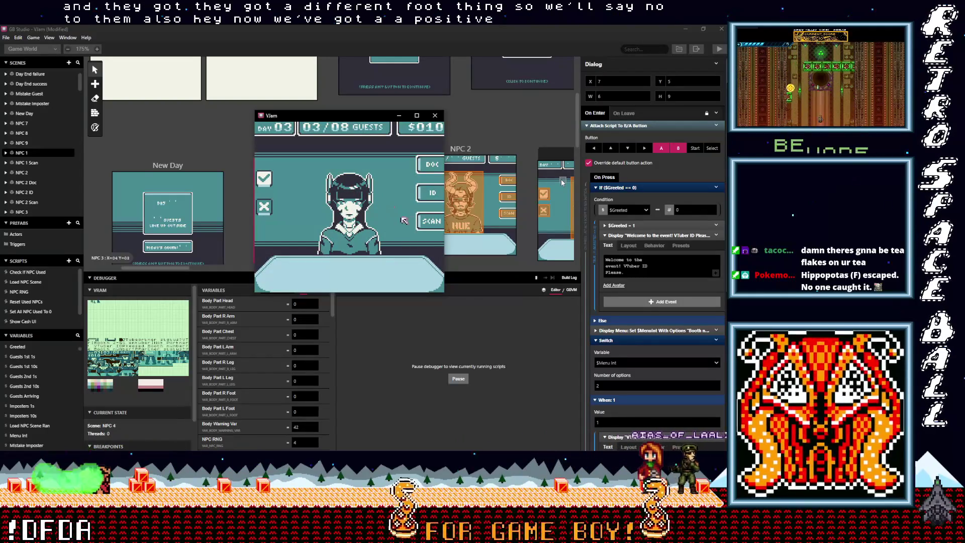
key(z)
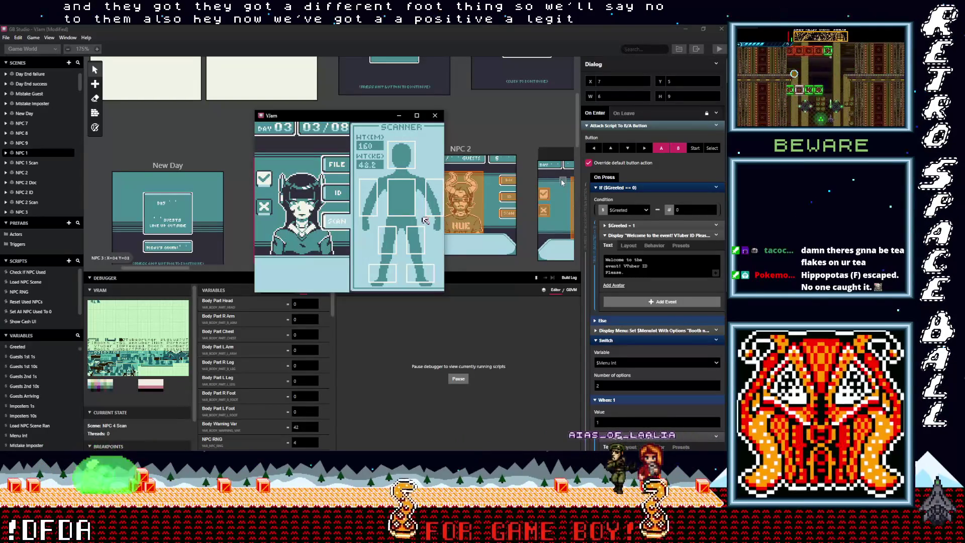
key(Up)
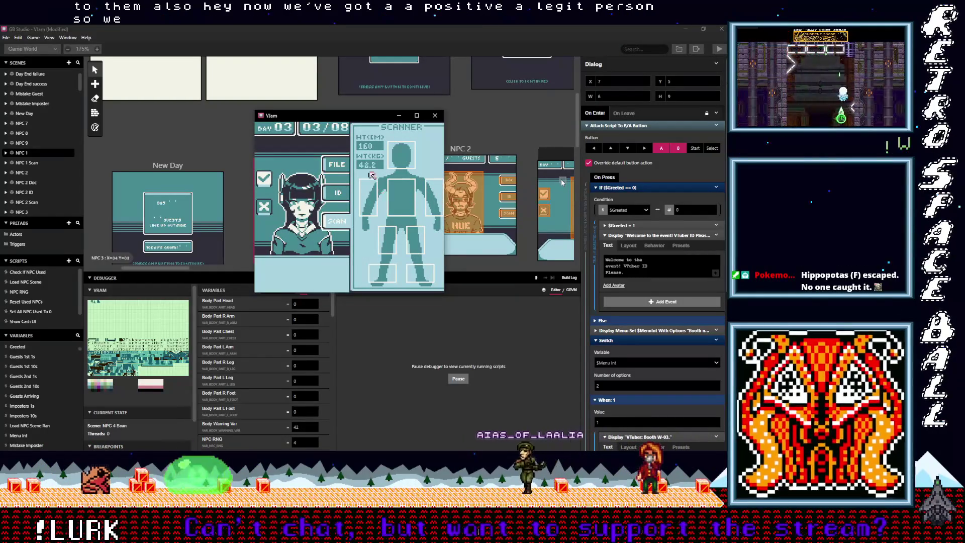
key(Down)
key(Down)
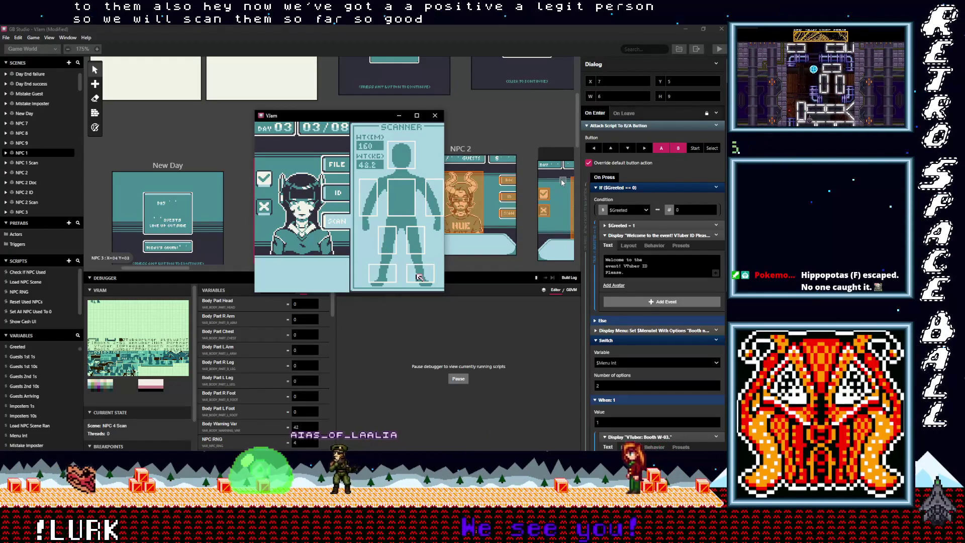
key(Left)
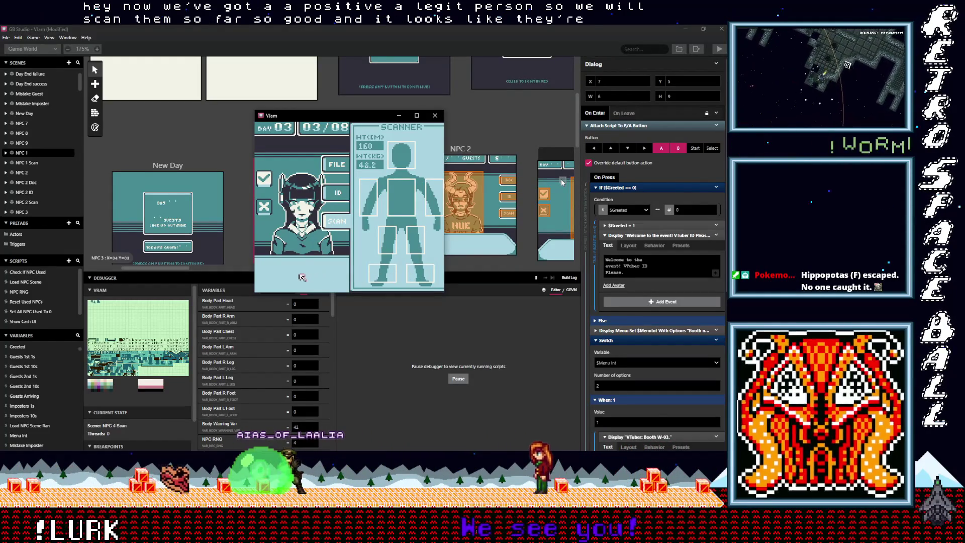
key(Up)
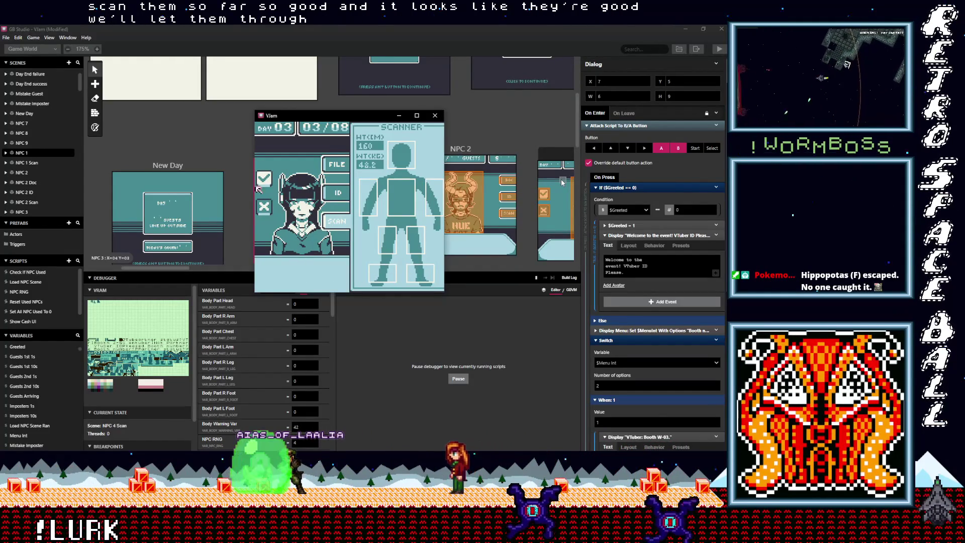
key(z)
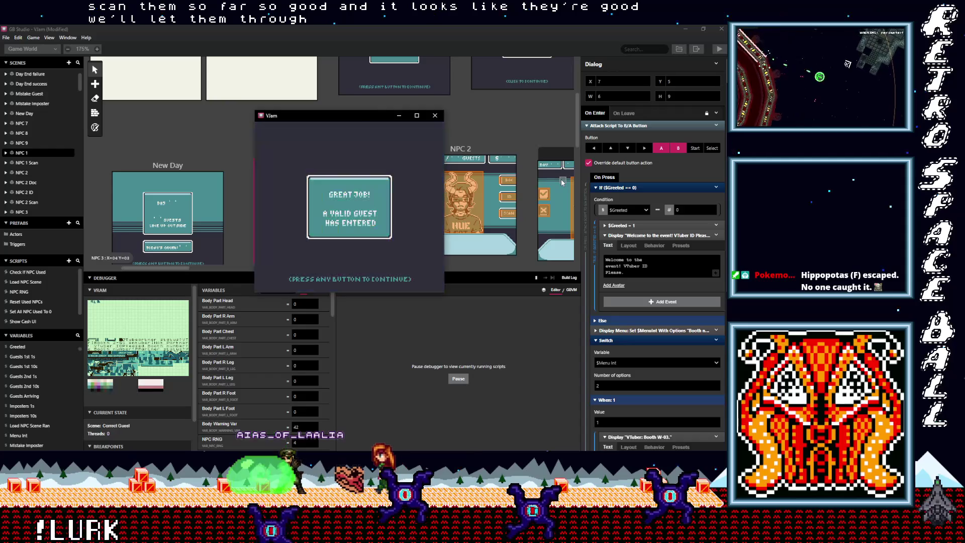
key(z)
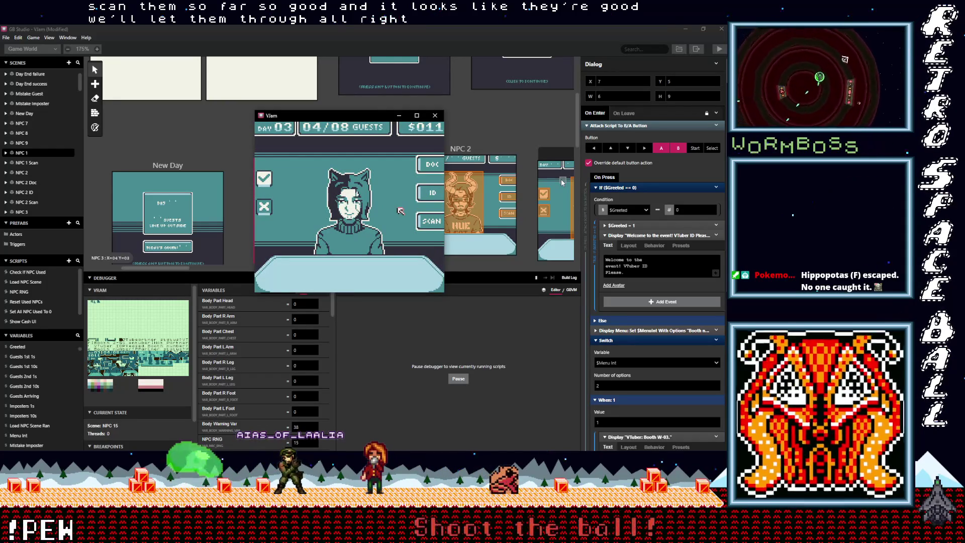
Deny the next impostor outright, then scan the following guest and admit them as valid.
key(Left)
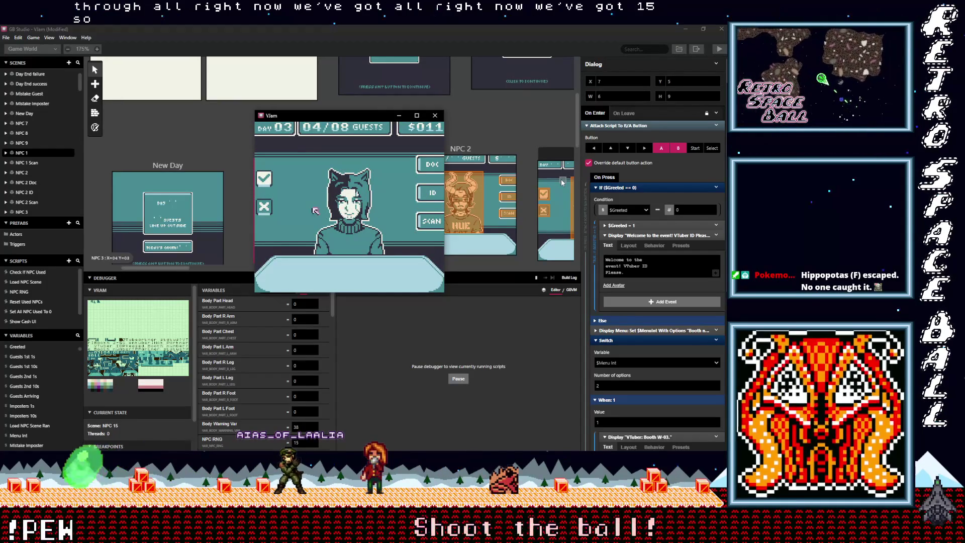
key(z)
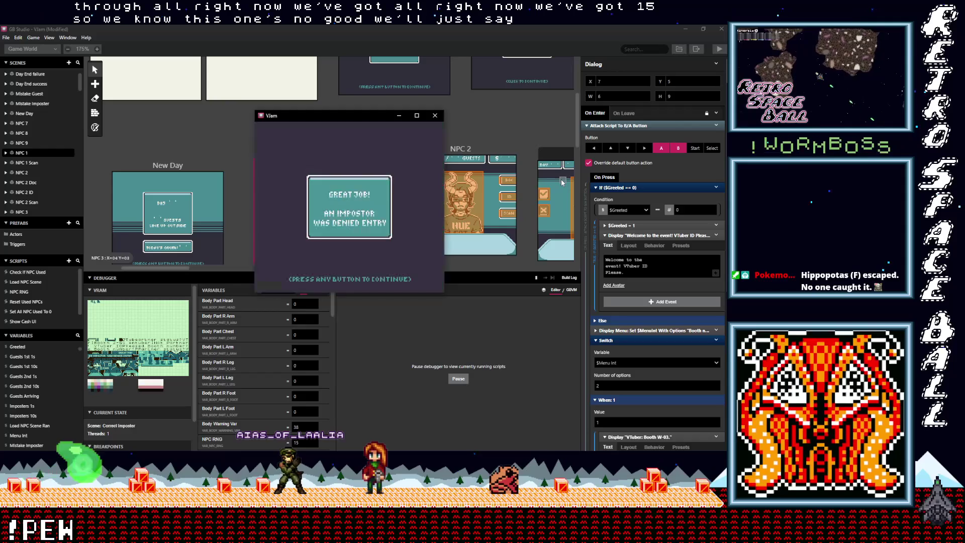
key(z)
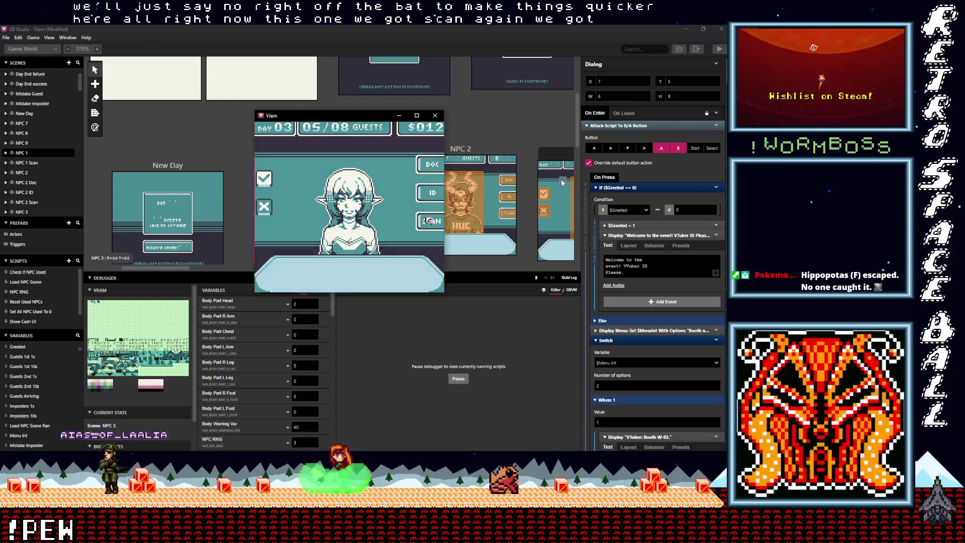
key(z)
key(Up)
key(Right)
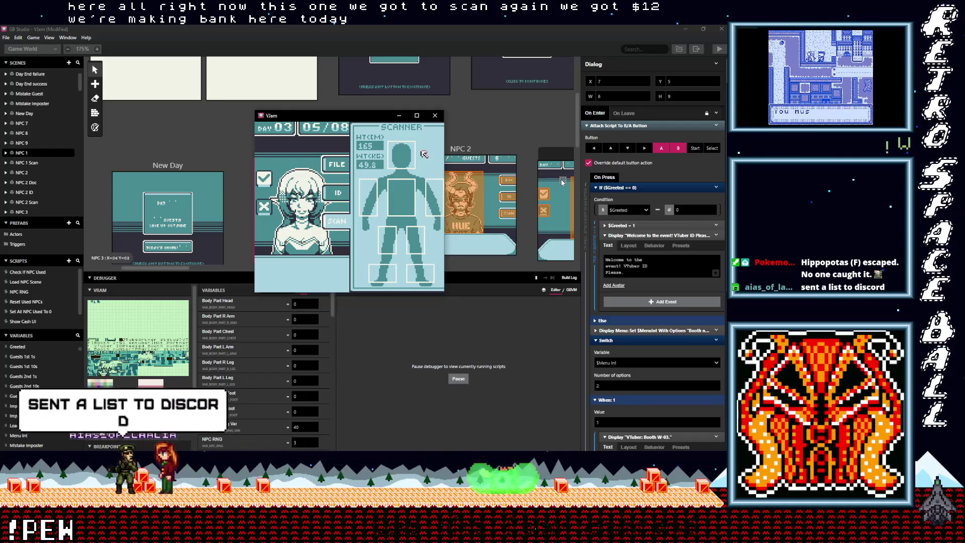
key(Left)
key(Down)
key(Down)
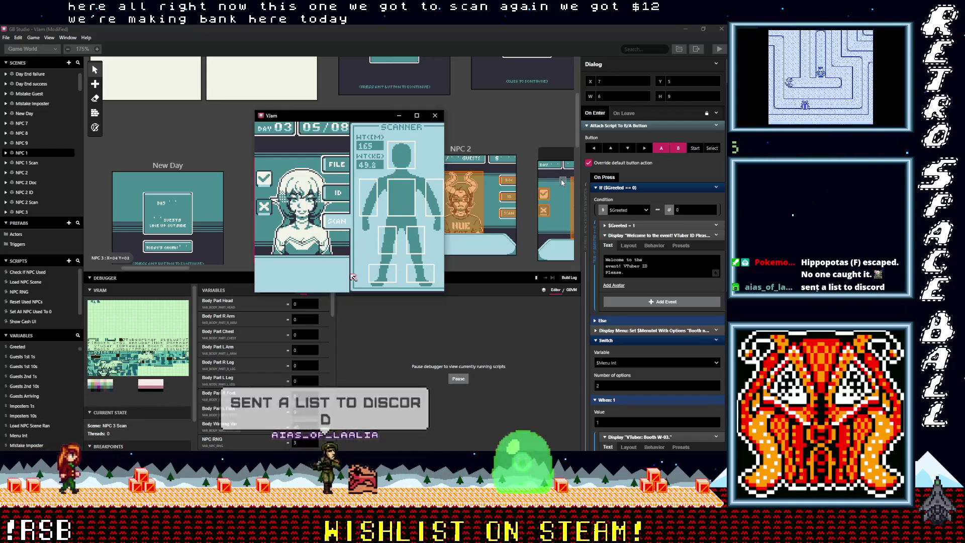
key(Left)
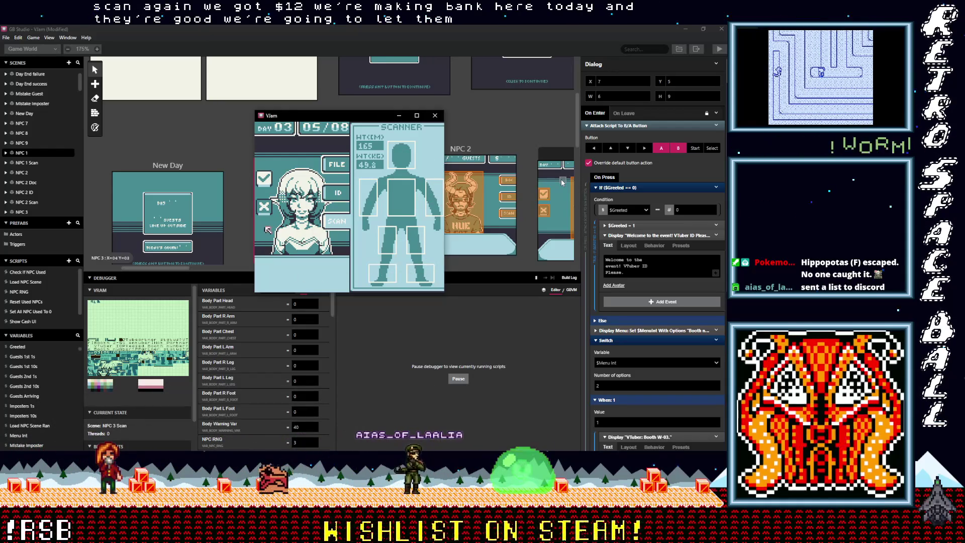
key(z)
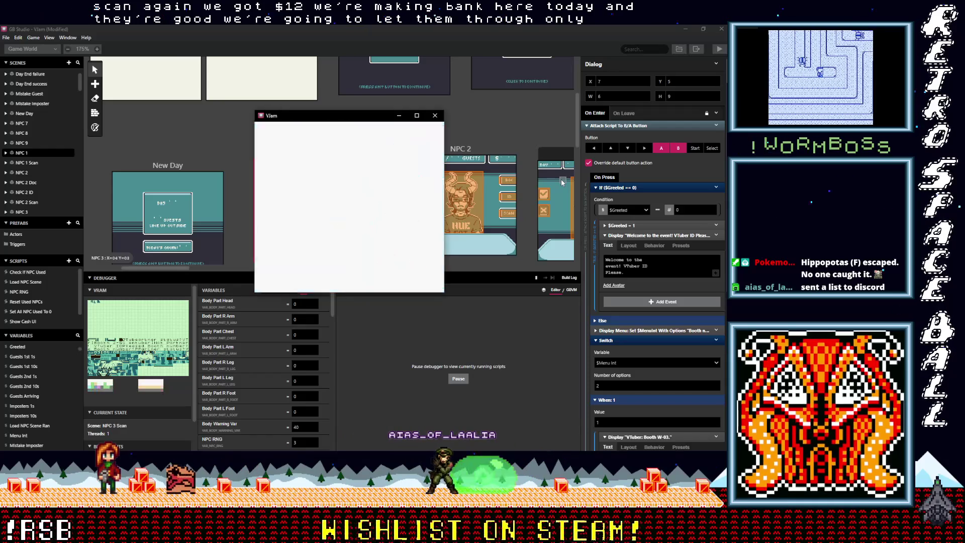
key(z)
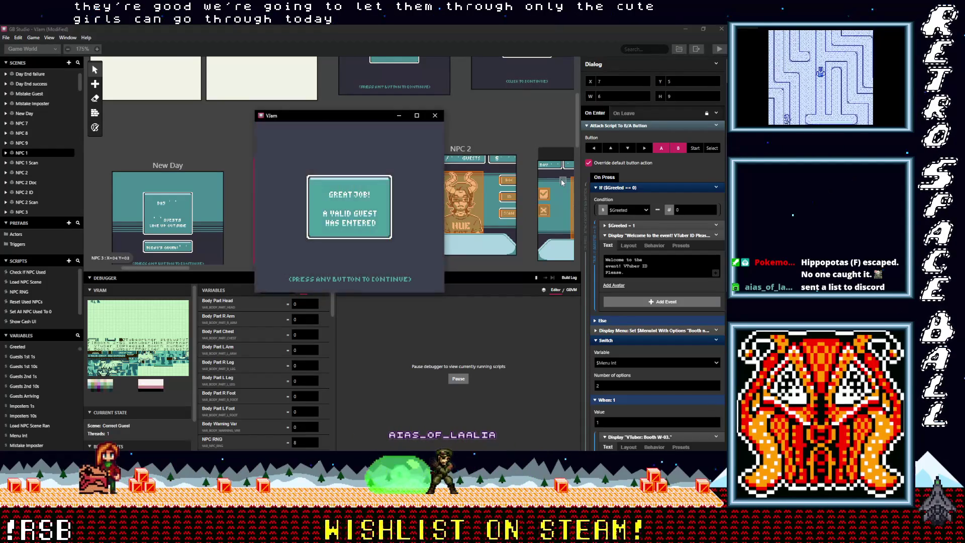
key(Right)
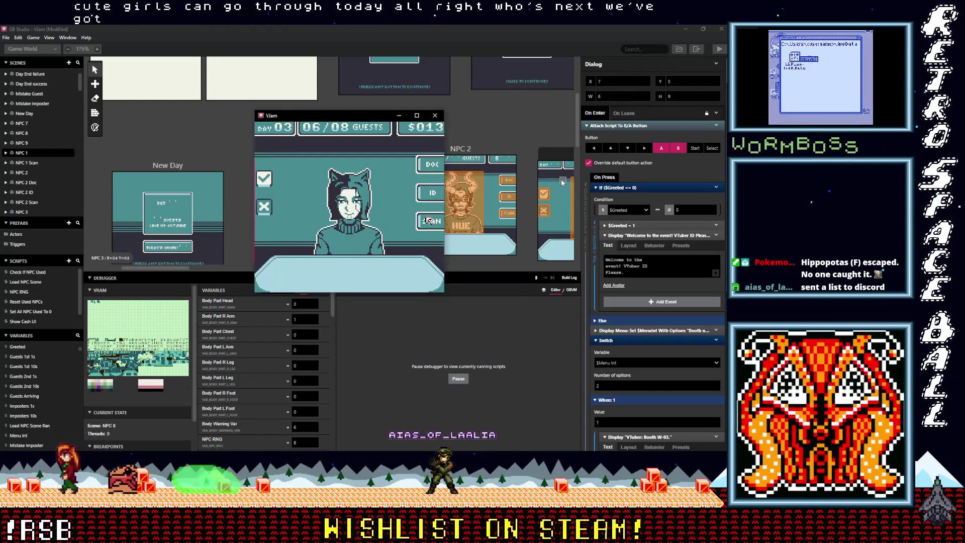
Scan the current guest's left arm and deny the impostor entry.
key(z)
key(Left)
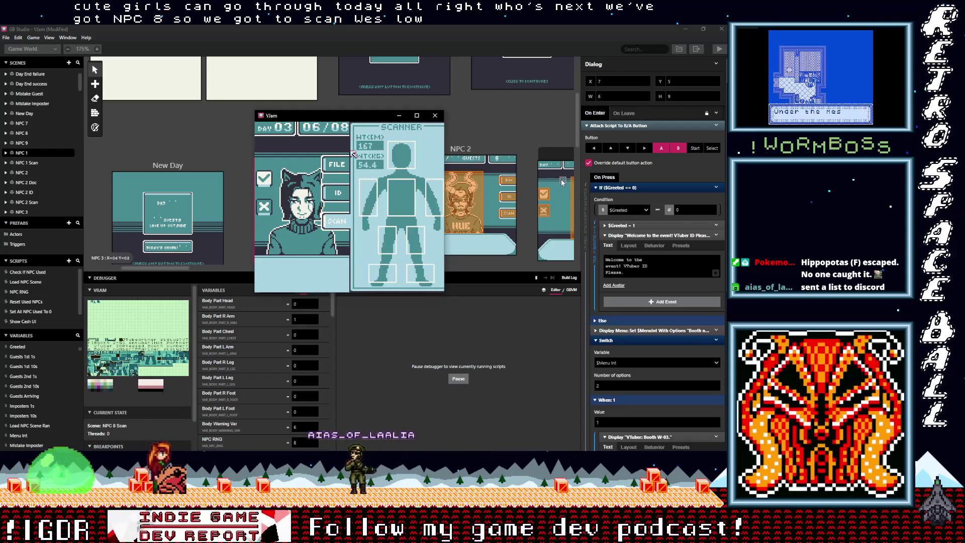
key(Left)
key(Down)
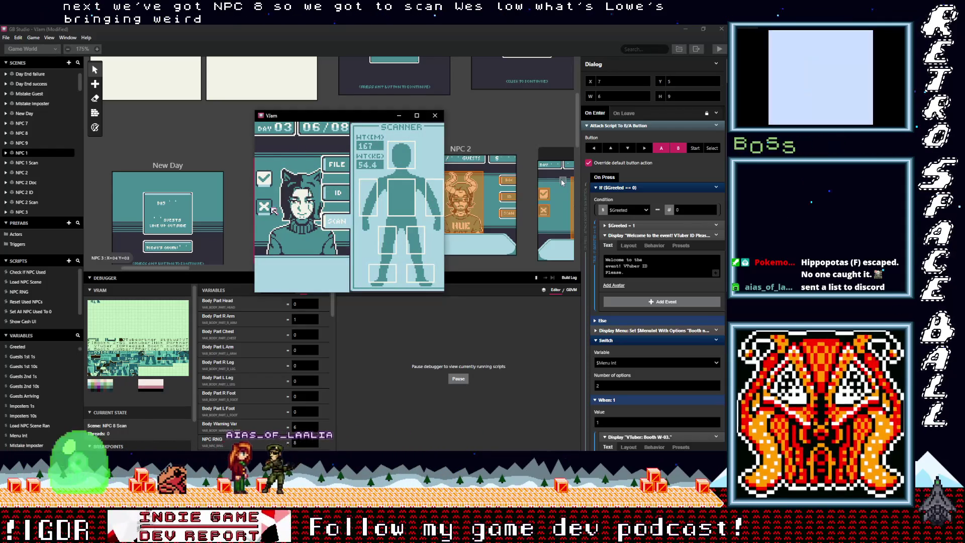
key(z)
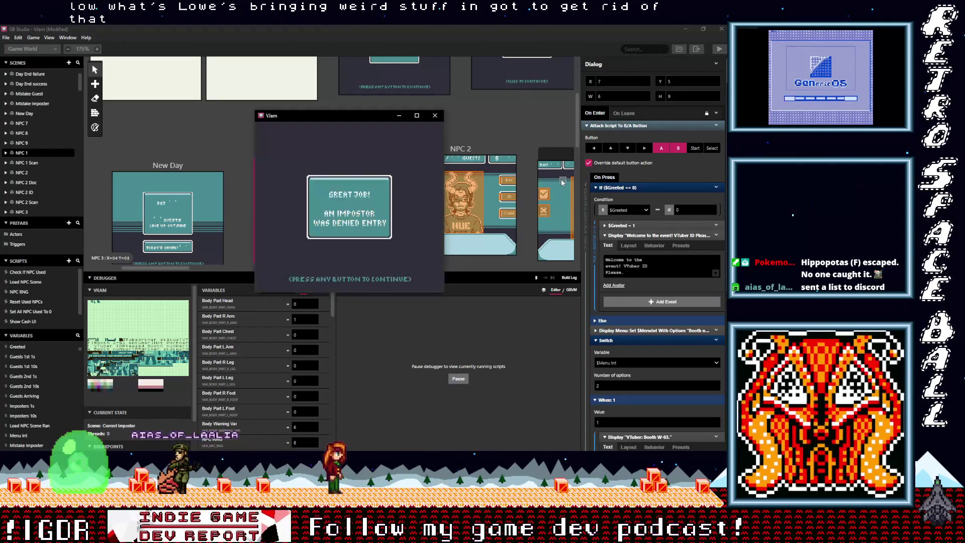
key(z)
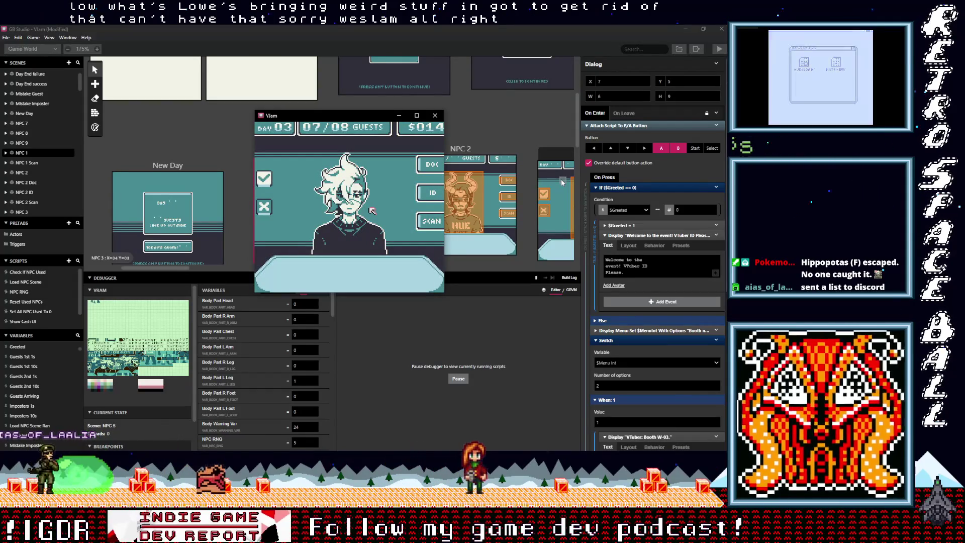
Scan the next guest's other arm and deny them entry.
key(z)
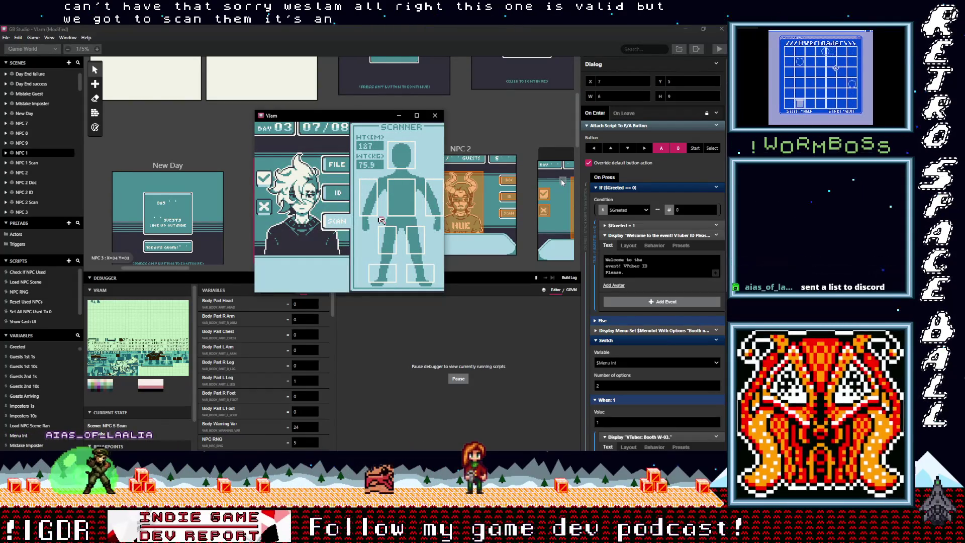
key(Right)
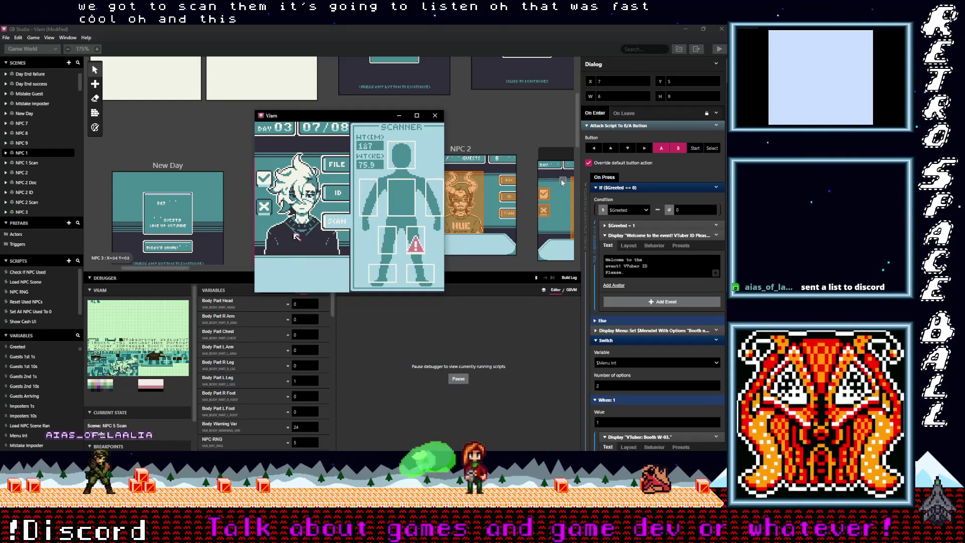
key(z)
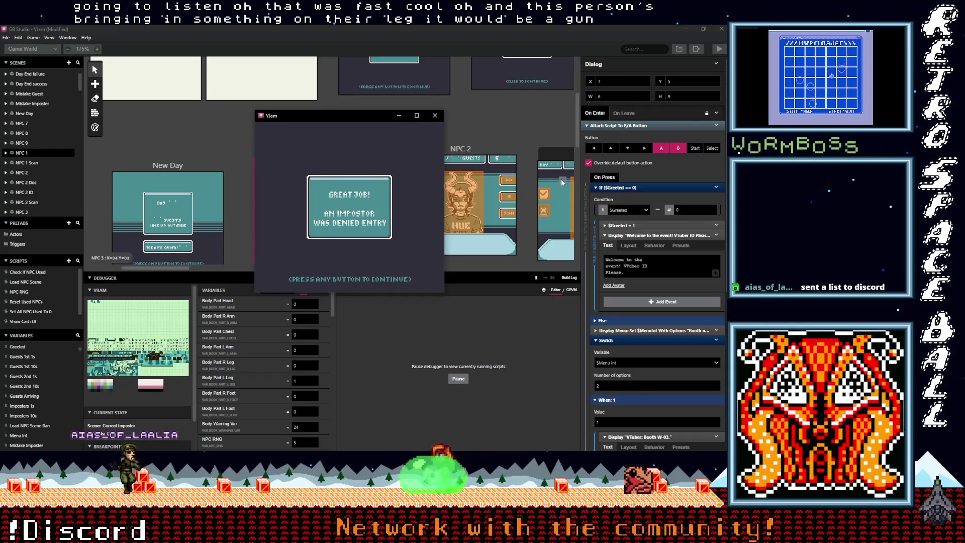
key(z)
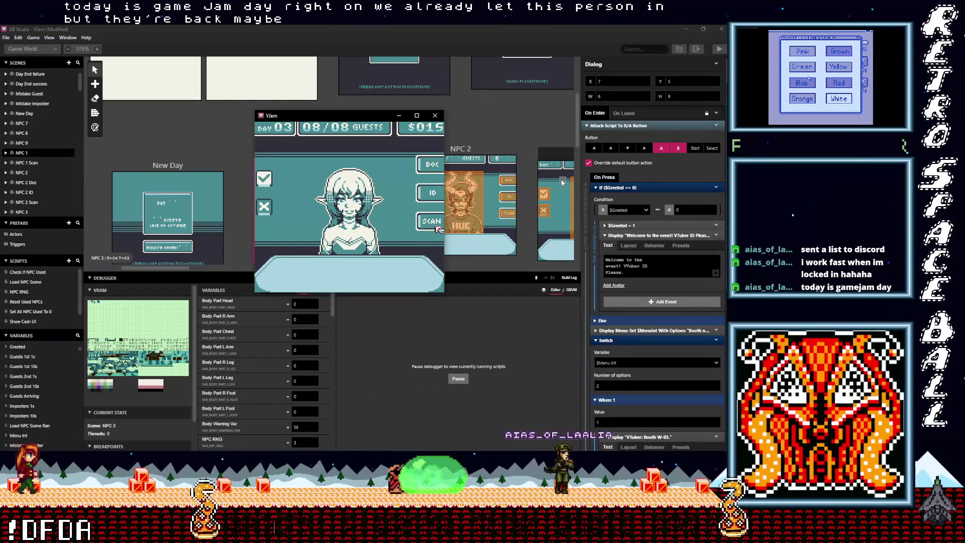
Scan the eighth guest's arm, head and legs, admit them, and reach the Day 03 summary.
key(z)
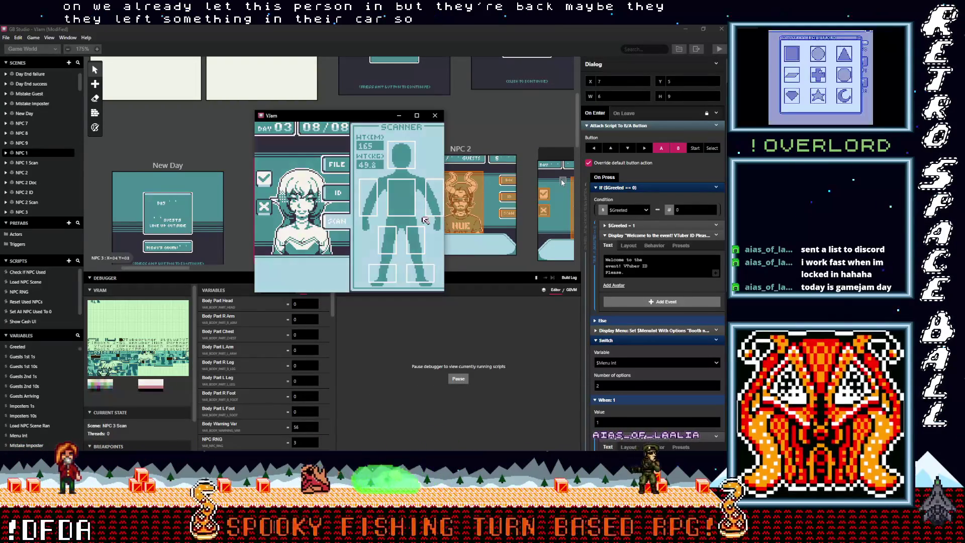
key(Left)
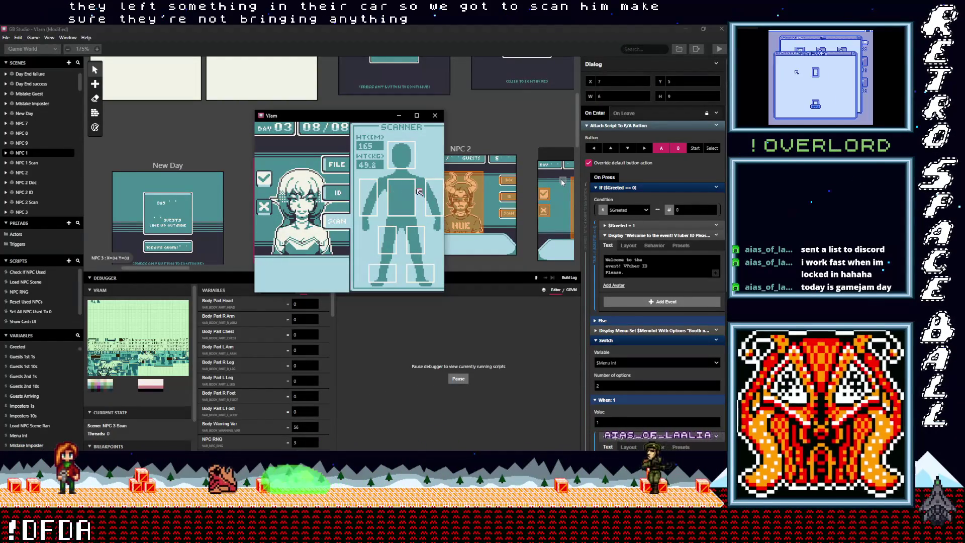
key(Up)
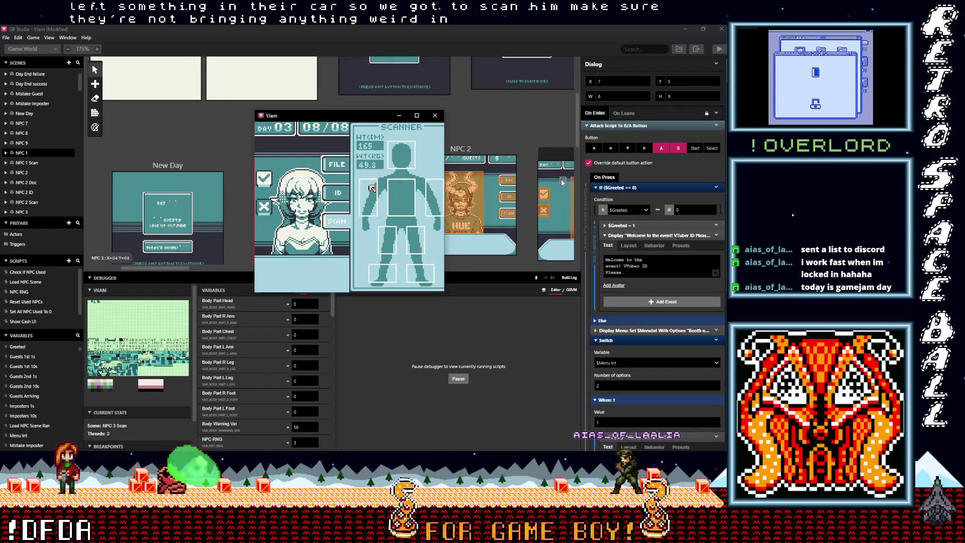
key(Down)
key(Right)
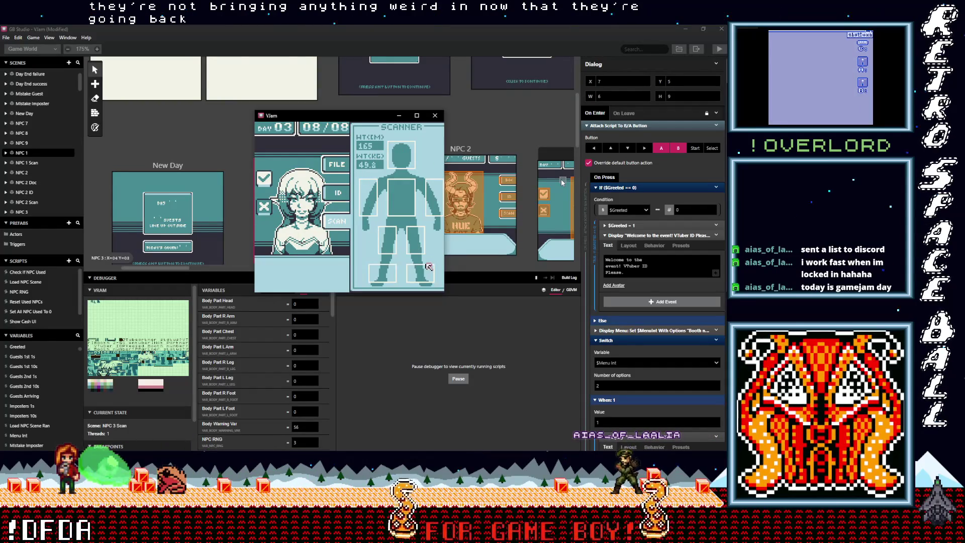
key(Left)
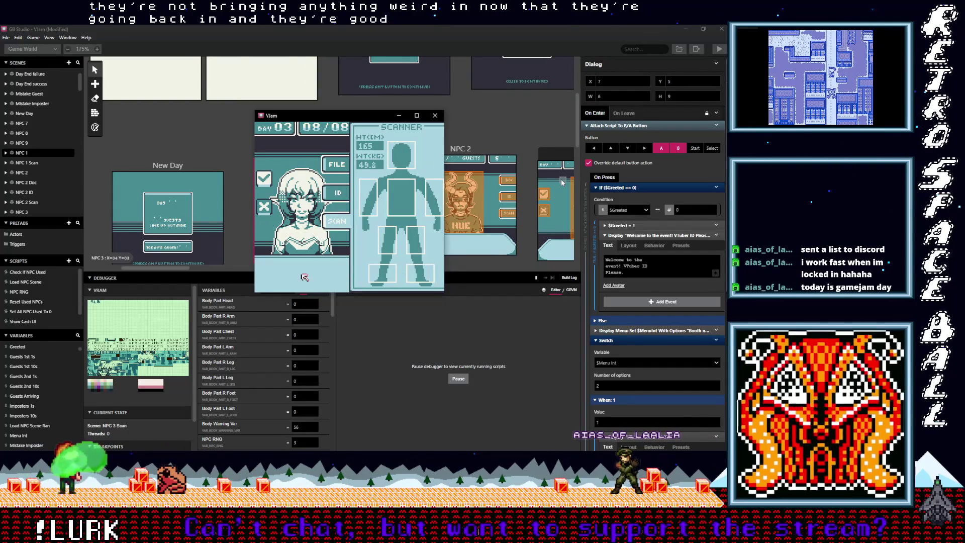
key(Up)
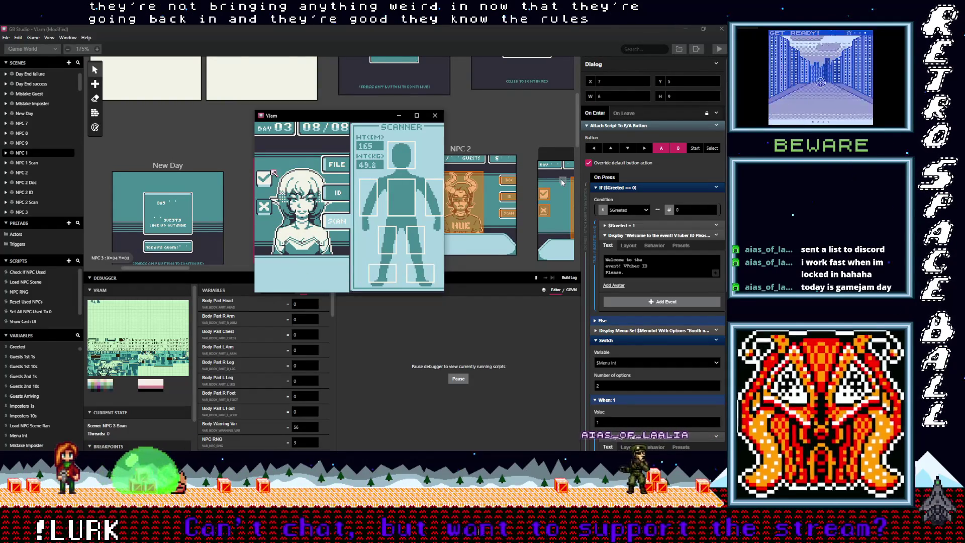
key(z)
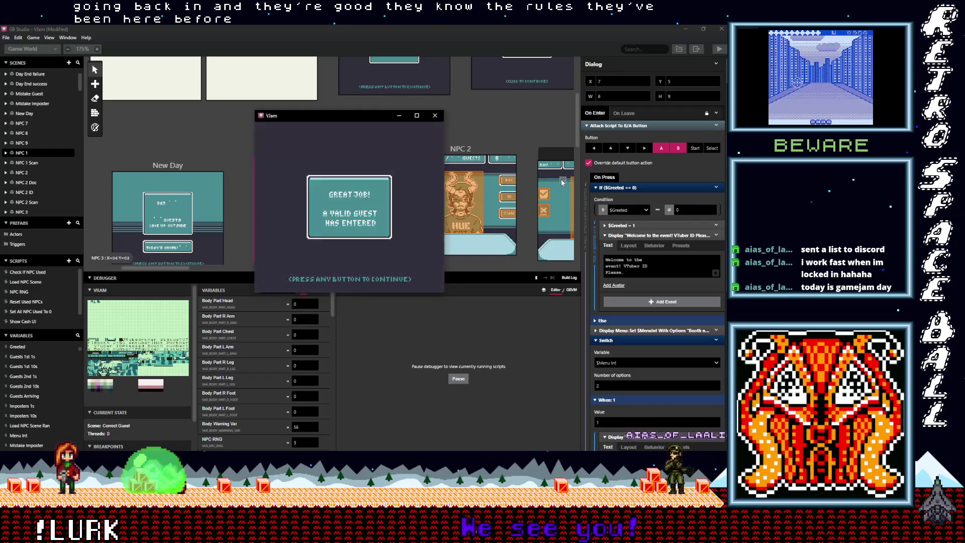
key(z)
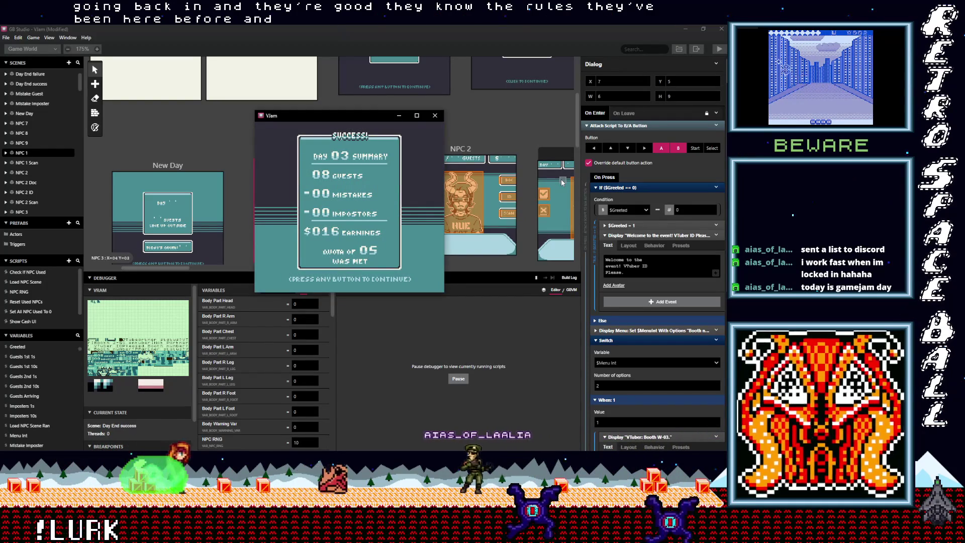
Advance into Day 04, scan the first guest's left arm, and deny them entry.
key(z)
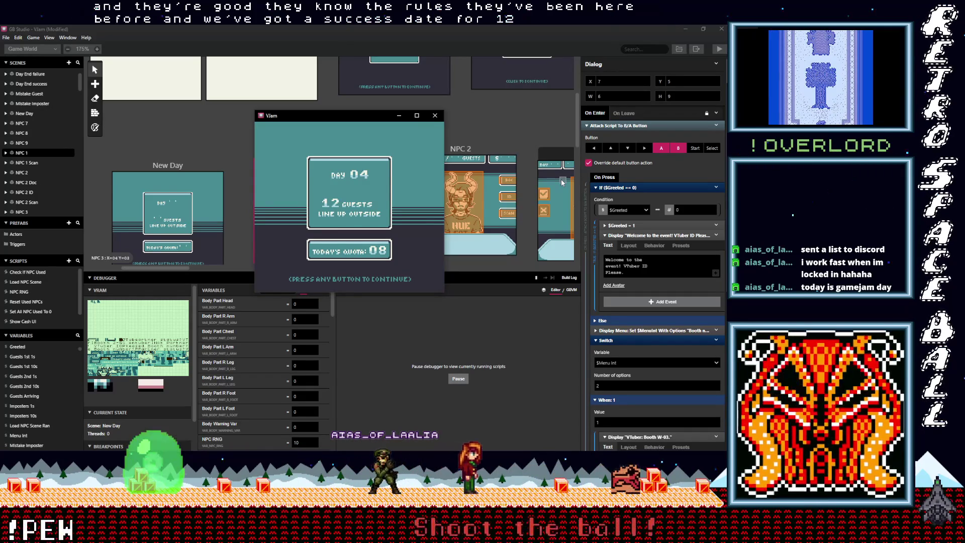
key(z)
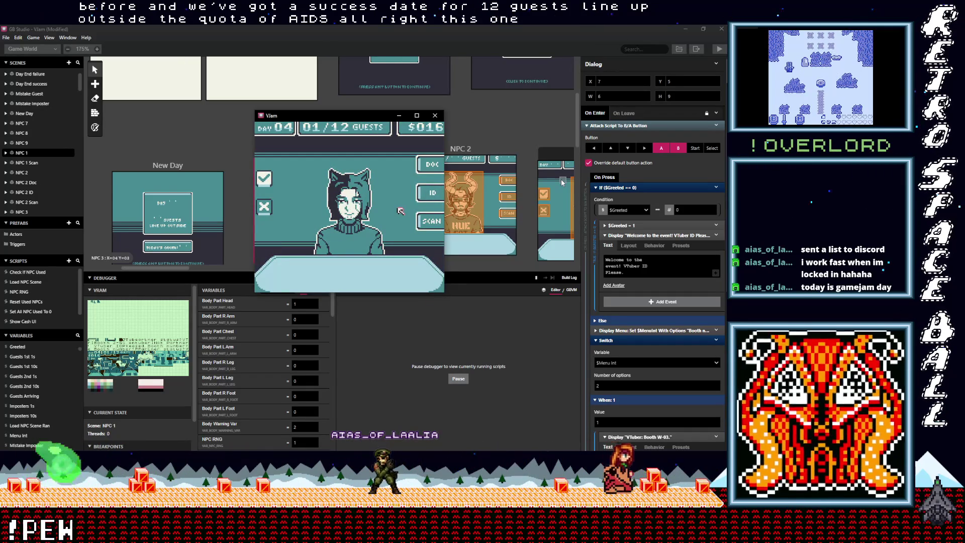
key(z)
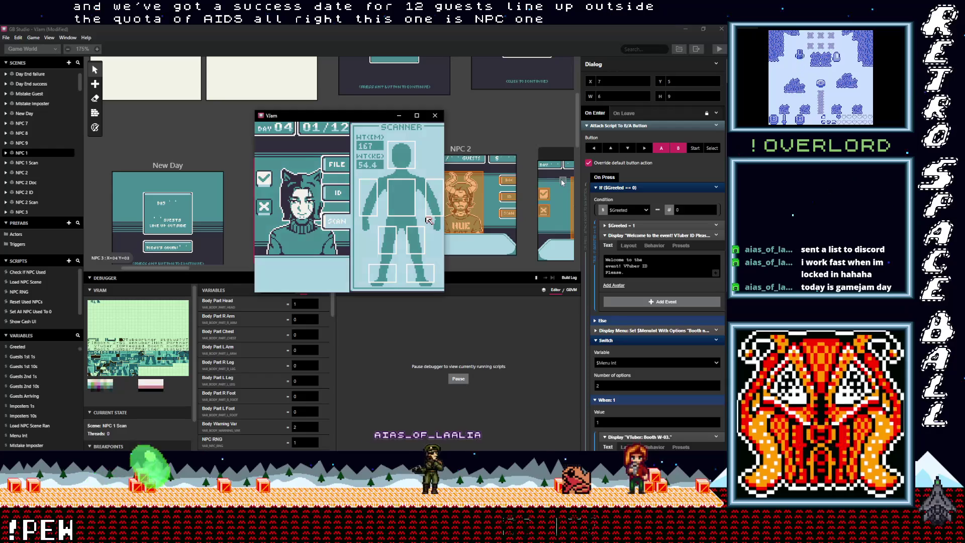
key(Left)
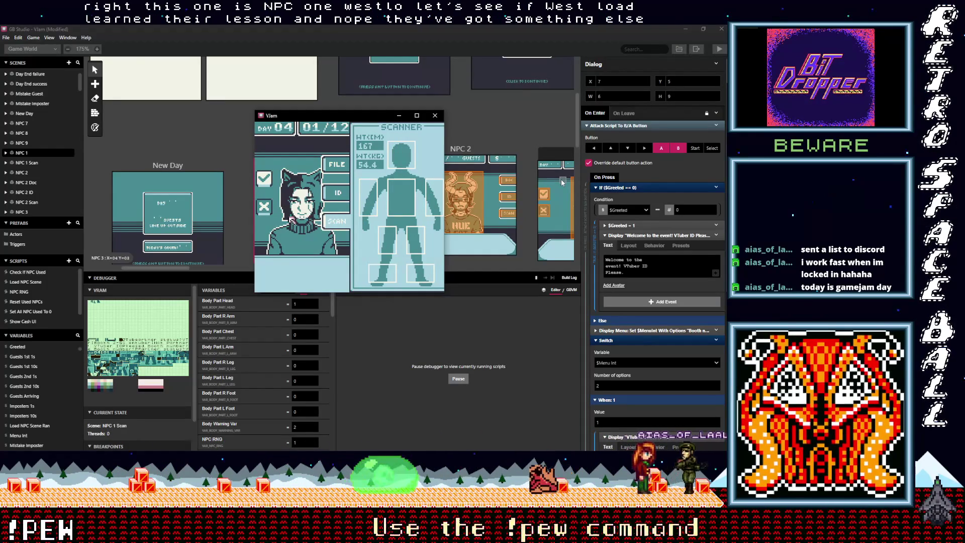
key(z)
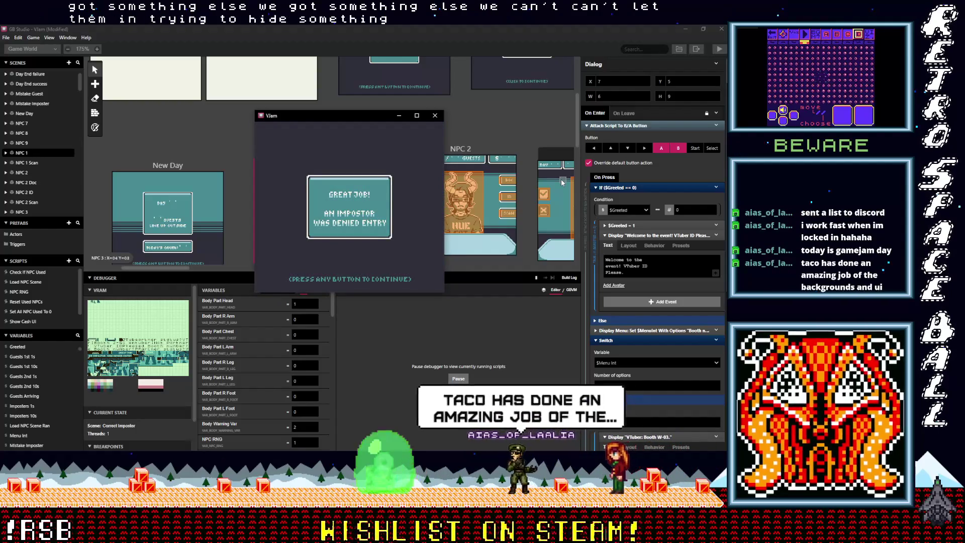
key(z)
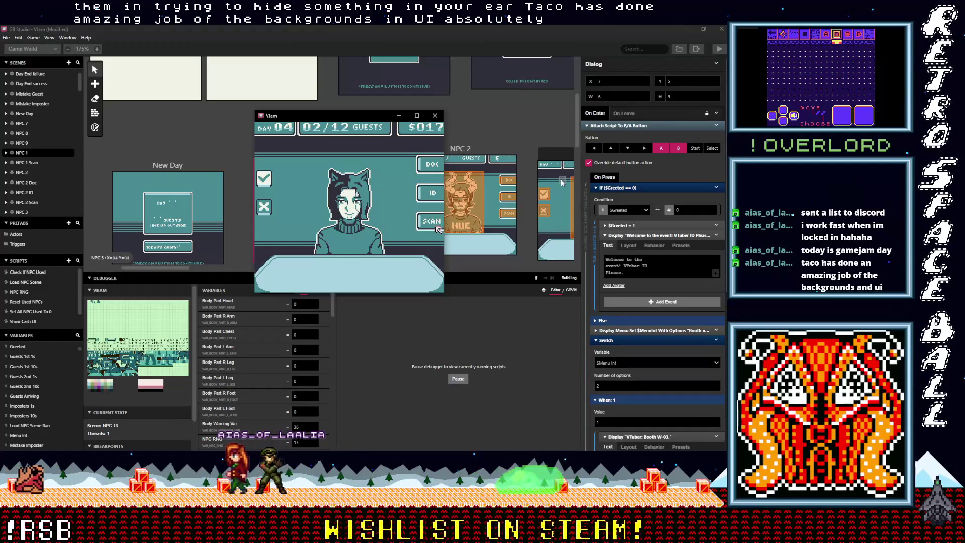
Deny the second Day 04 guest as a known impostor and move to the third guest.
key(Right)
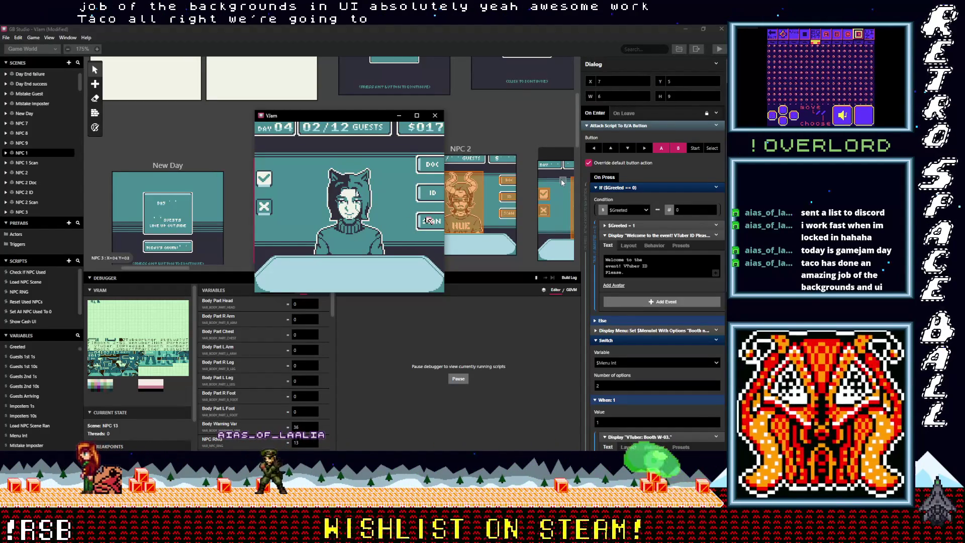
key(z)
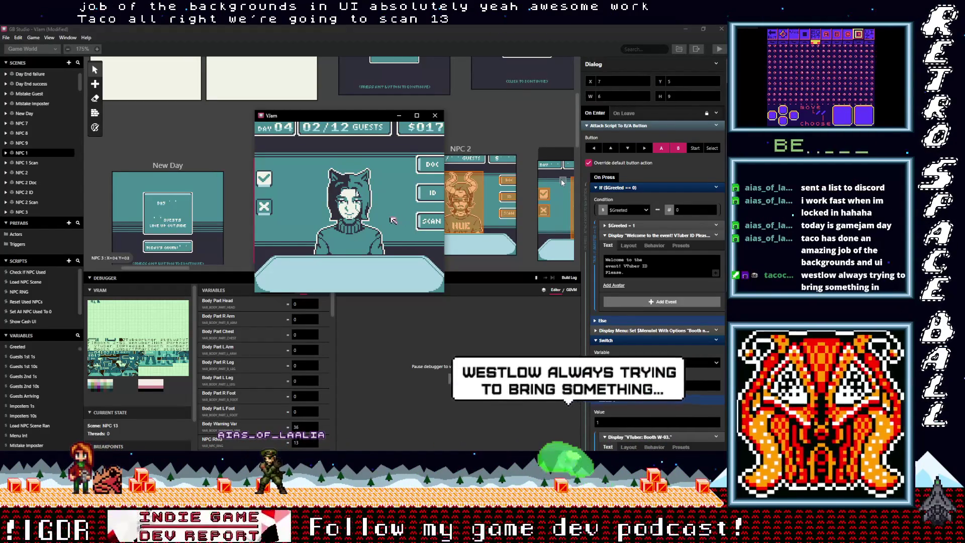
key(Left)
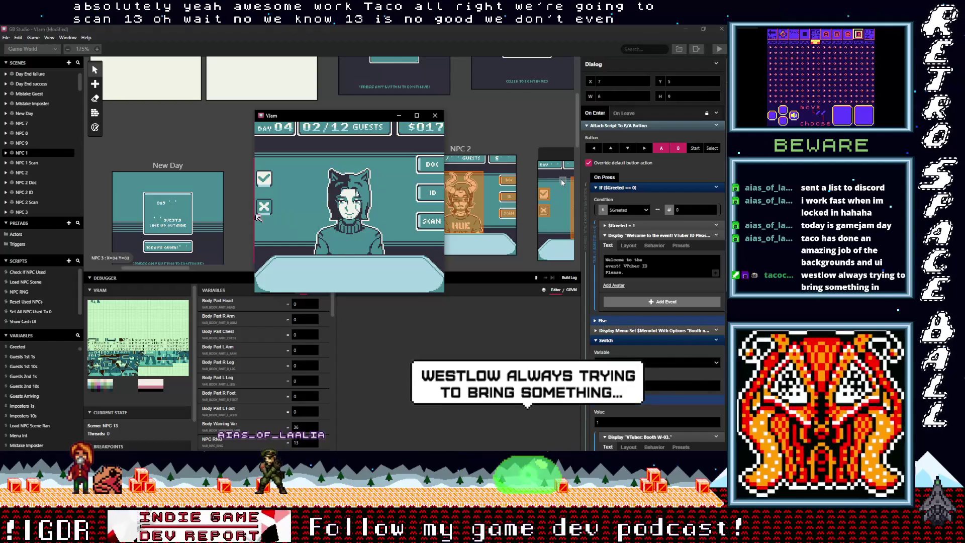
key(z)
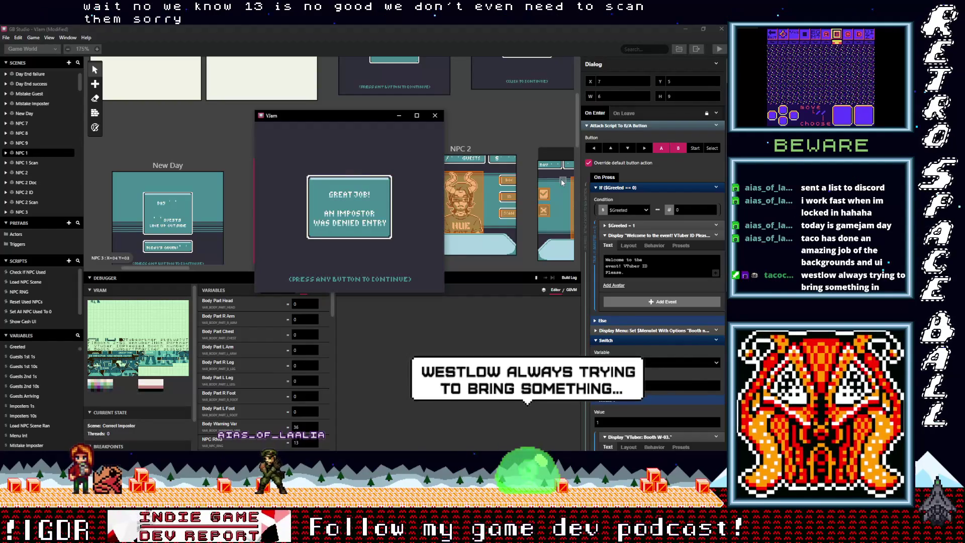
key(z)
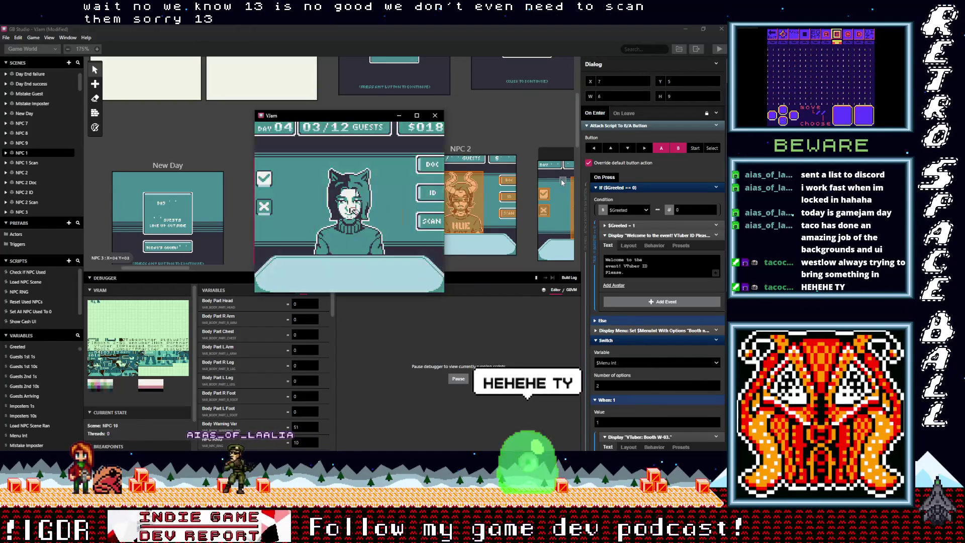
Scan and admit Day 04's third guest, then deny the fourth guest to reach 05/12.
key(Right)
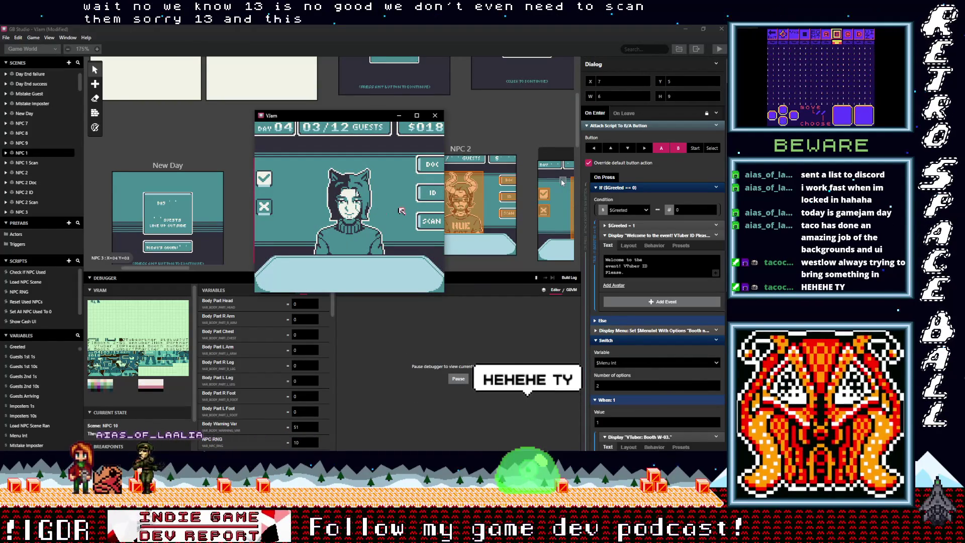
key(z)
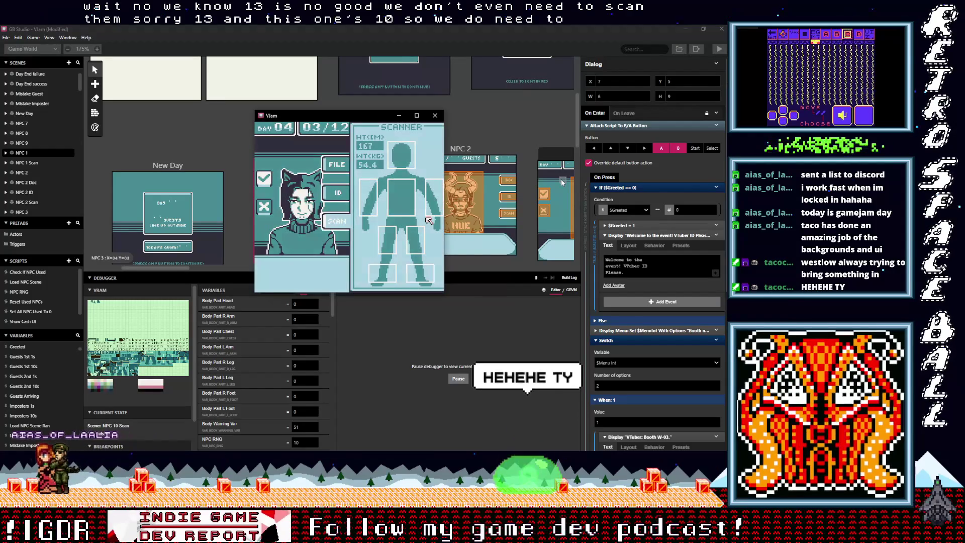
key(Up)
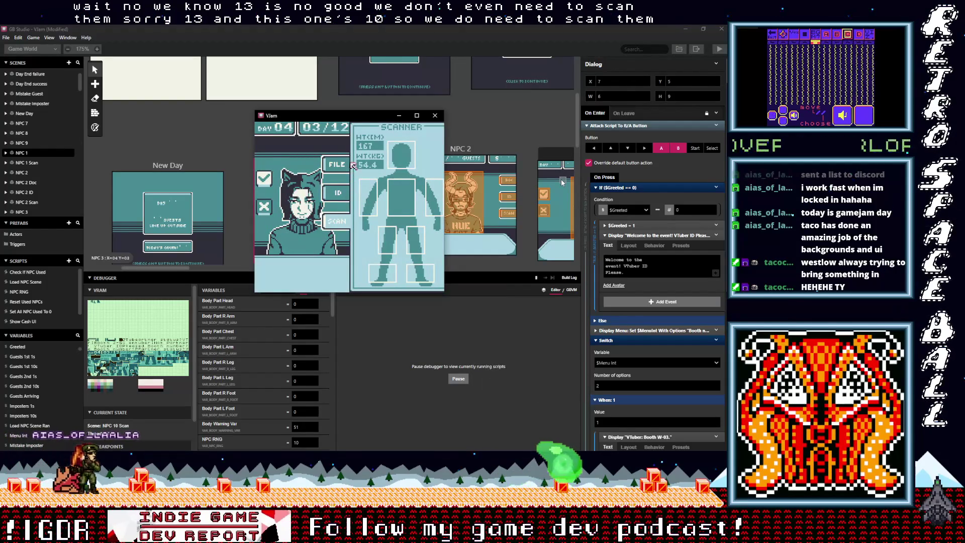
key(Down)
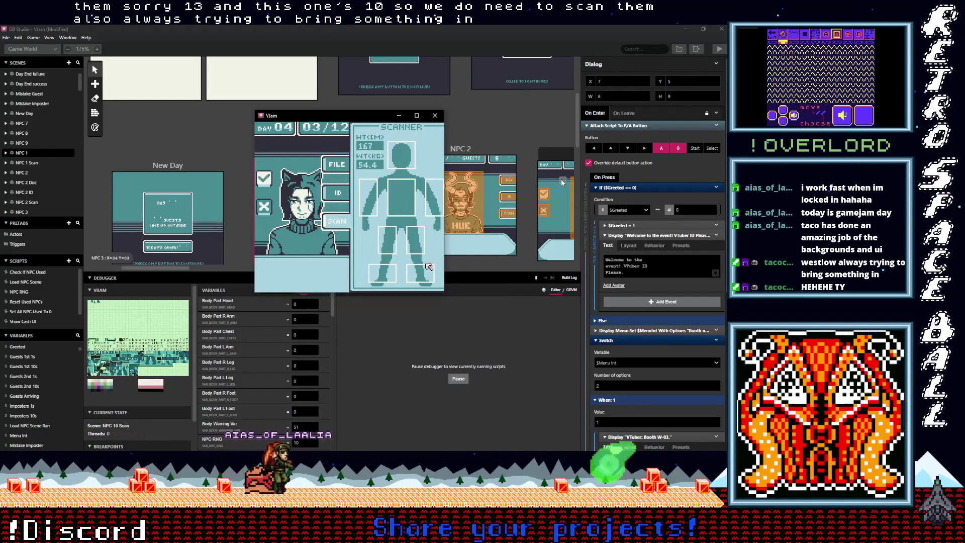
key(Left)
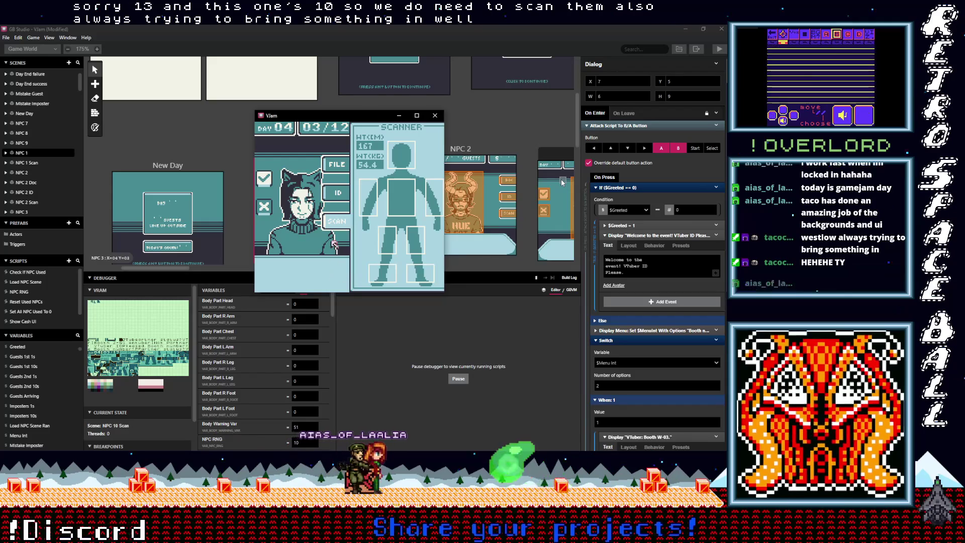
key(Up)
key(z)
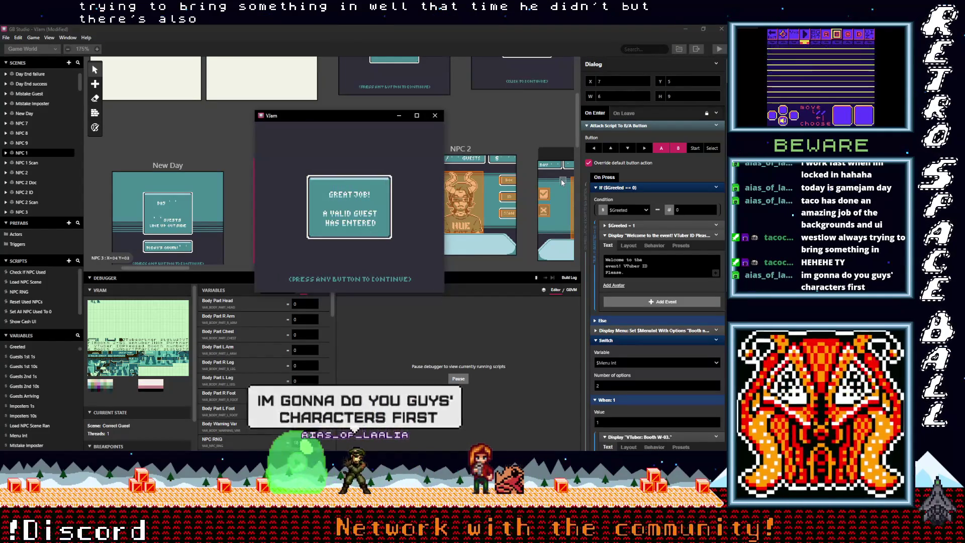
key(z)
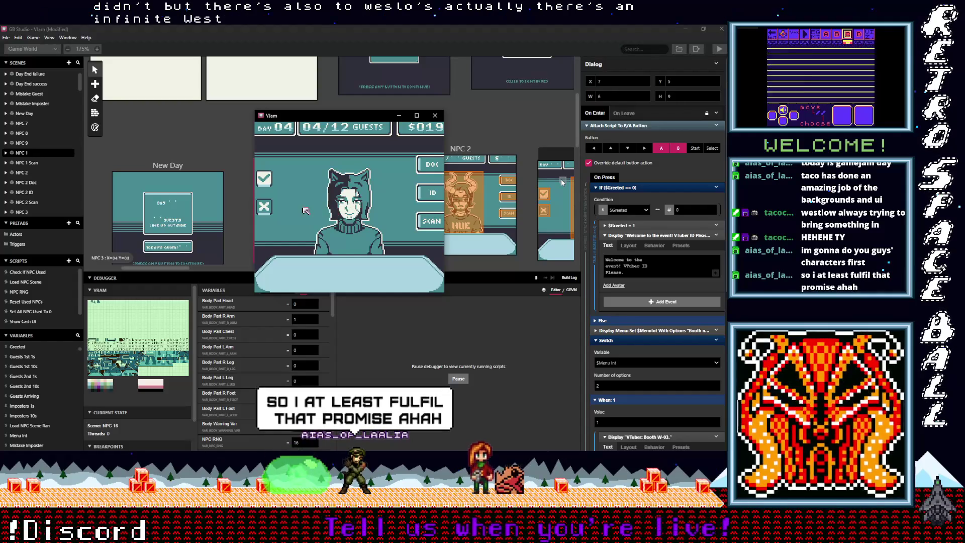
key(Down)
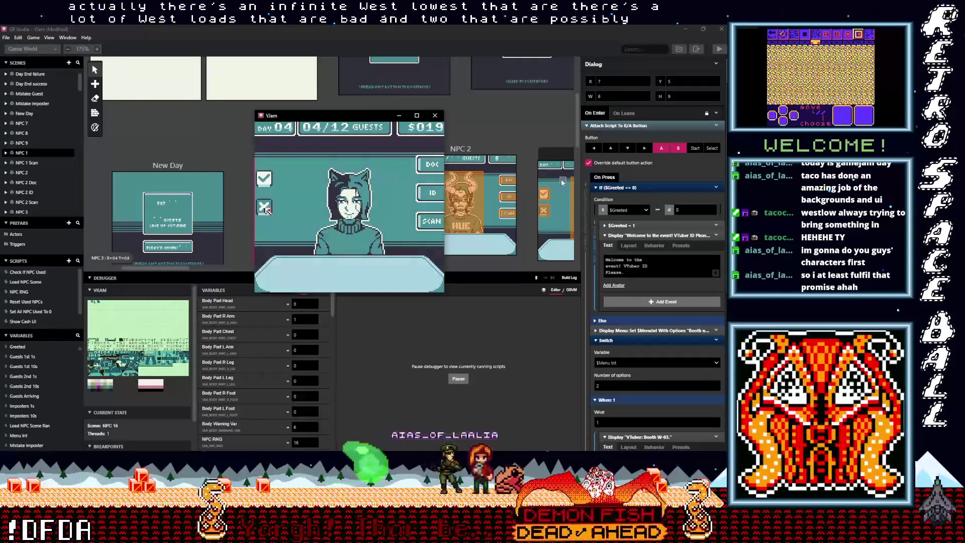
key(z)
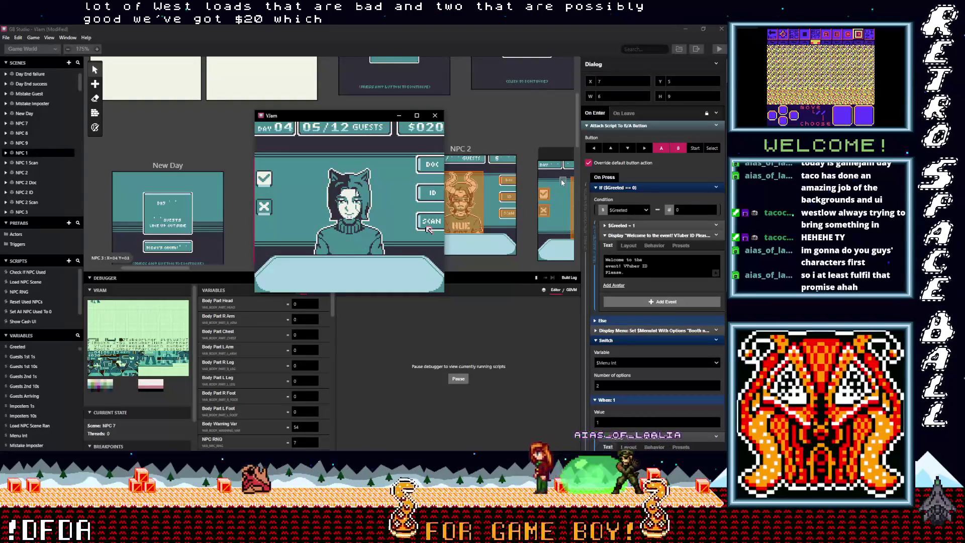
Scan the NPC 7 guest, deny them entry, and move to the next booth.
key(z)
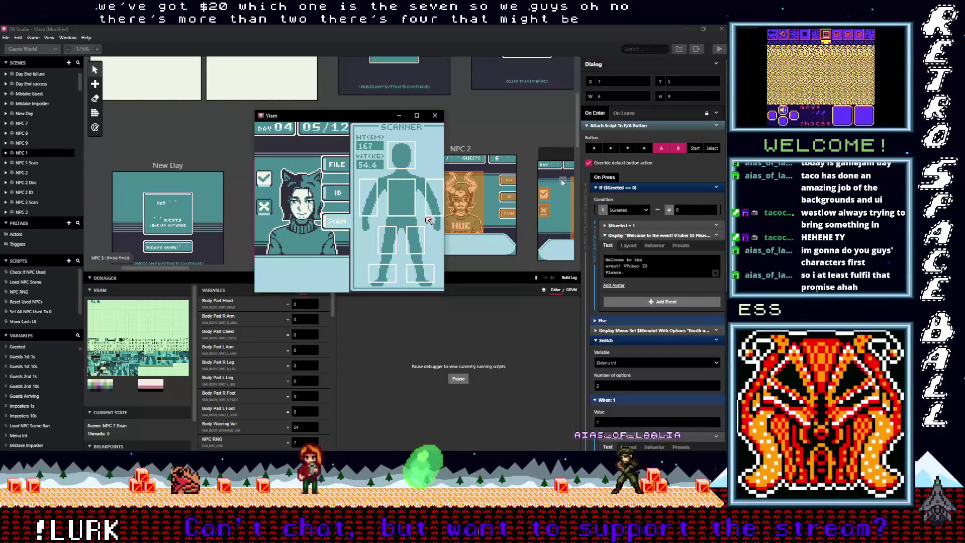
key(z)
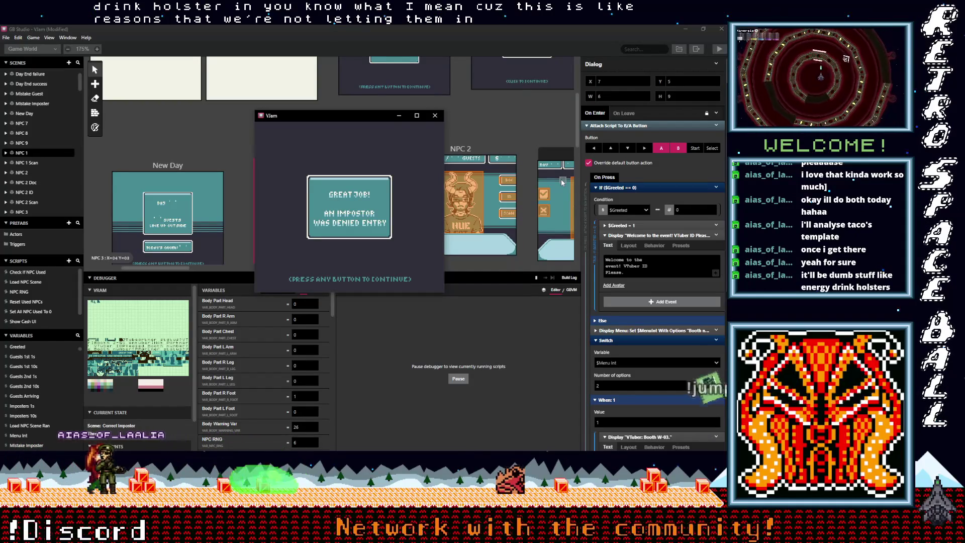
key(z)
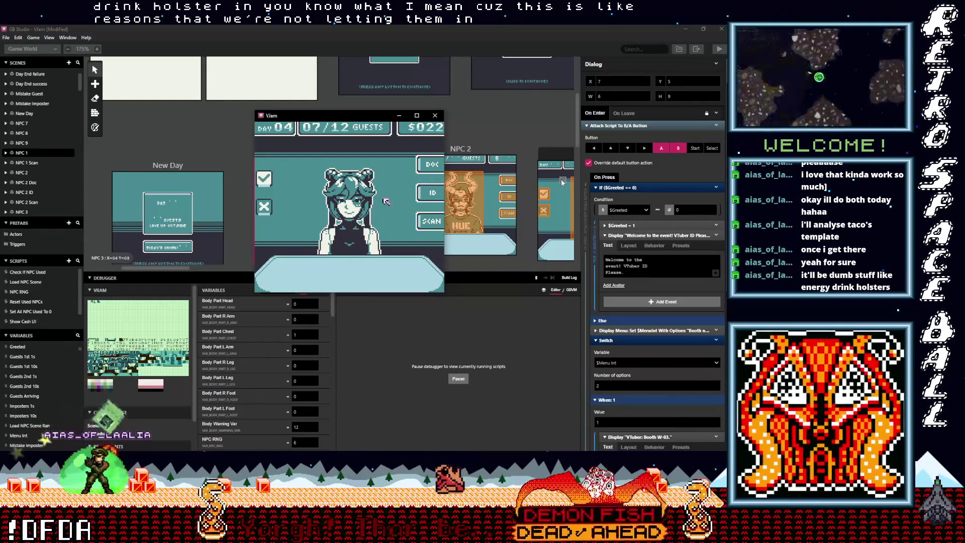
Scan the new guest and deny them entry after the chest warning.
key(Right)
key(Down)
key(z)
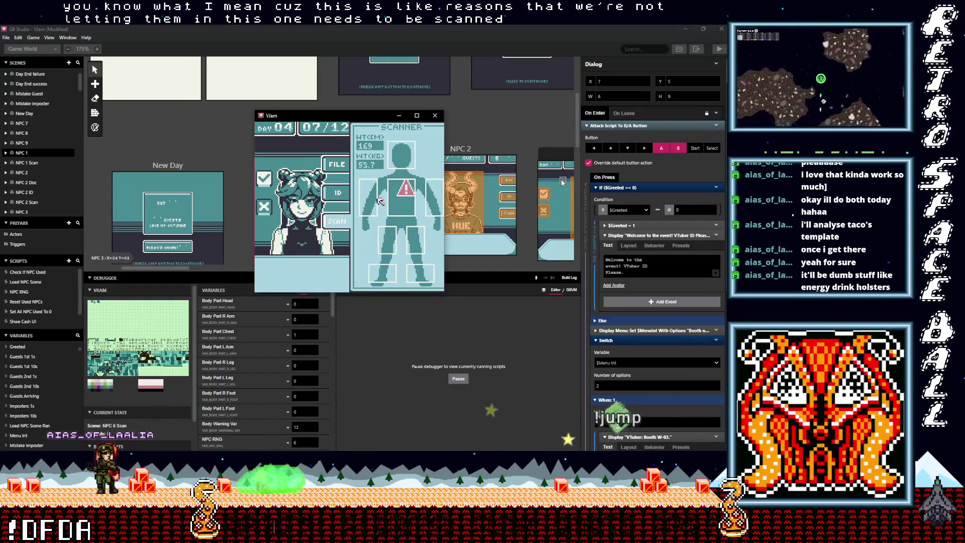
key(Left)
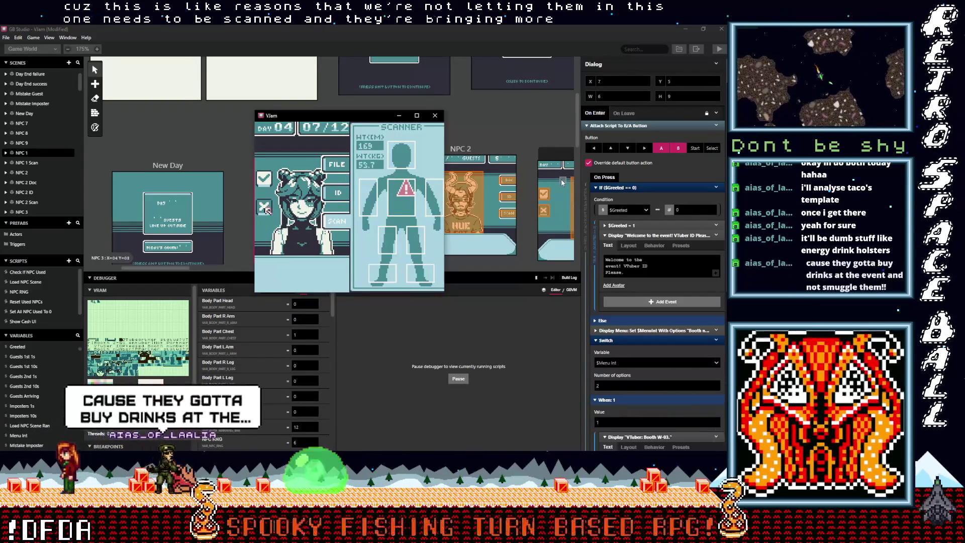
key(z)
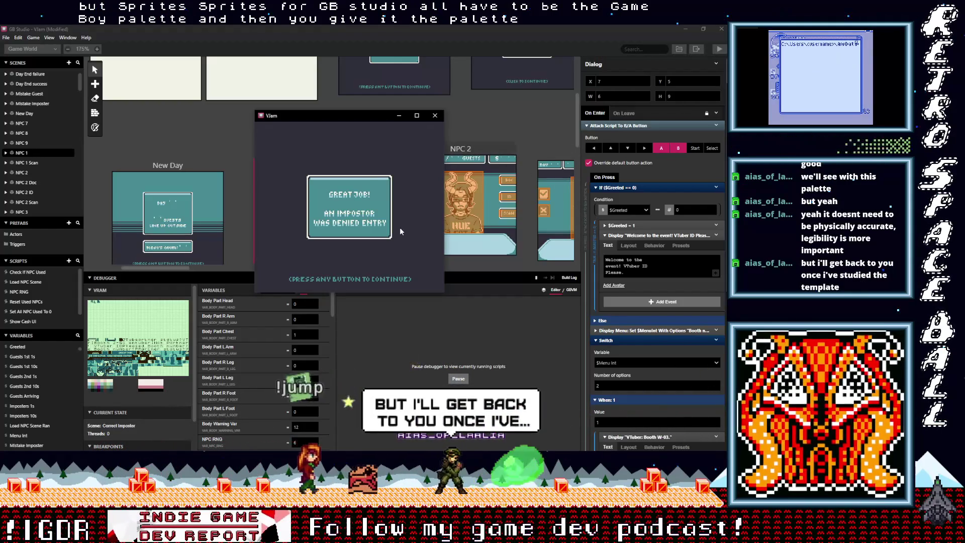
click(691, 41)
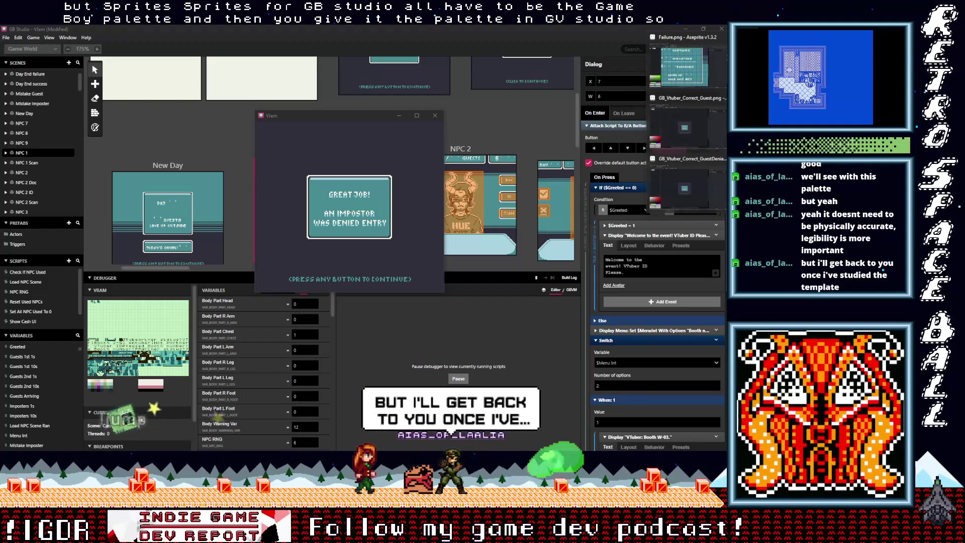
Create a new 16x16 sprite in Aseprite.
key(alt+Tab)
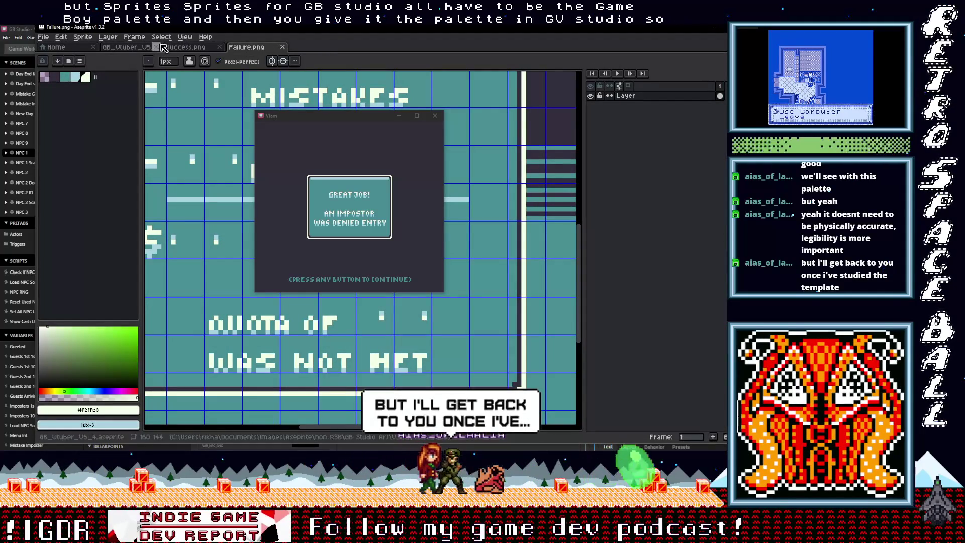
click(64, 50)
click(74, 66)
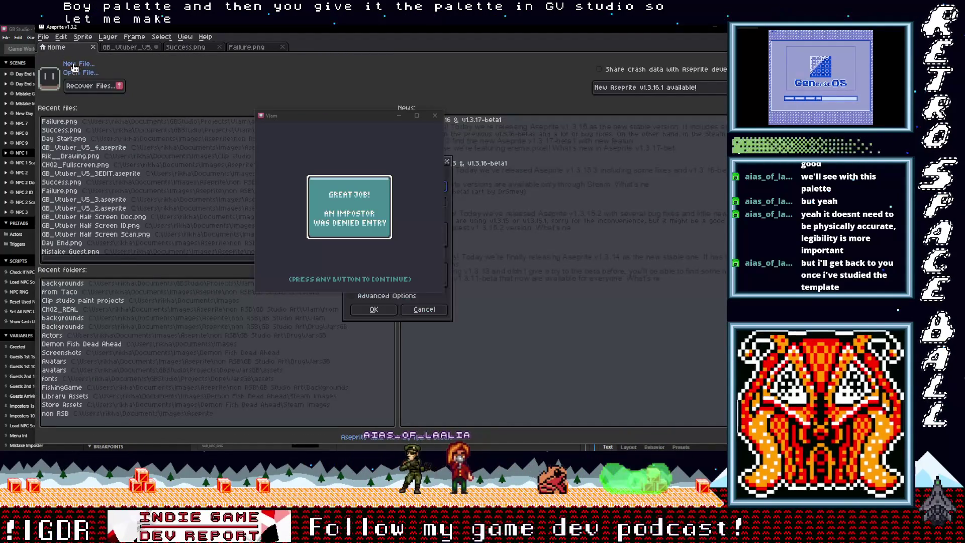
mouse_move(347, 113)
mouse_down()
mouse_move(159, 59)
mouse_move(242, 88)
mouse_move(553, 94)
mouse_up()
click(374, 308)
click(43, 37)
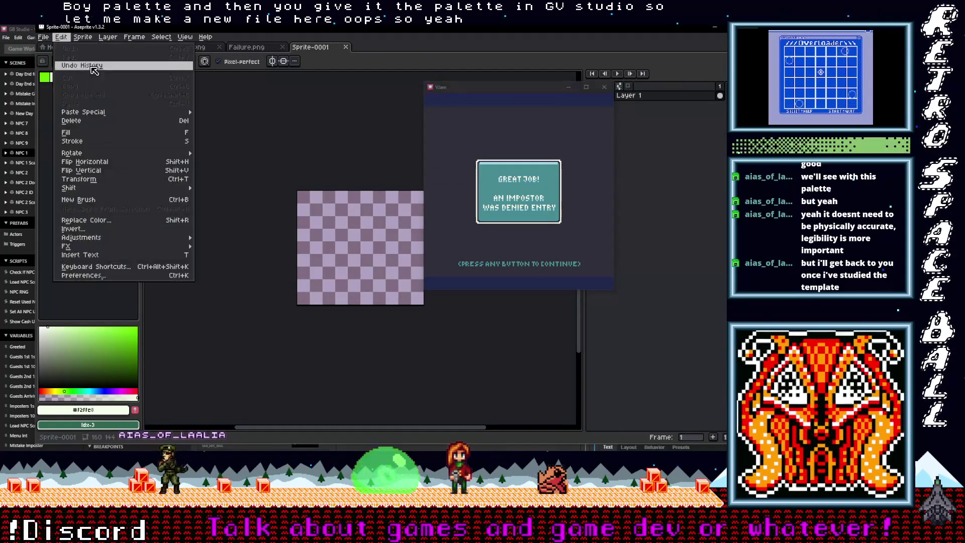
click(48, 49)
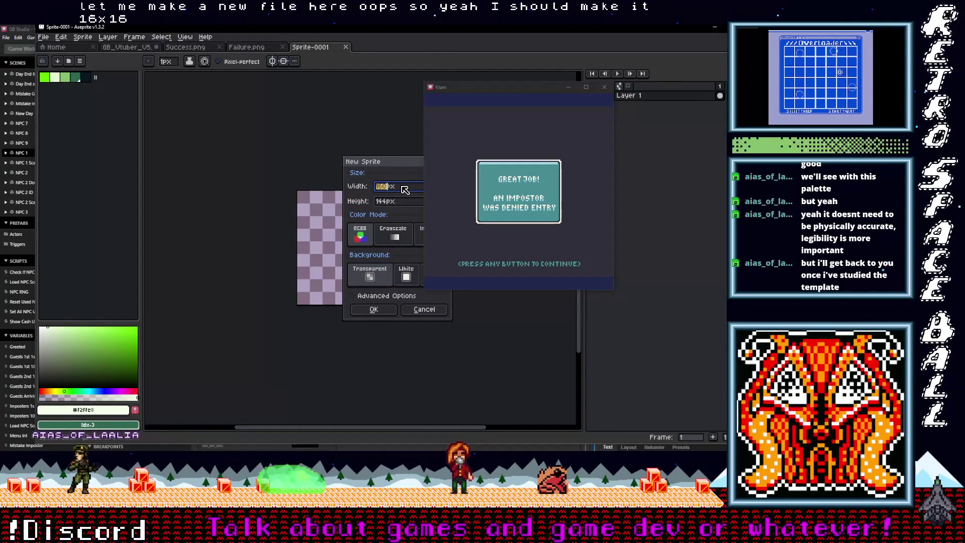
key(Return)
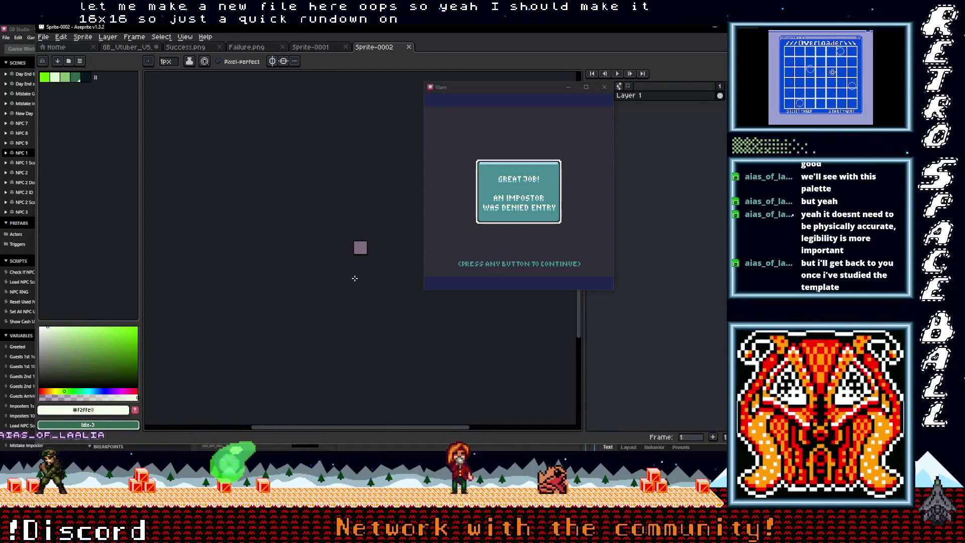
Close the VJam game window and fill the whole canvas with bright transparency green.
scroll(355, 278, up, 6)
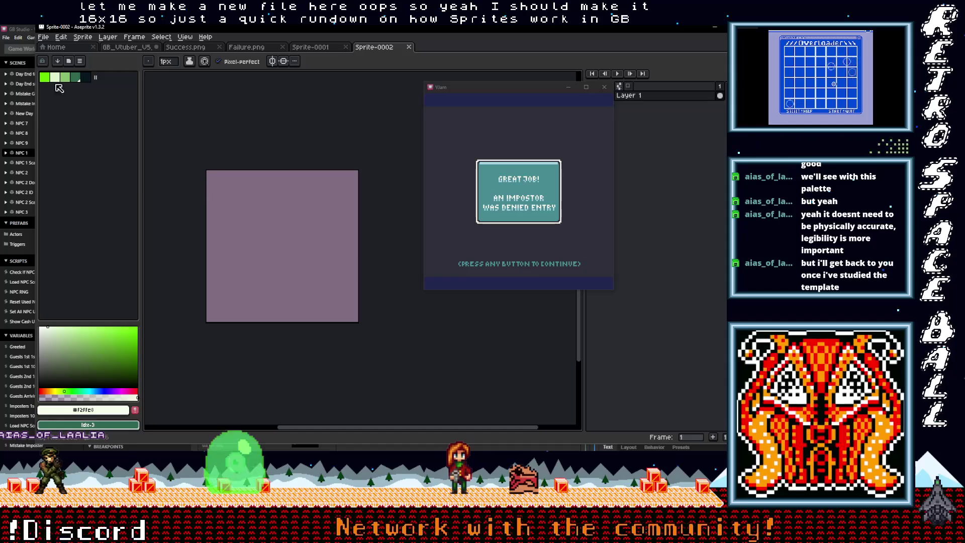
click(44, 77)
click(604, 87)
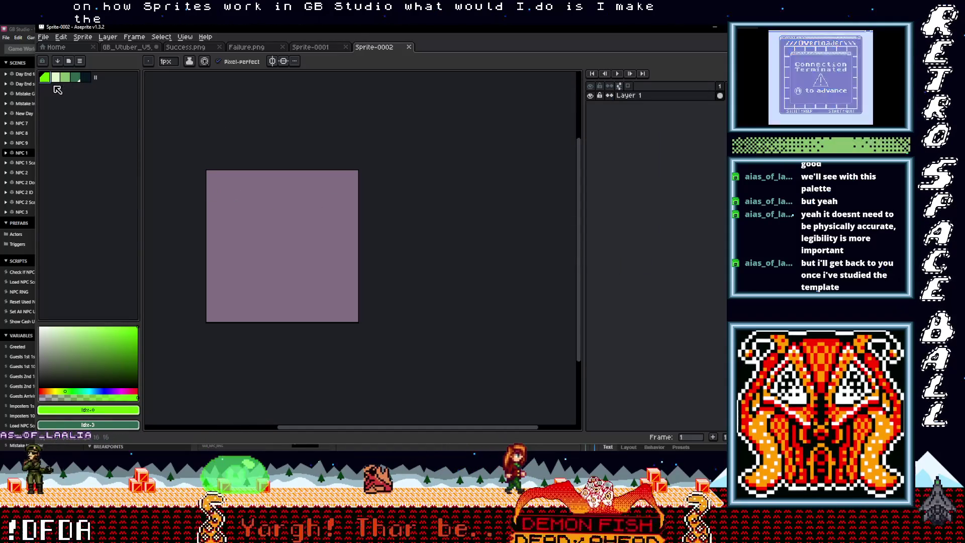
key(g)
click(267, 203)
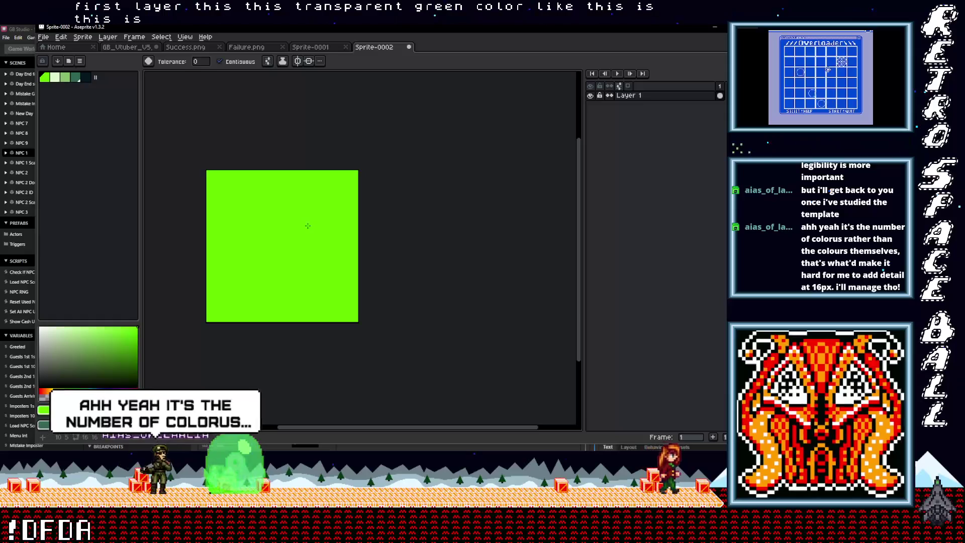
Add a new layer above Layer 1 and draw a light loop in the sprite centre.
right_click(638, 102)
mouse_move(653, 116)
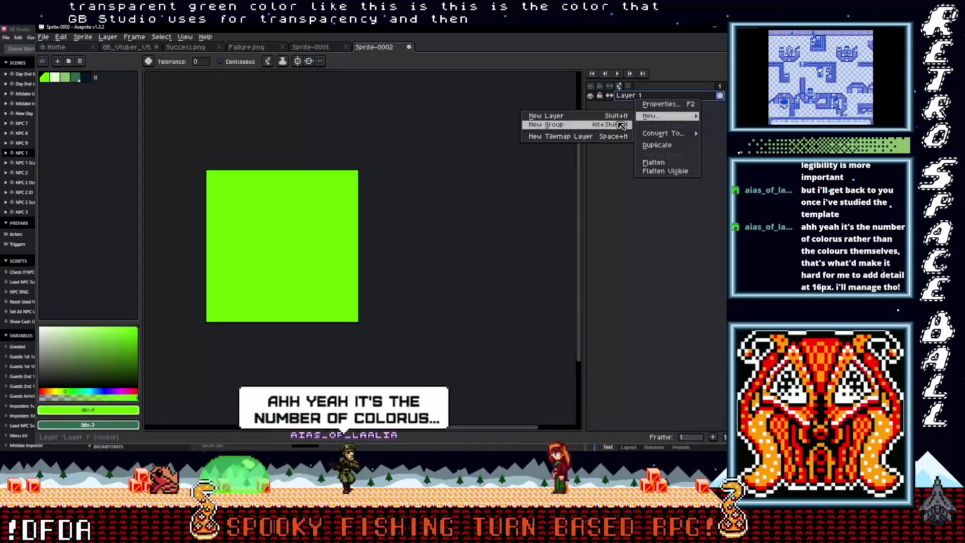
click(611, 116)
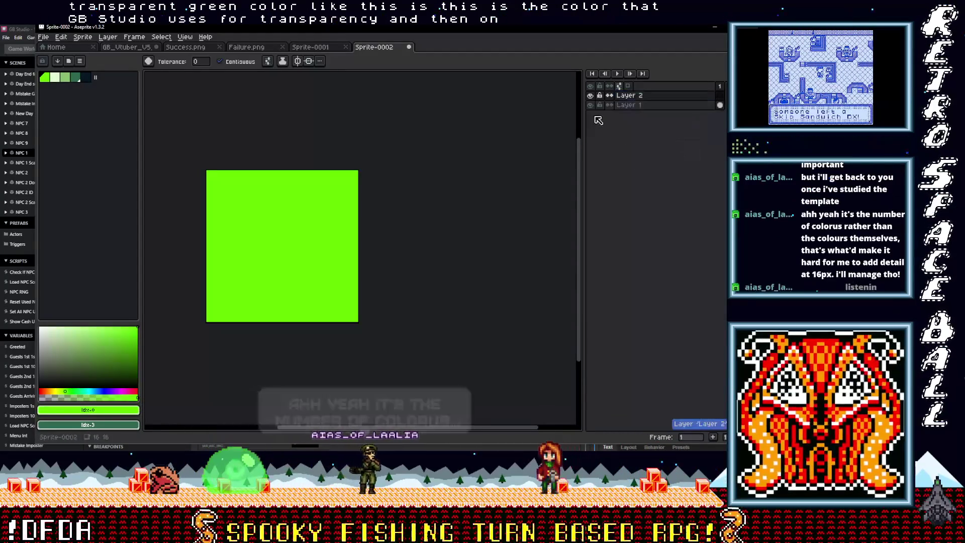
click(57, 80)
key(b)
mouse_move(305, 269)
mouse_down()
mouse_move(302, 201)
mouse_move(252, 257)
mouse_move(324, 236)
mouse_move(263, 246)
mouse_move(306, 251)
mouse_move(290, 259)
mouse_up()
Outline the loop's left and bottom edges in the darkest colour, discarding a trial dark green T.
click(67, 78)
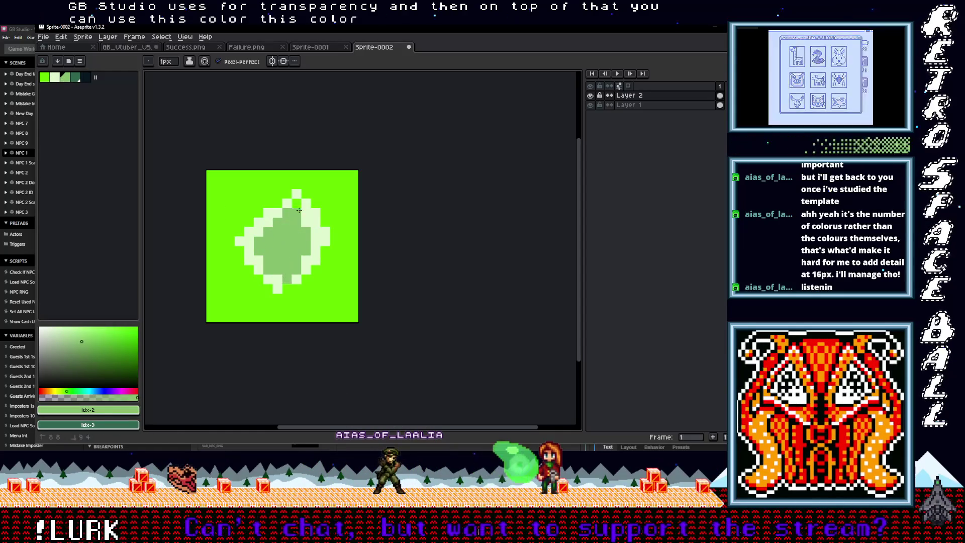
click(85, 77)
mouse_move(297, 194)
mouse_down()
mouse_move(241, 246)
mouse_move(310, 286)
mouse_up()
click(75, 78)
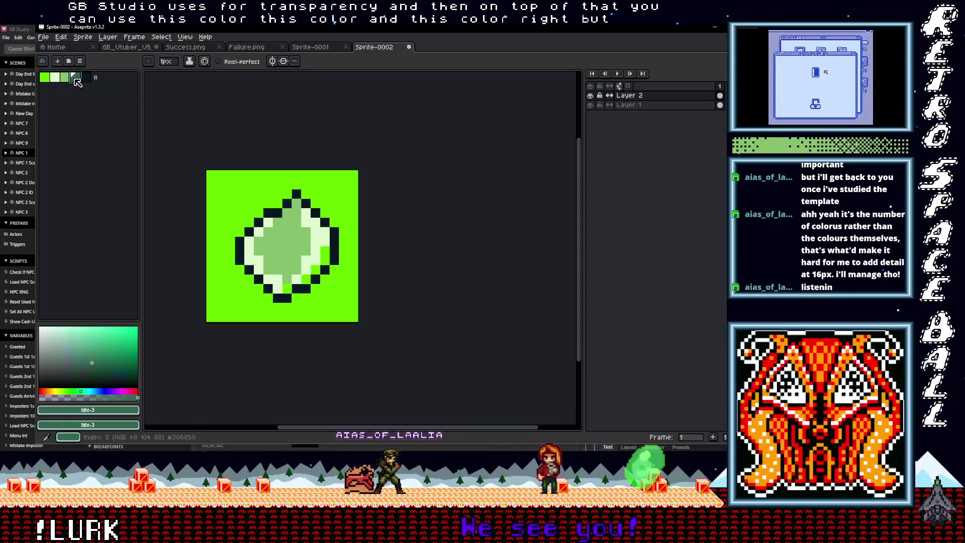
drag(277, 256, 287, 261)
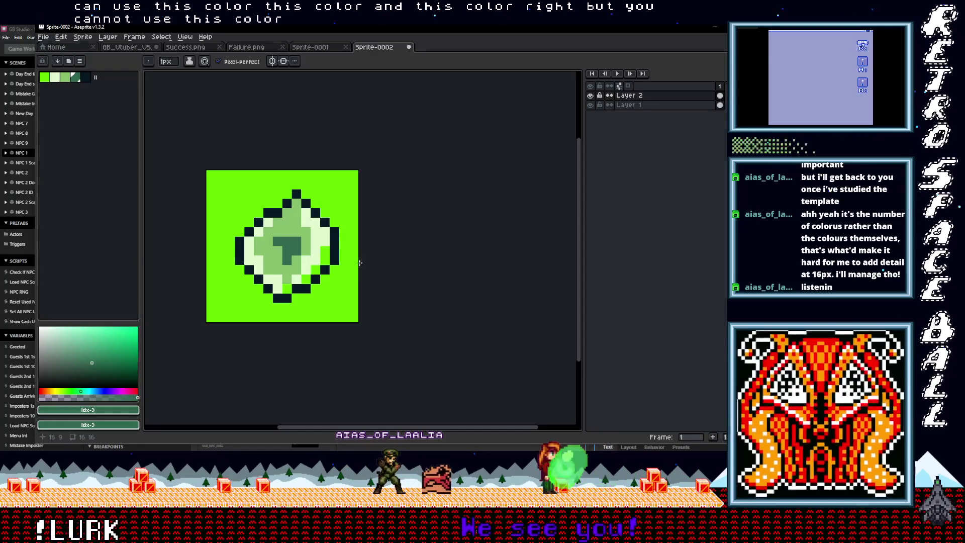
key(ctrl+z)
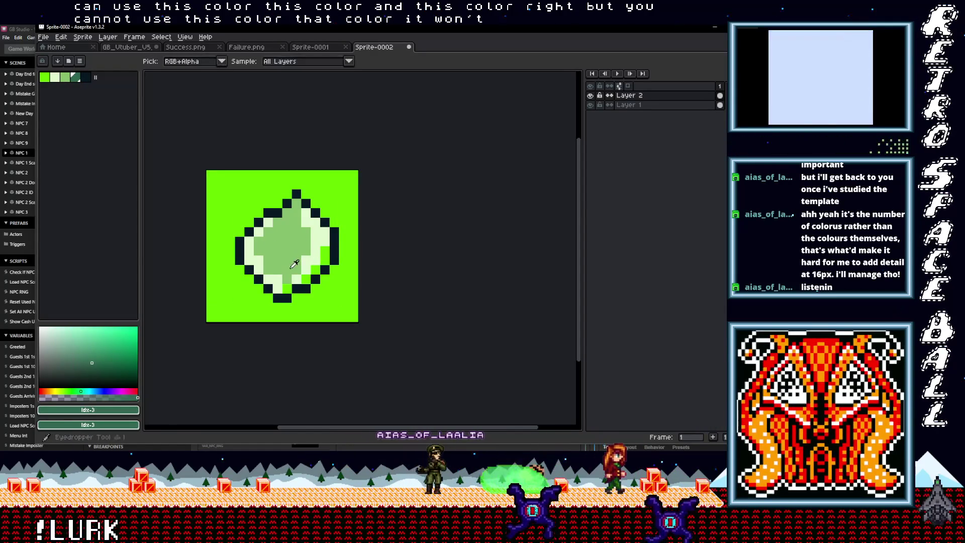
Recolour a top outline pixel light, then make dark green the active drawing colour.
alt+click(300, 260)
alt+click(305, 270)
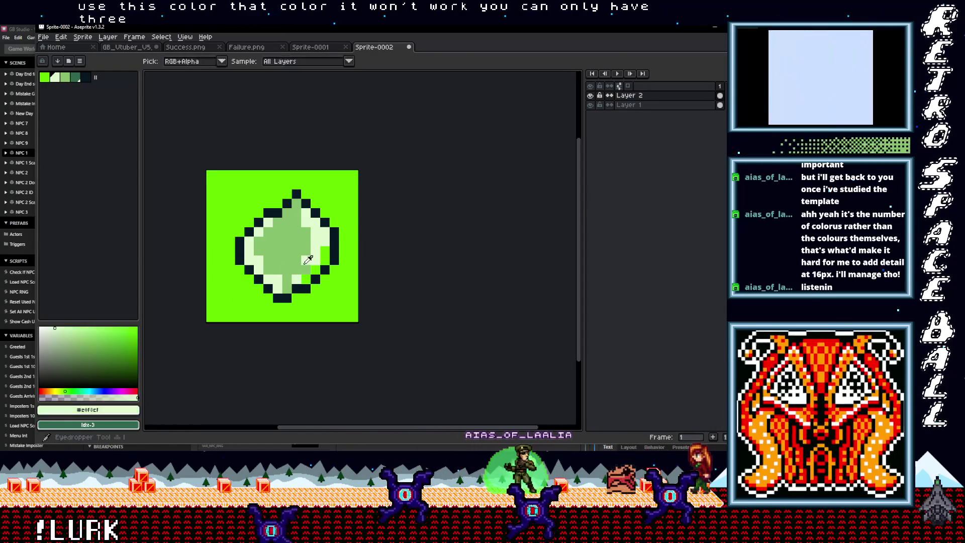
click(304, 206)
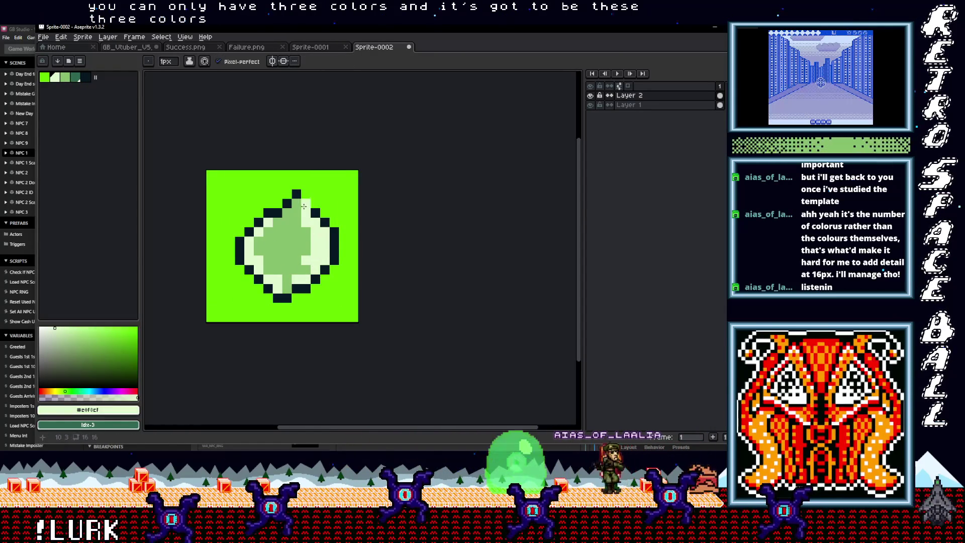
alt+click(276, 203)
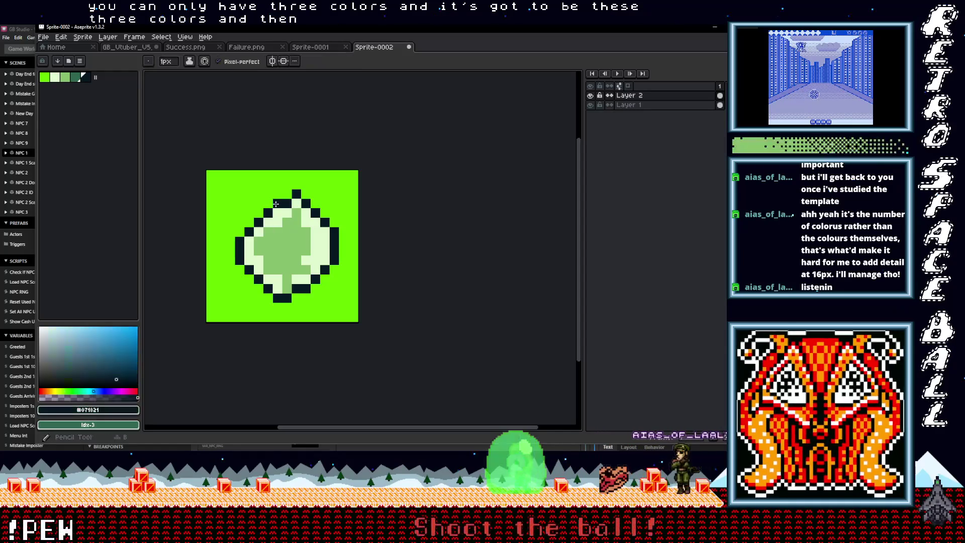
scroll(336, 246, up, 1)
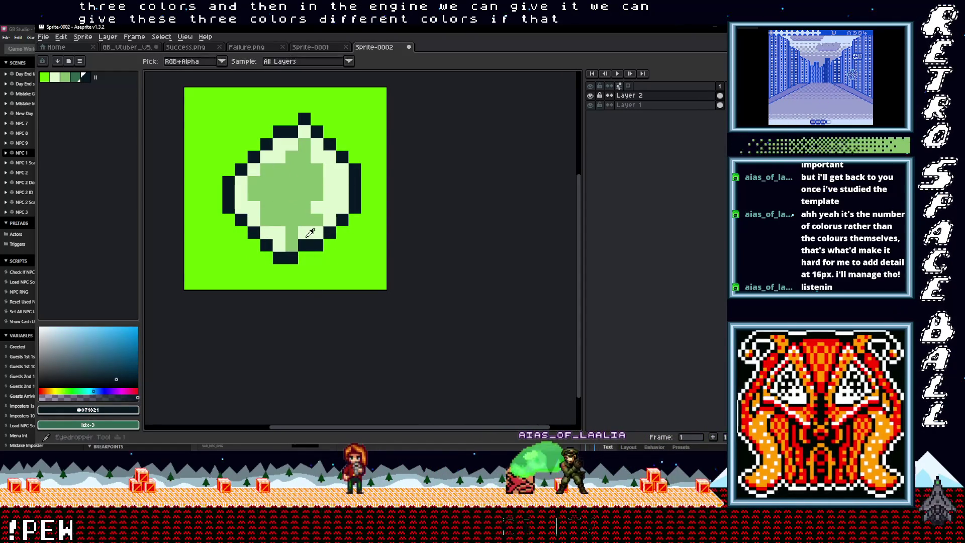
alt+click(318, 219)
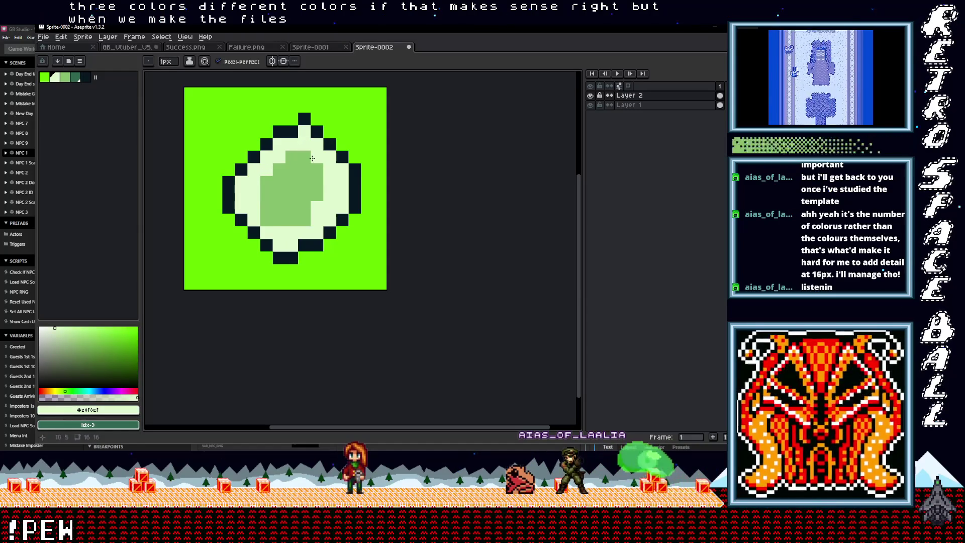
scroll(341, 231, down, 1)
scroll(354, 257, up, 1)
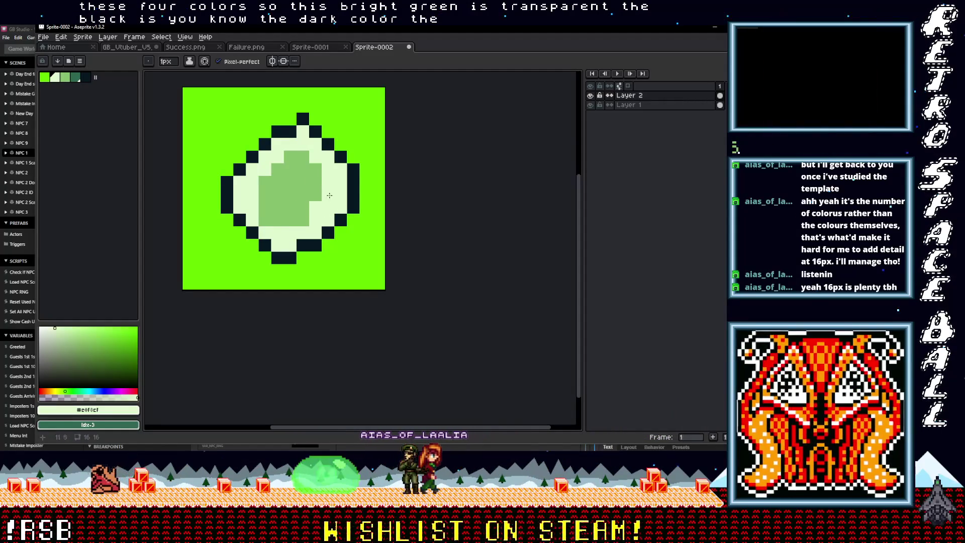
click(65, 78)
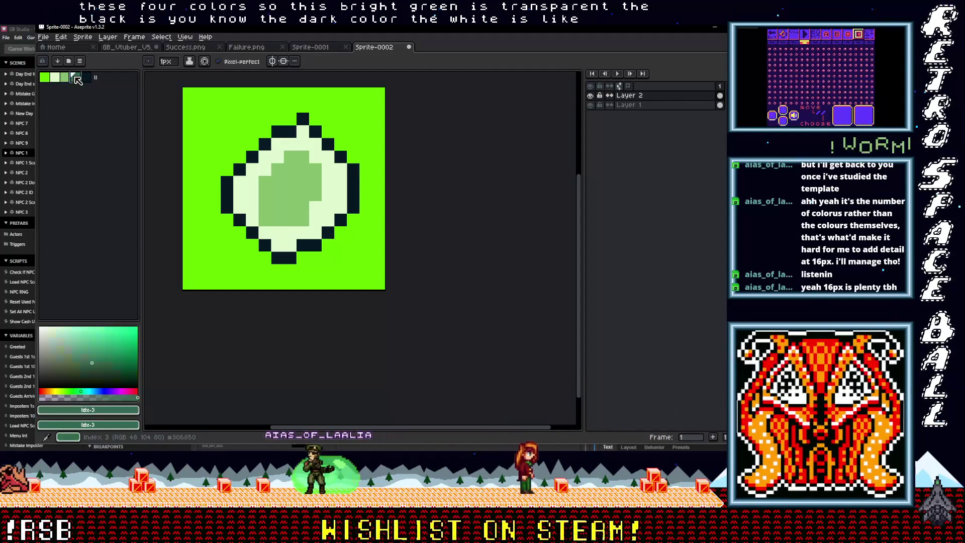
click(76, 78)
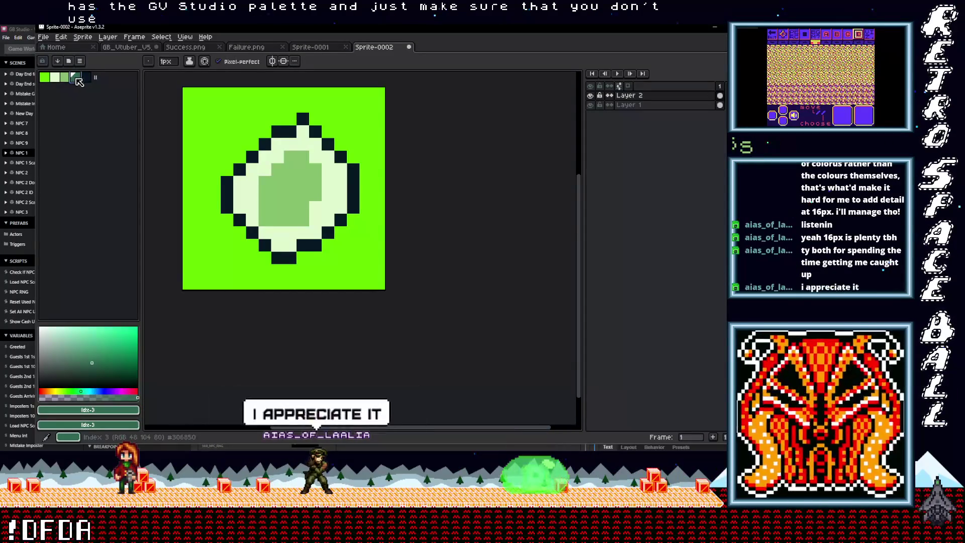
Flood-fill the background and the gem's inner areas with dark green.
key(g)
click(203, 129)
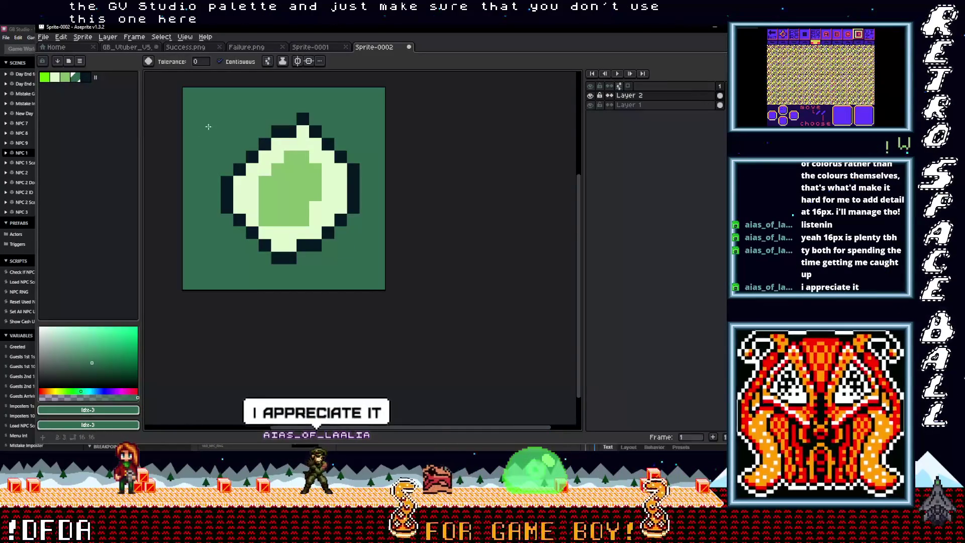
key(ctrl+z)
click(241, 134)
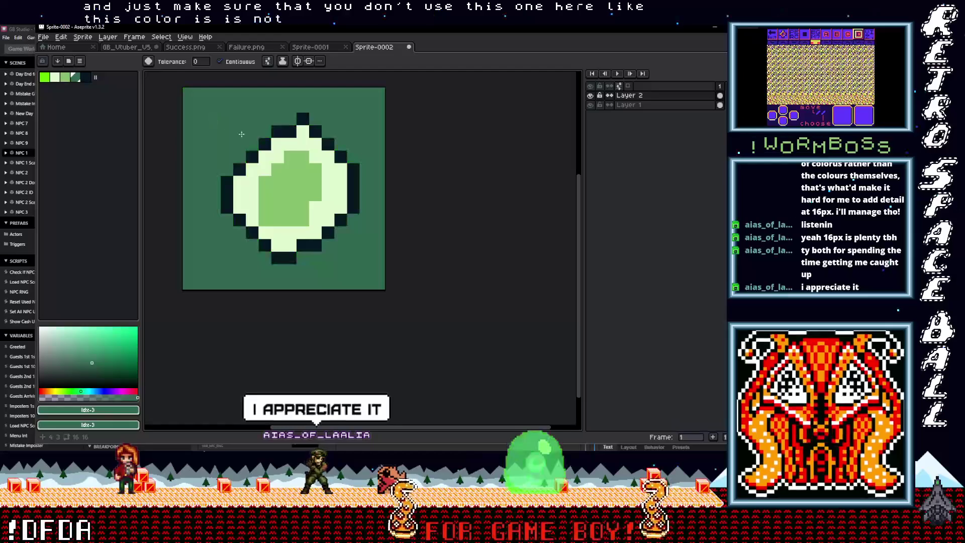
click(274, 167)
click(263, 184)
click(227, 194)
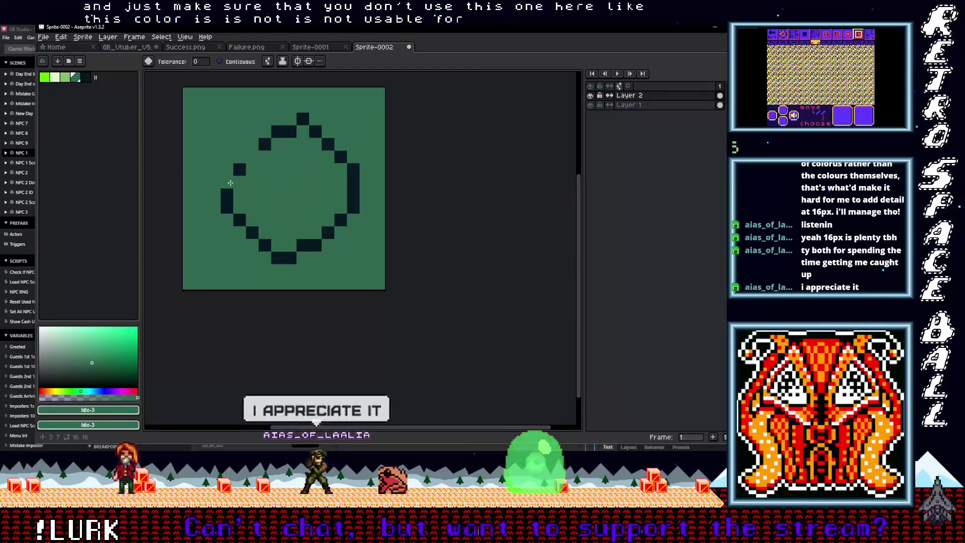
Restore the bright green background so only the dark outline remains, then close the sprite.
click(44, 78)
click(209, 143)
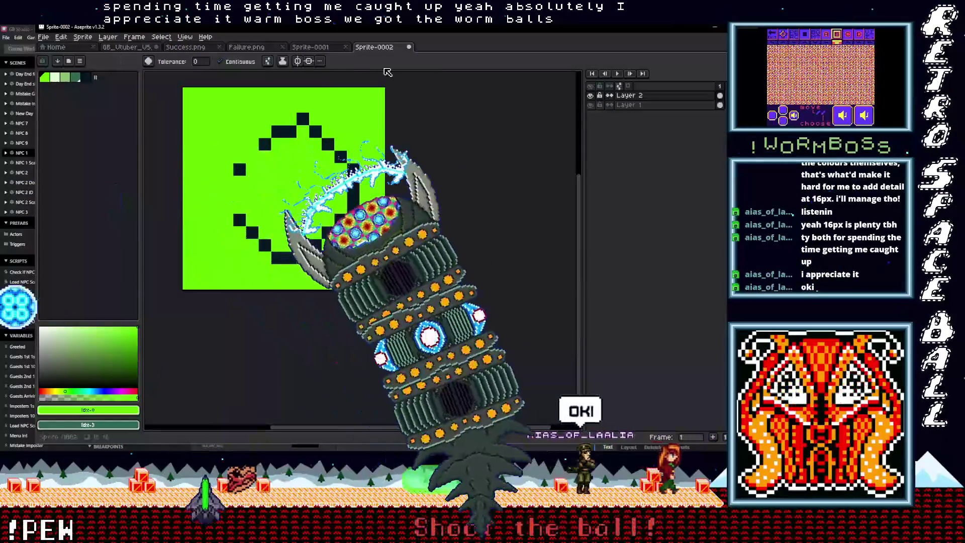
key(i)
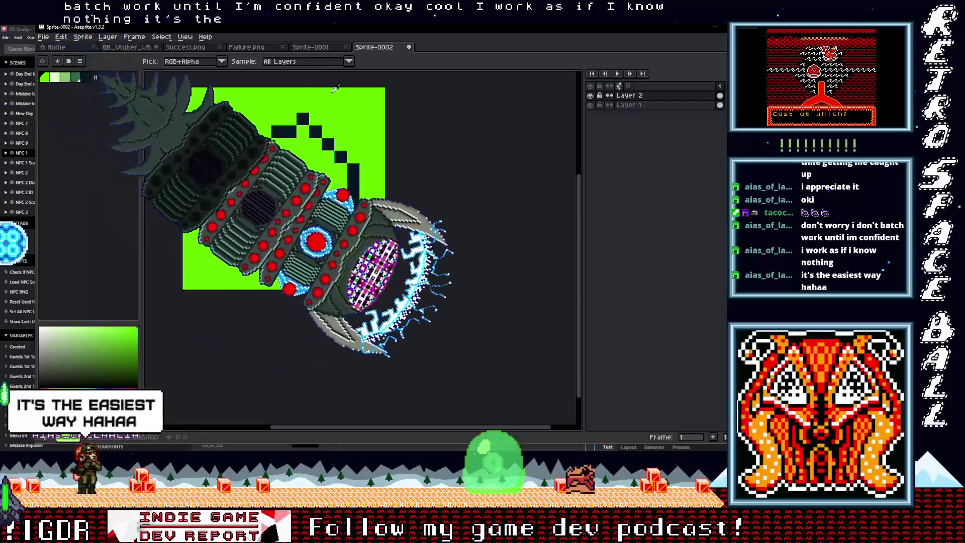
key(ctrl+w)
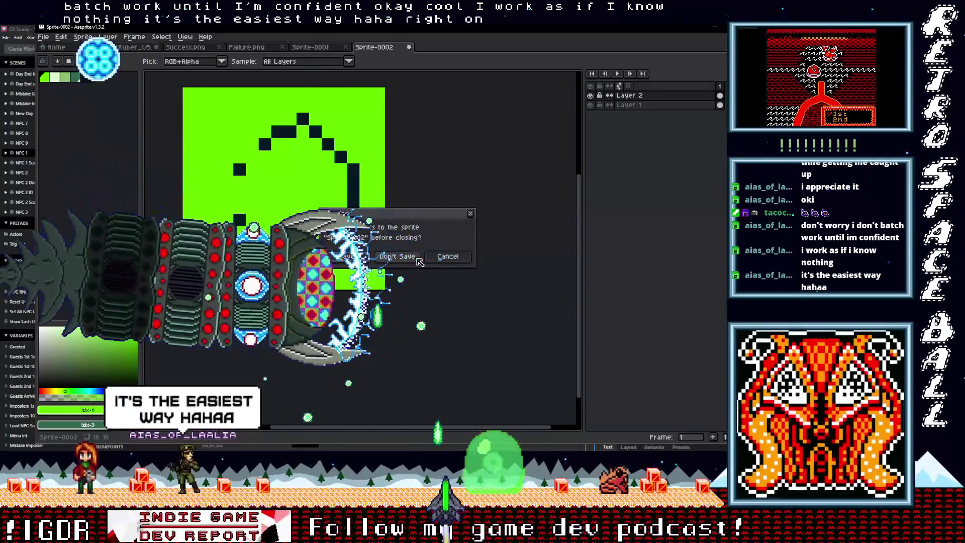
Discard the gem sprite's changes, close Sprite-0001, and maximise the Aseprite window.
click(417, 259)
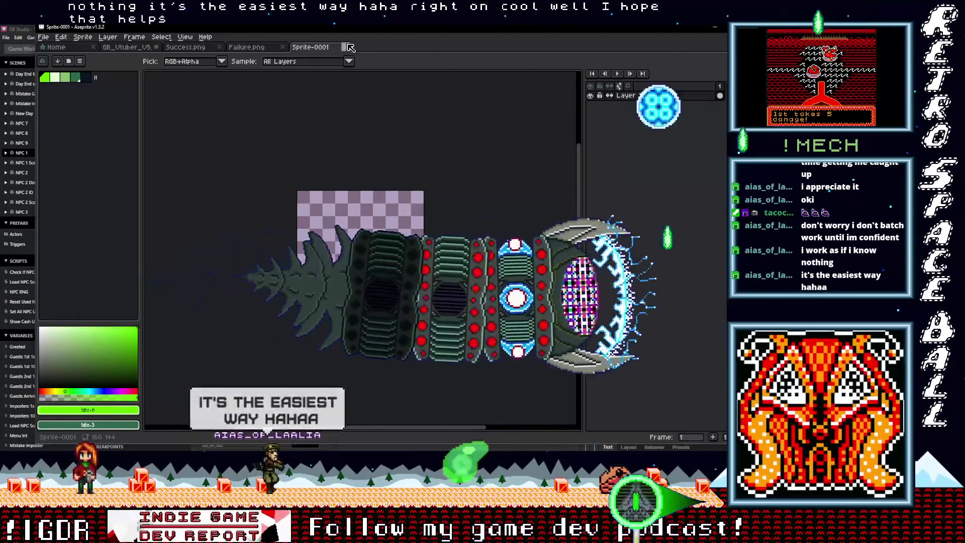
click(350, 47)
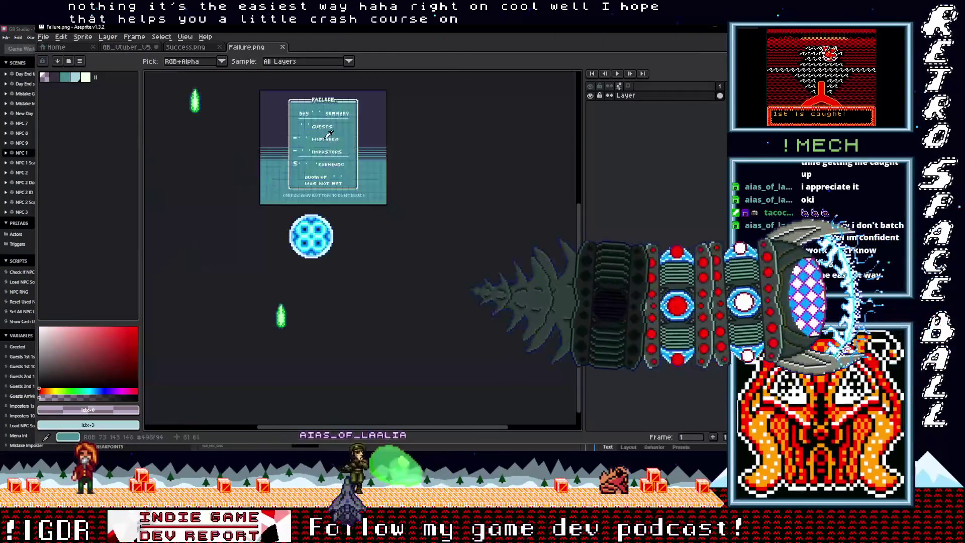
scroll(329, 133, up, 3)
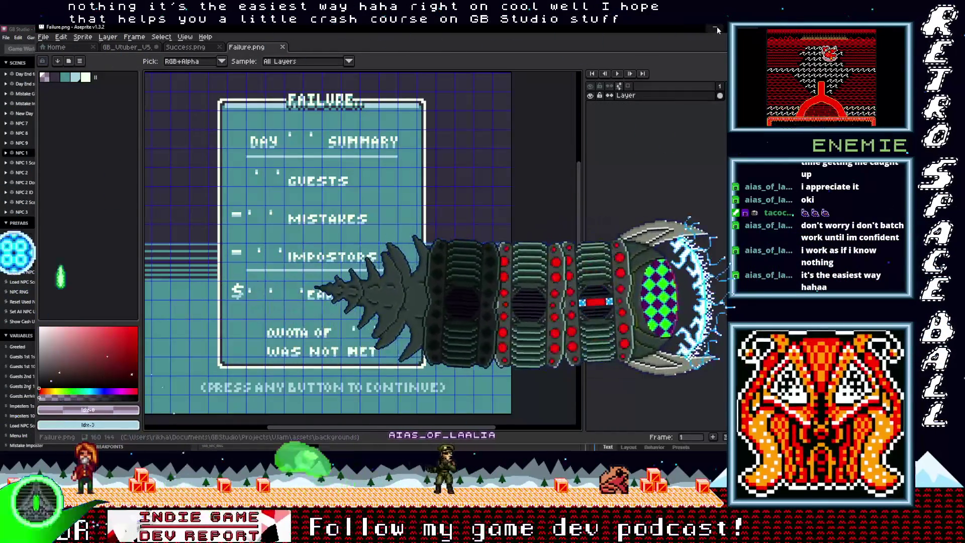
click(717, 30)
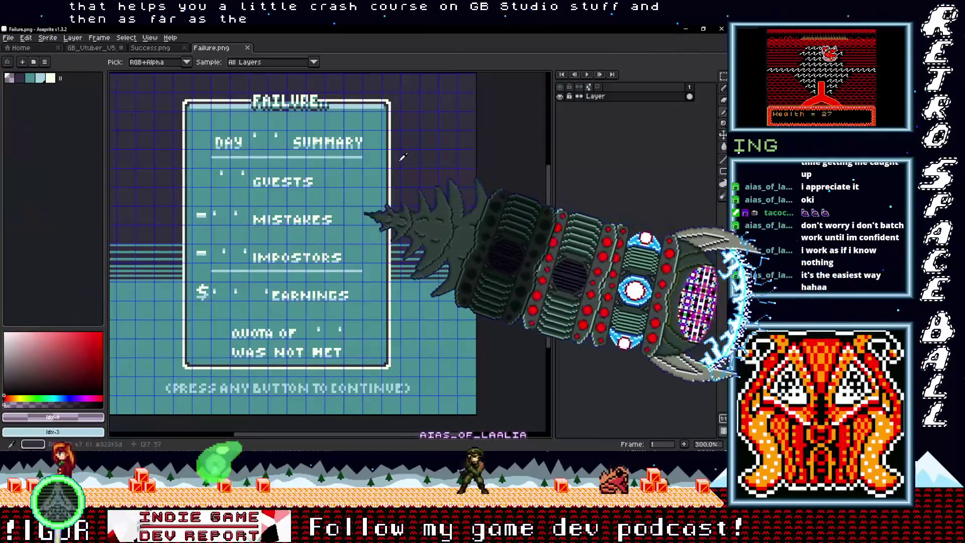
Zoom and pan around Failure.png to read its text, then return to the Home page.
scroll(403, 157, down, 1)
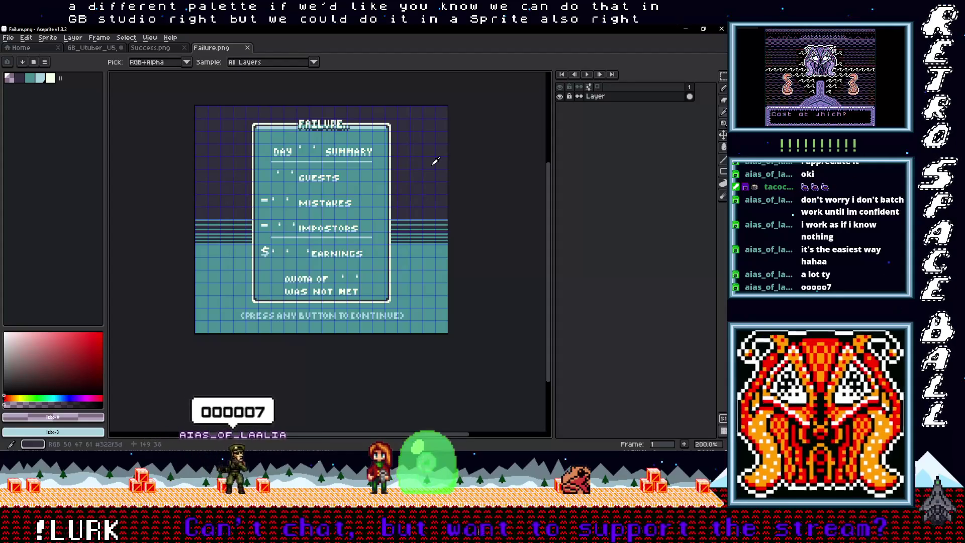
scroll(238, 226, up, 2)
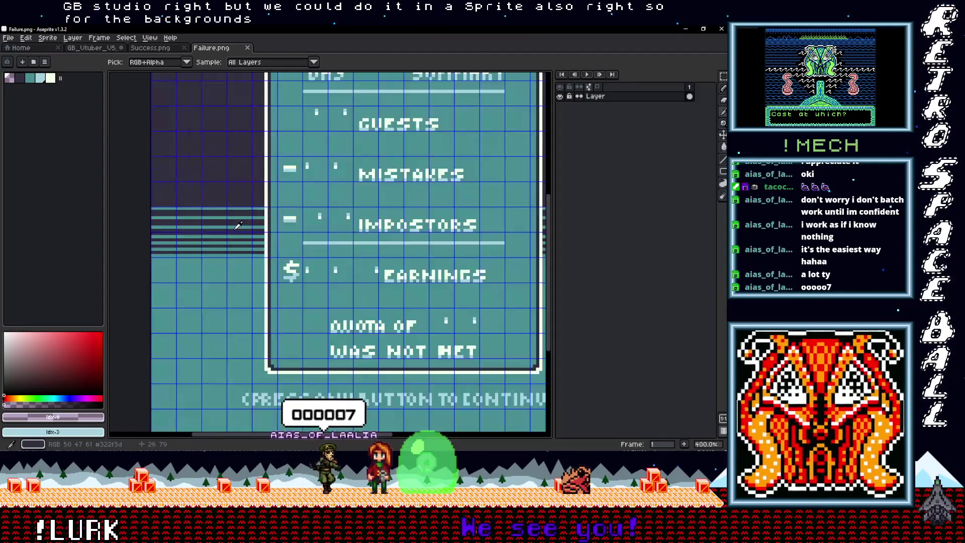
scroll(238, 225, down, 3)
scroll(231, 199, up, 3)
scroll(222, 215, down, 2)
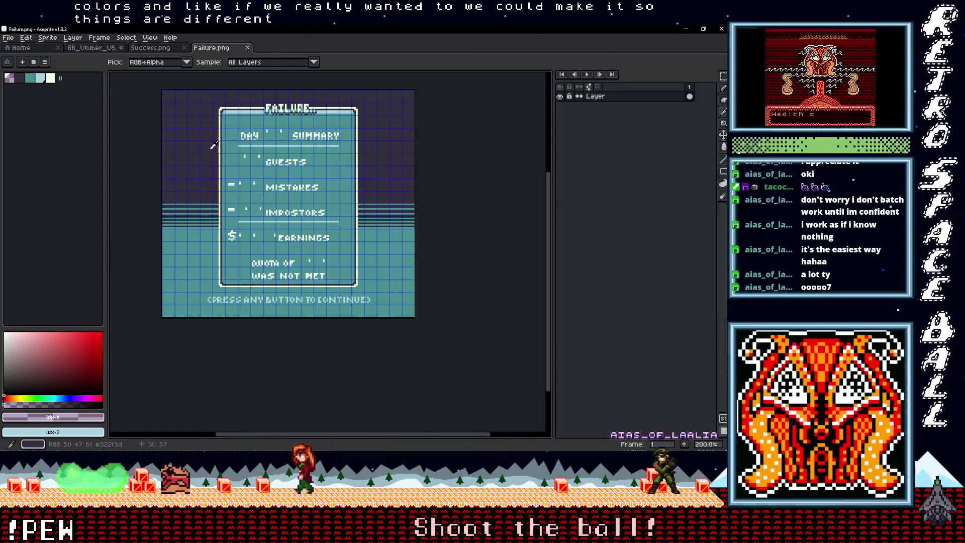
scroll(219, 159, up, 2)
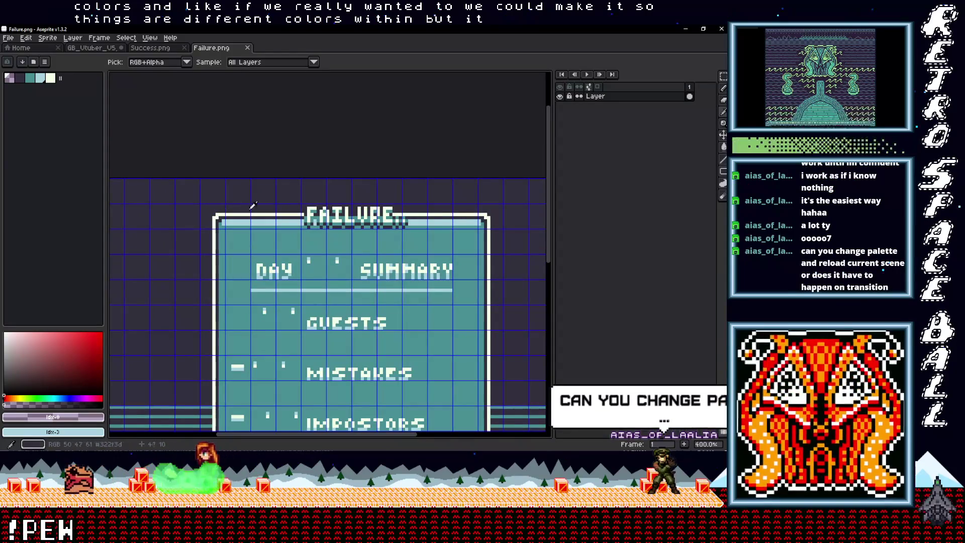
mouse_move(478, 299)
mouse_down()
mouse_move(391, 266)
mouse_move(308, 26)
mouse_up()
mouse_move(192, 299)
mouse_down()
mouse_move(371, 292)
mouse_move(295, 239)
mouse_up()
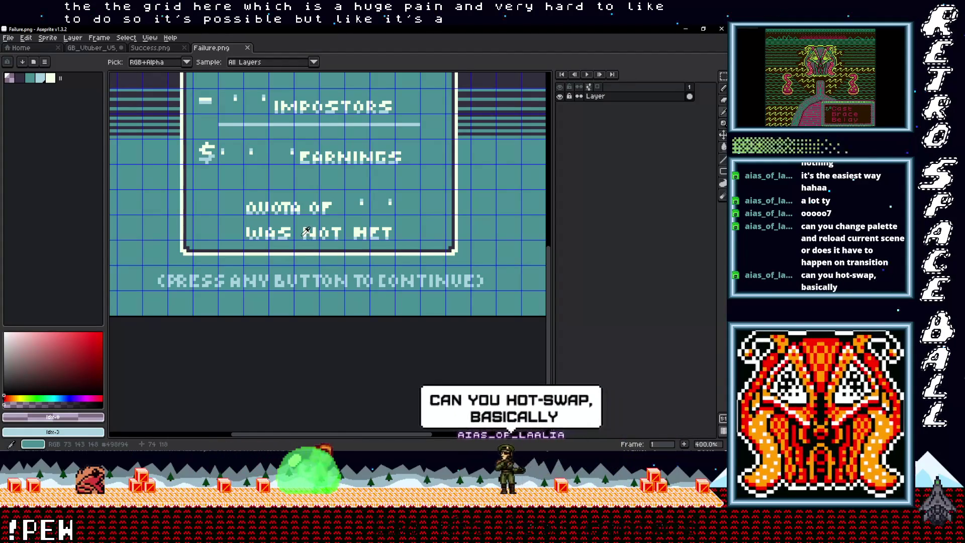
scroll(305, 231, down, 2)
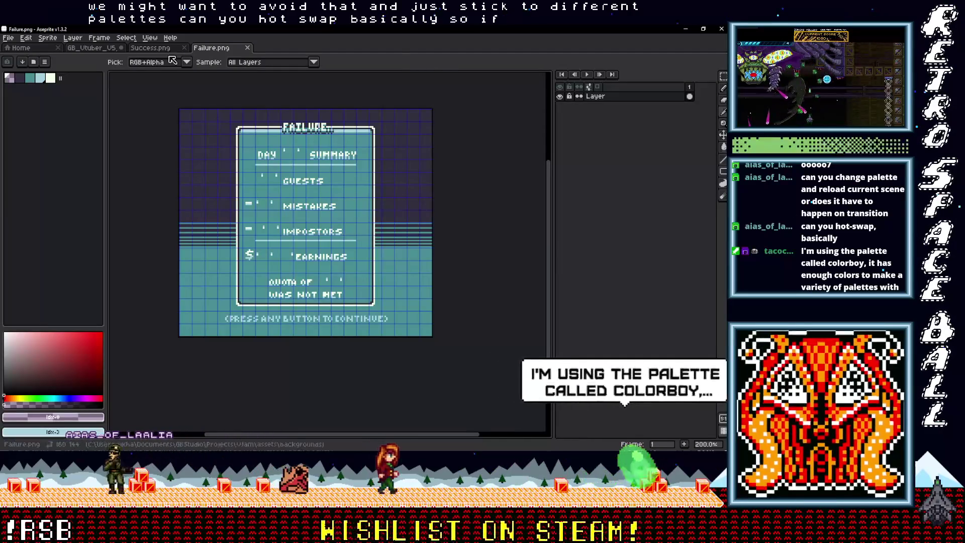
click(93, 48)
click(36, 51)
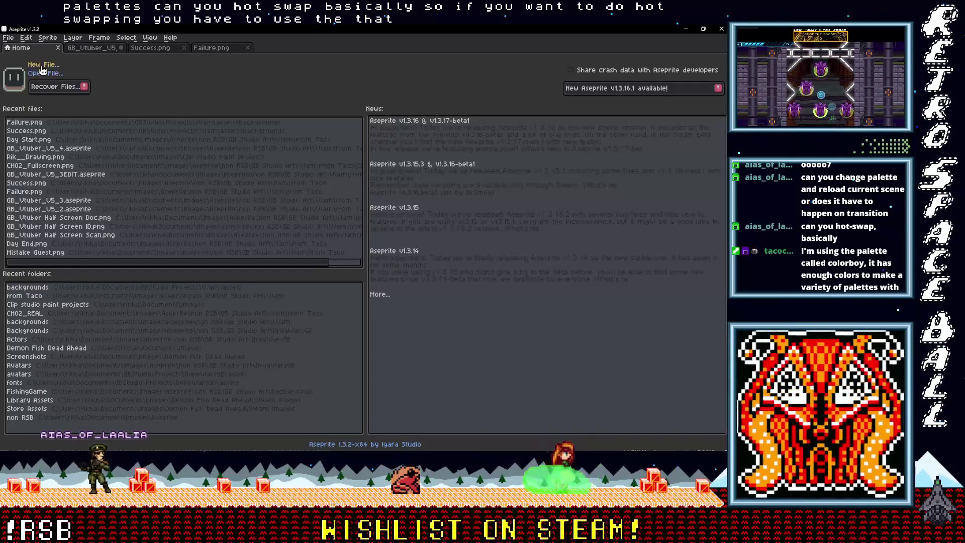
Create a blank 160x144 sprite, show the pixel grid, and select the darkest palette colour.
click(42, 66)
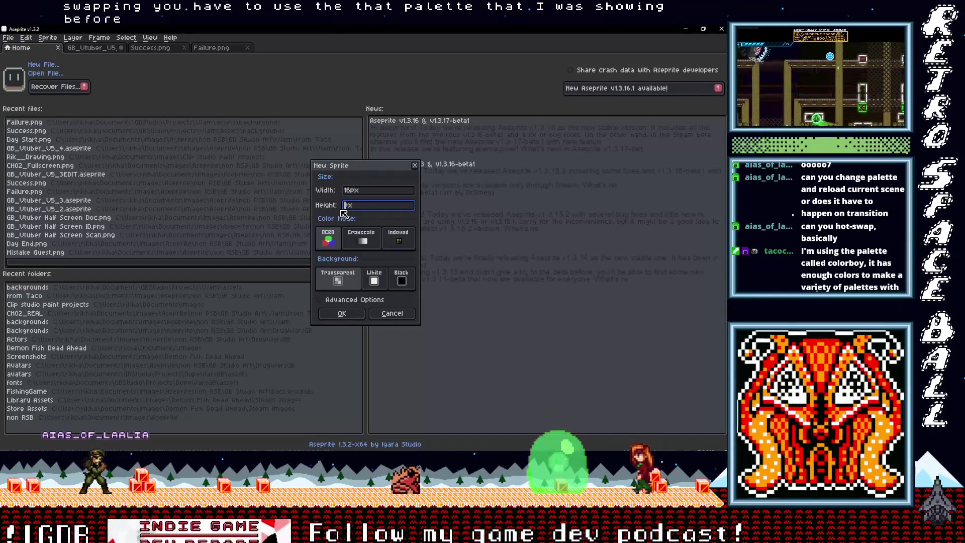
click(350, 192)
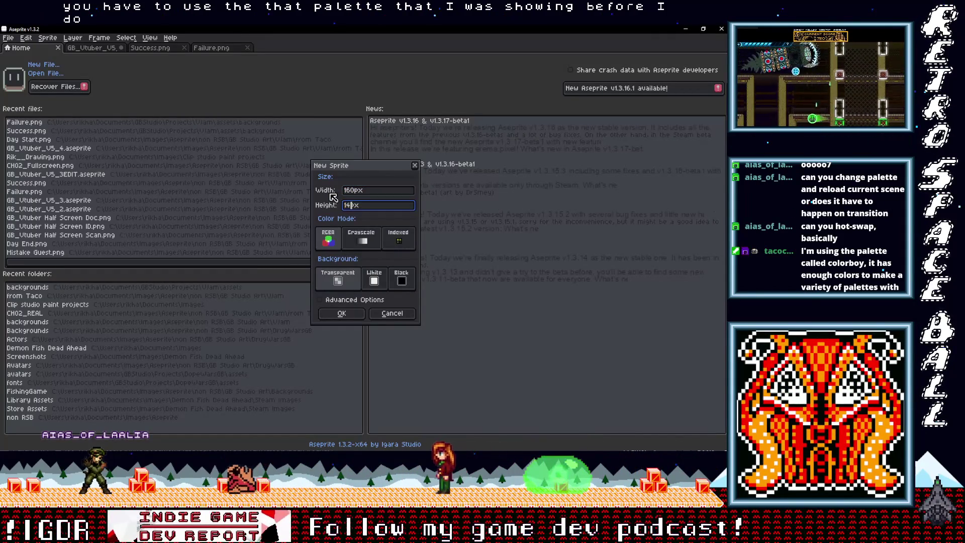
text(4)
key(Return)
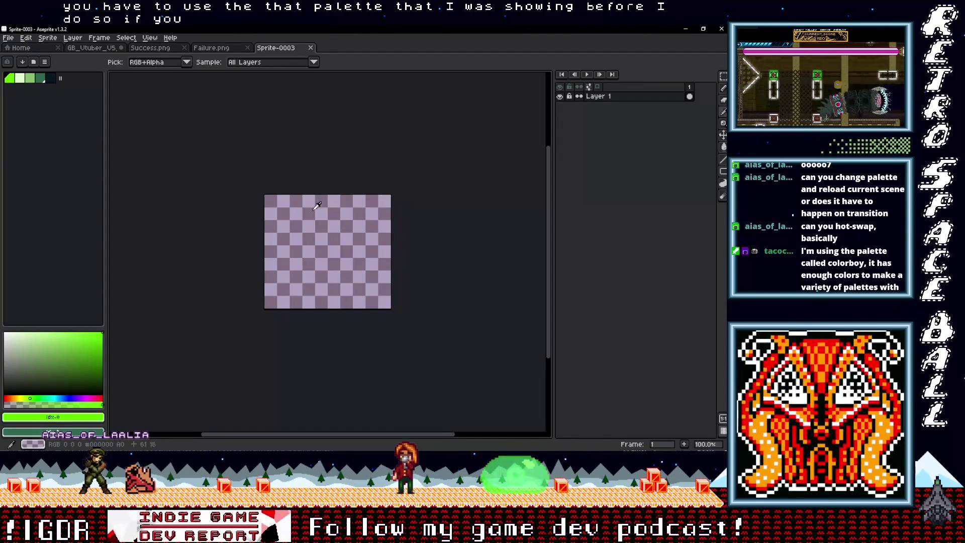
scroll(317, 205, up, 2)
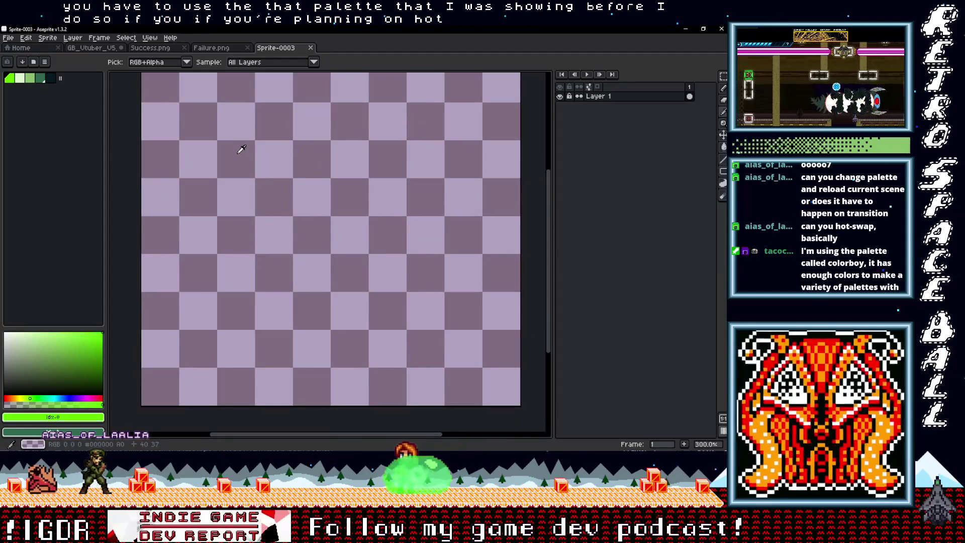
key(ctrl+apostrophe)
mouse_move(324, 171)
mouse_down()
mouse_move(308, 194)
mouse_move(318, 179)
mouse_up()
click(50, 78)
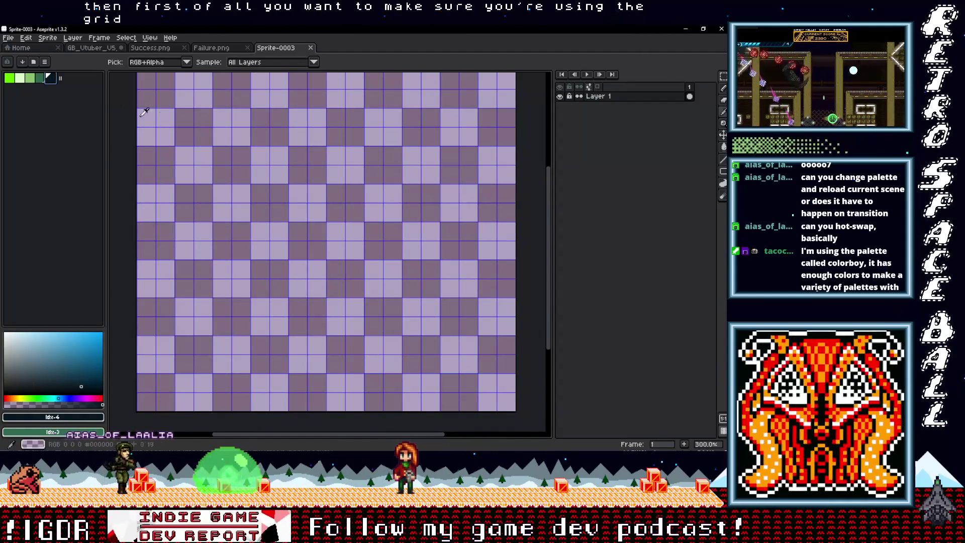
key(b)
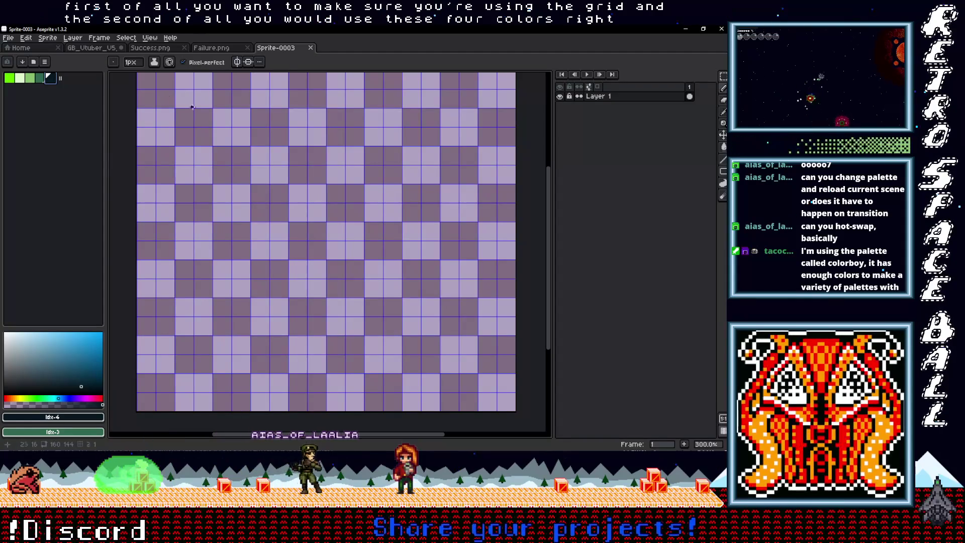
key(plus)
key(plus)
key(plus)
click(201, 131)
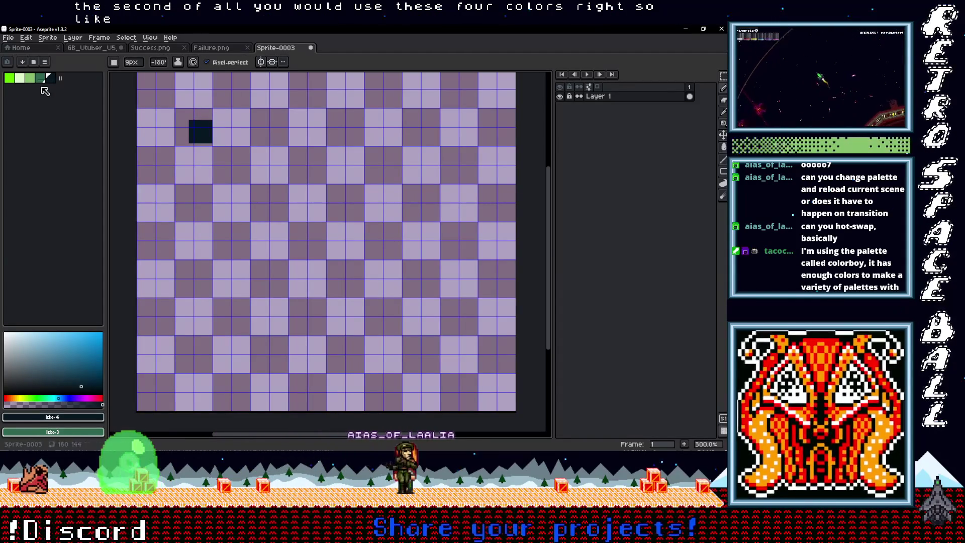
click(40, 78)
click(20, 78)
drag(260, 127, 237, 136)
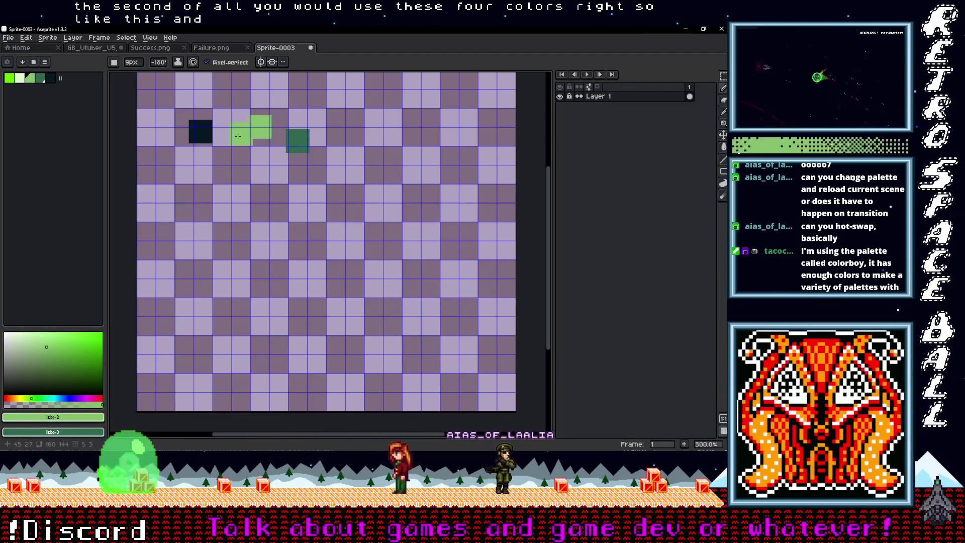
click(20, 78)
click(229, 127)
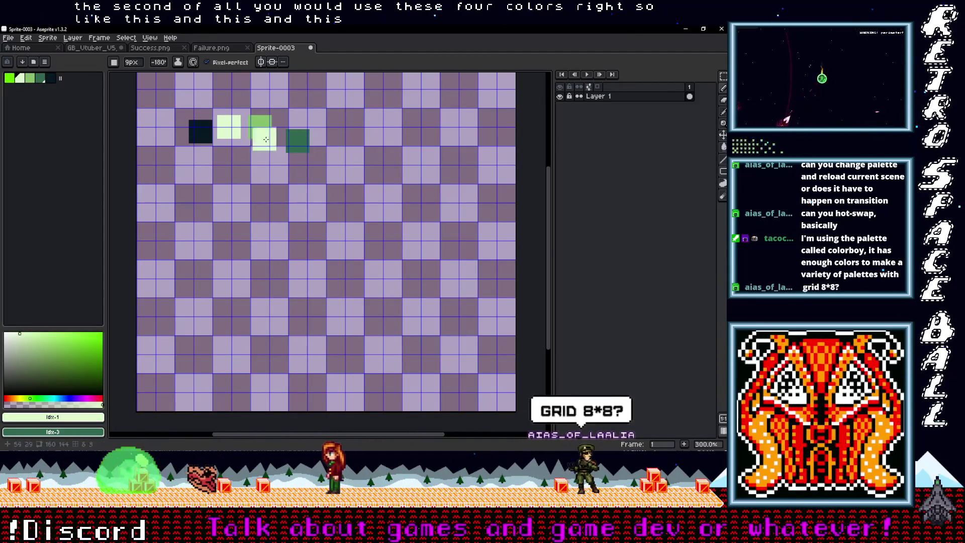
click(322, 152)
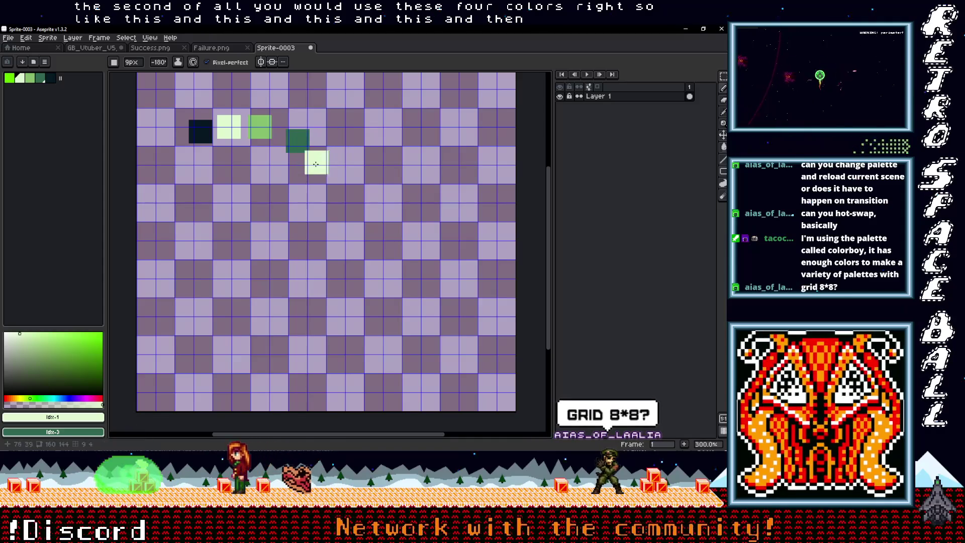
scroll(310, 163, up, 1)
scroll(311, 162, down, 1)
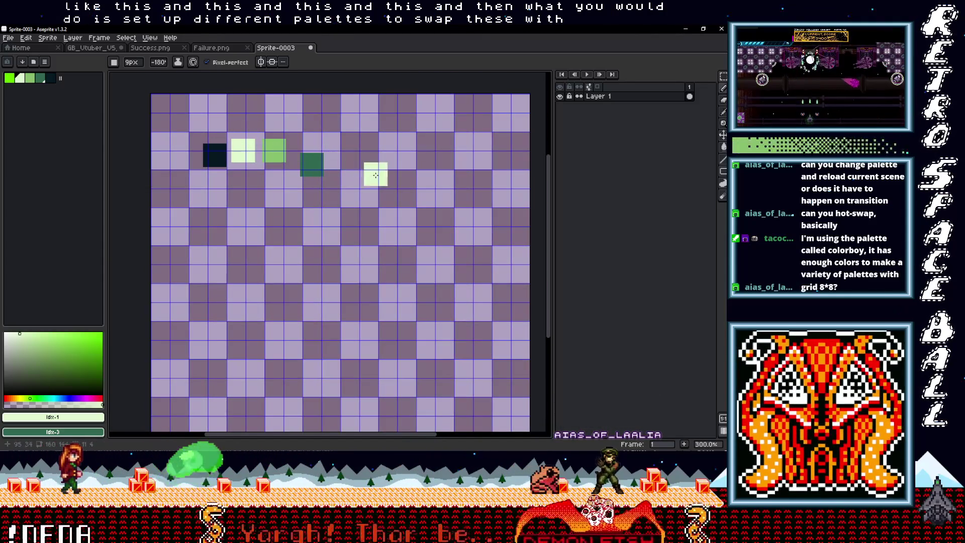
scroll(354, 184, up, 1)
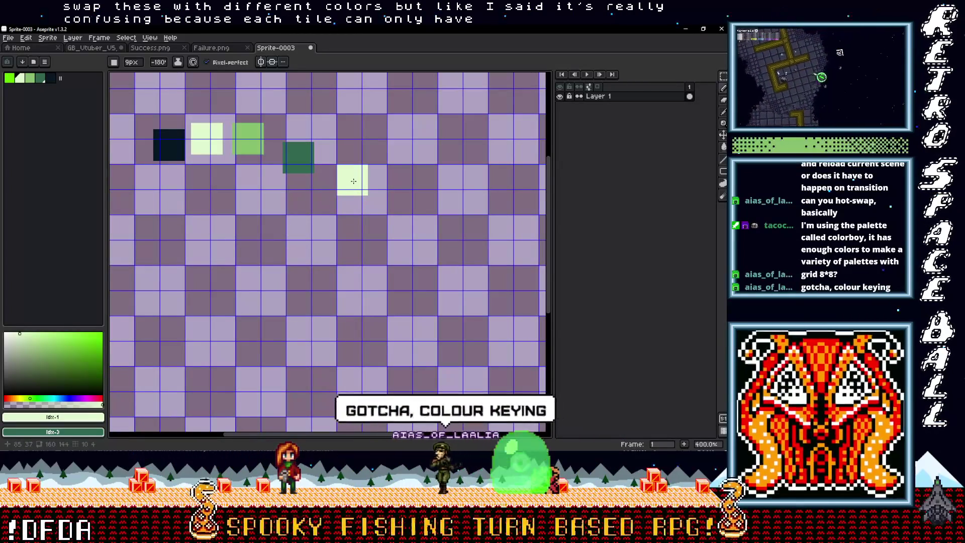
scroll(353, 183, down, 2)
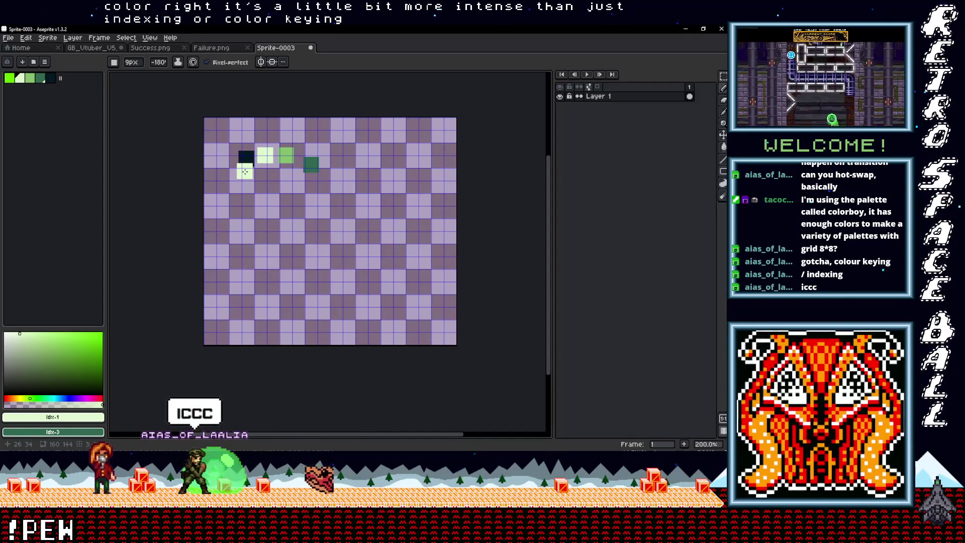
scroll(310, 198, up, 1)
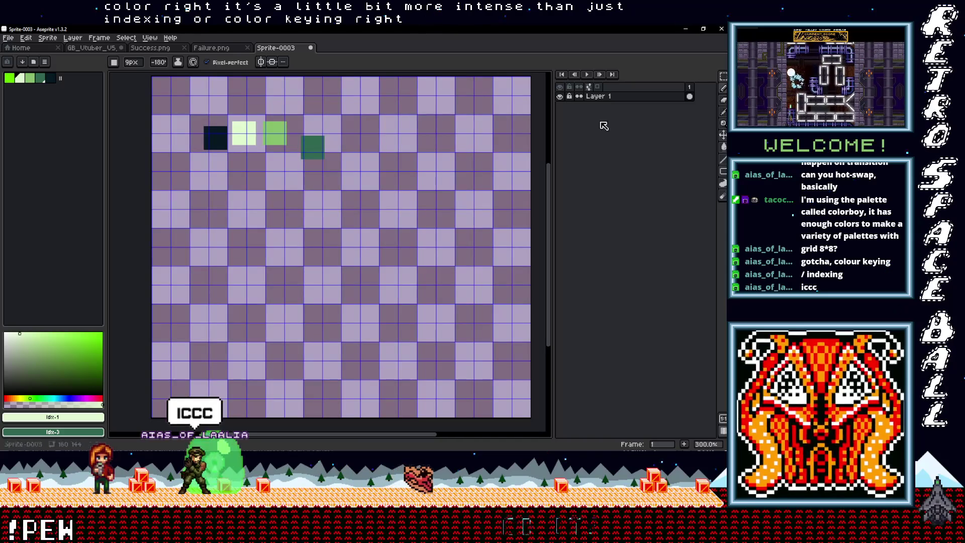
key(alt+Tab)
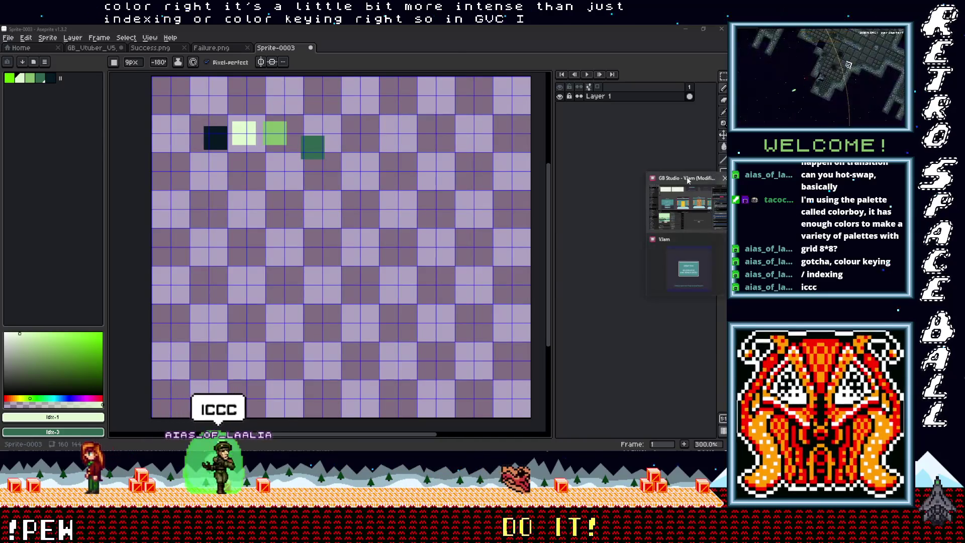
Select the Start menu scene and turn on Colorize mode, showing its Automatic background palettes.
scroll(253, 250, down, 5)
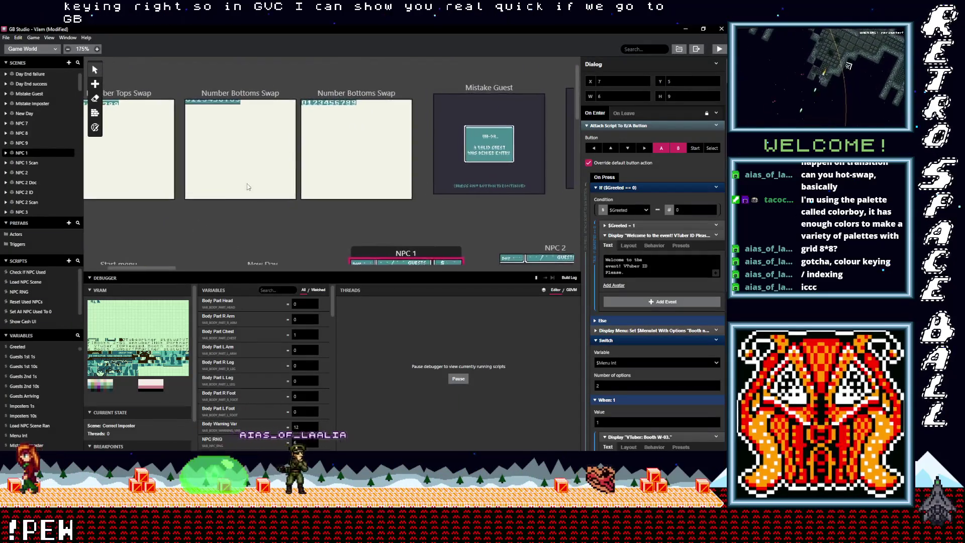
scroll(243, 143, left, 3)
scroll(239, 118, up, 2)
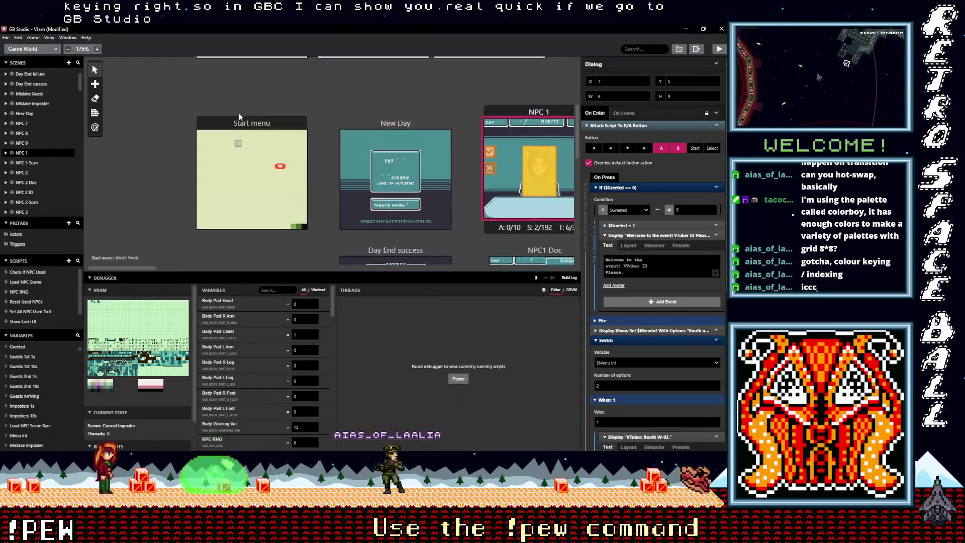
click(251, 135)
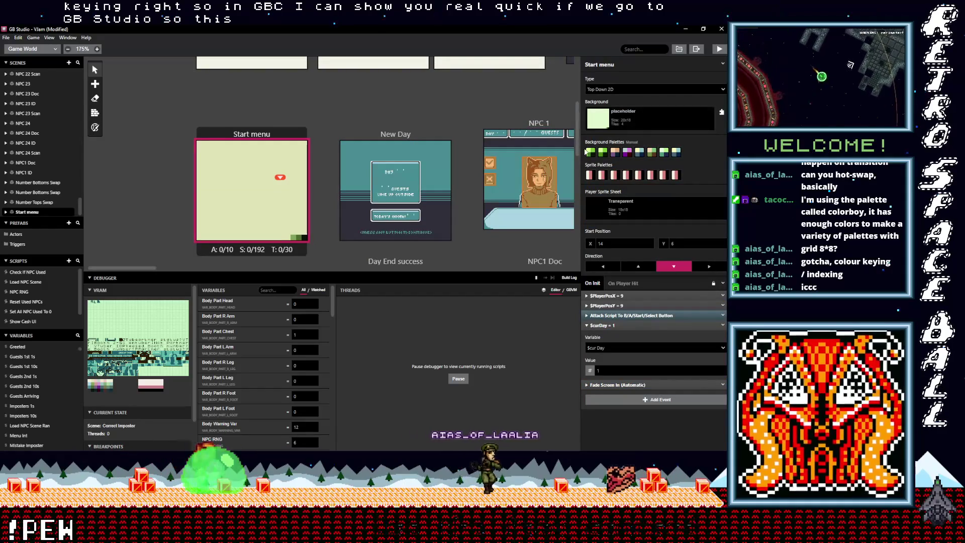
click(95, 127)
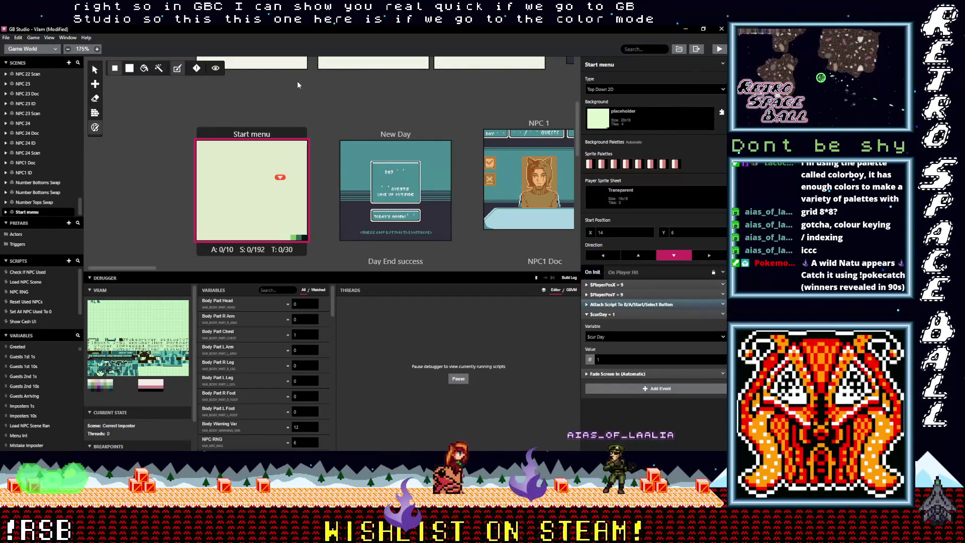
scroll(279, 221, up, 3)
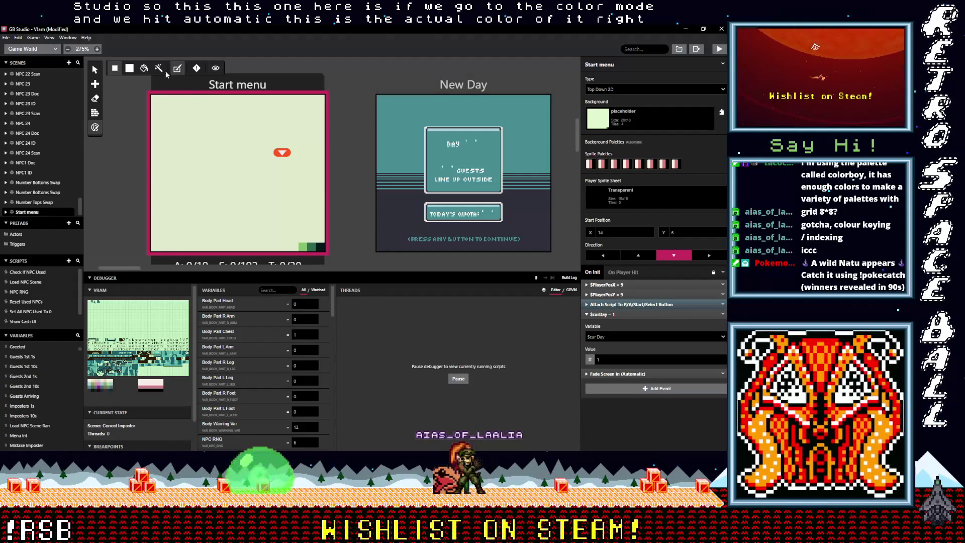
Switch Start menu palettes to Manual; try Global Default, Default BG 4, then a pink palette in slot one.
click(177, 68)
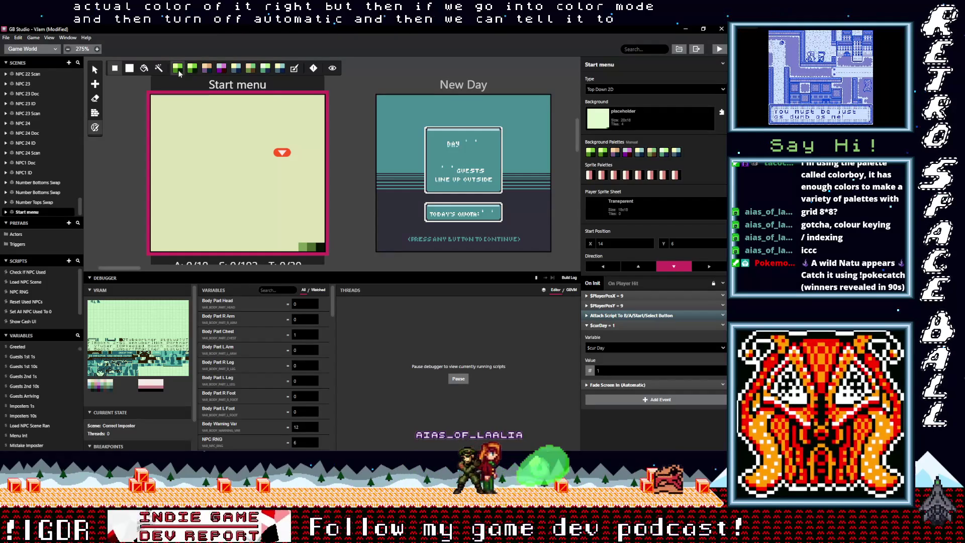
click(591, 152)
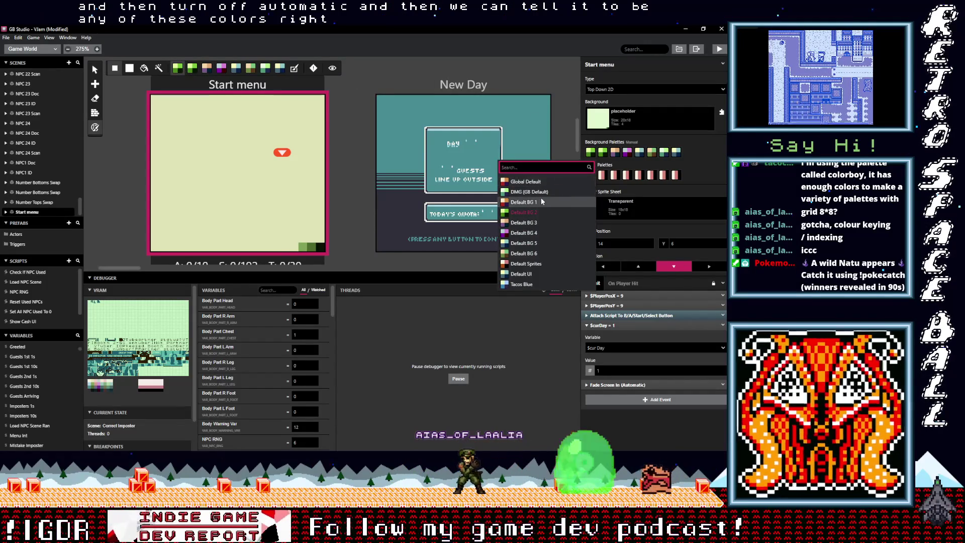
click(530, 182)
click(591, 151)
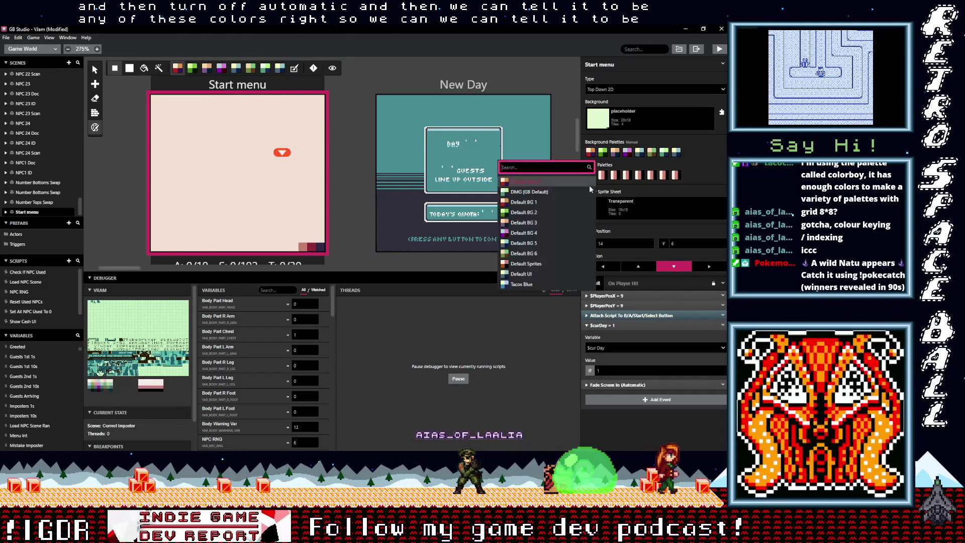
click(533, 233)
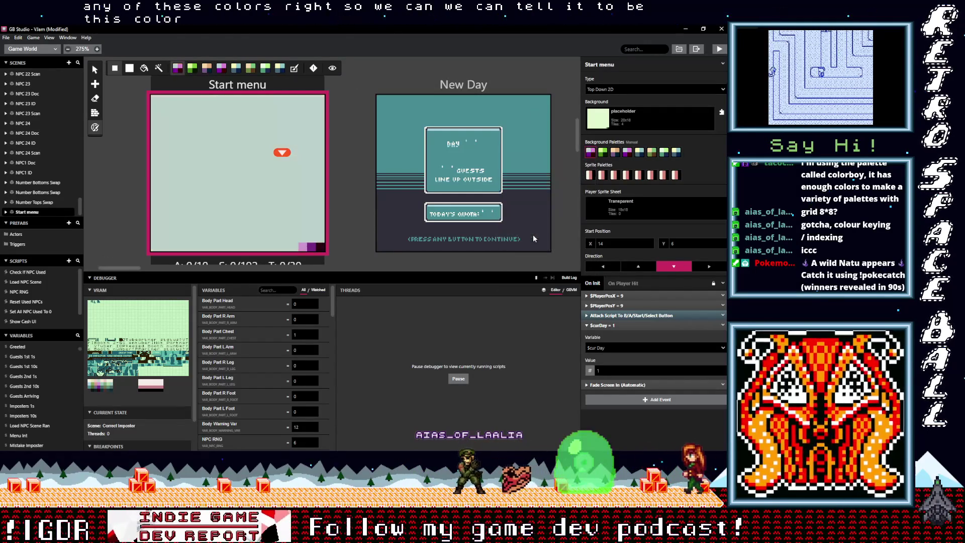
click(591, 152)
click(563, 249)
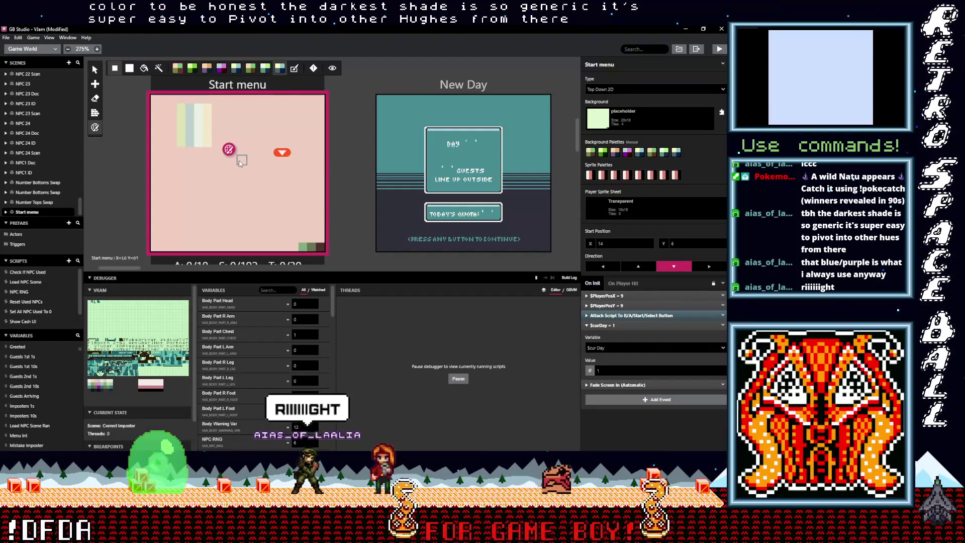
Select the New Day scene and paint green tiles along rows 7 and 8 beside the text box.
click(398, 91)
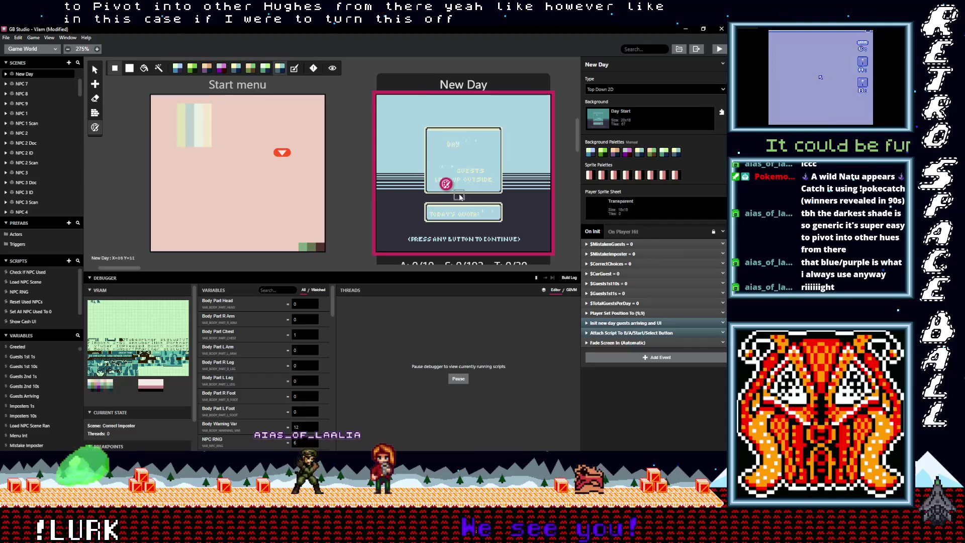
scroll(459, 196, up, 5)
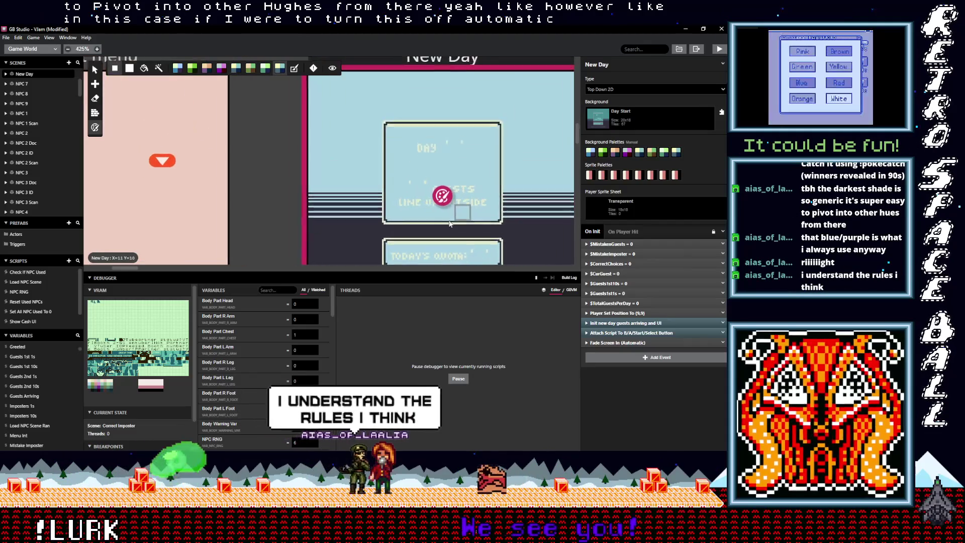
scroll(447, 211, down, 2)
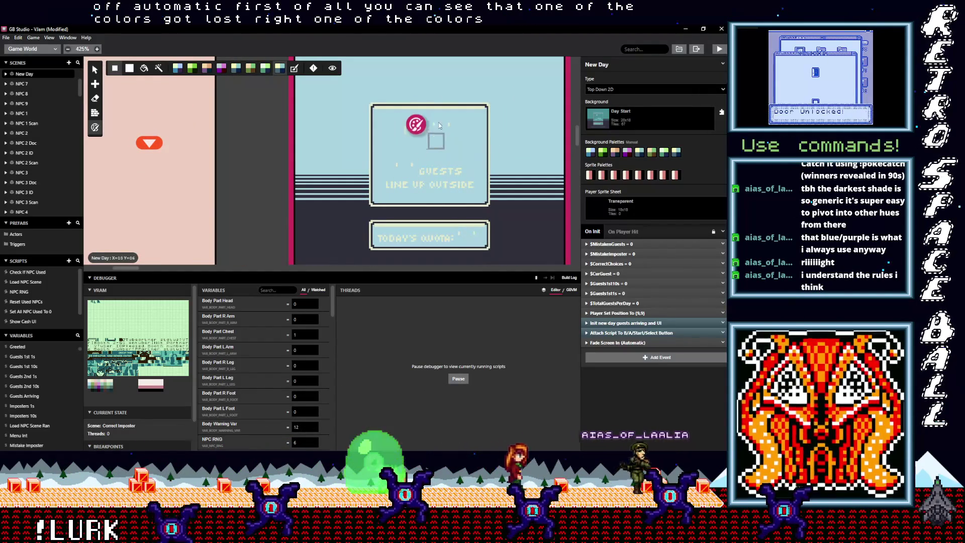
scroll(439, 124, up, 4)
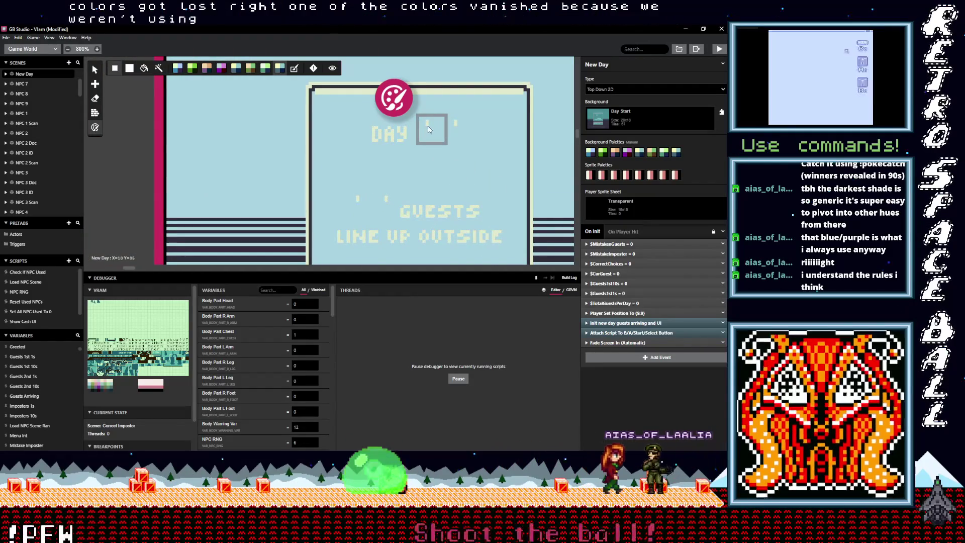
scroll(428, 133, down, 5)
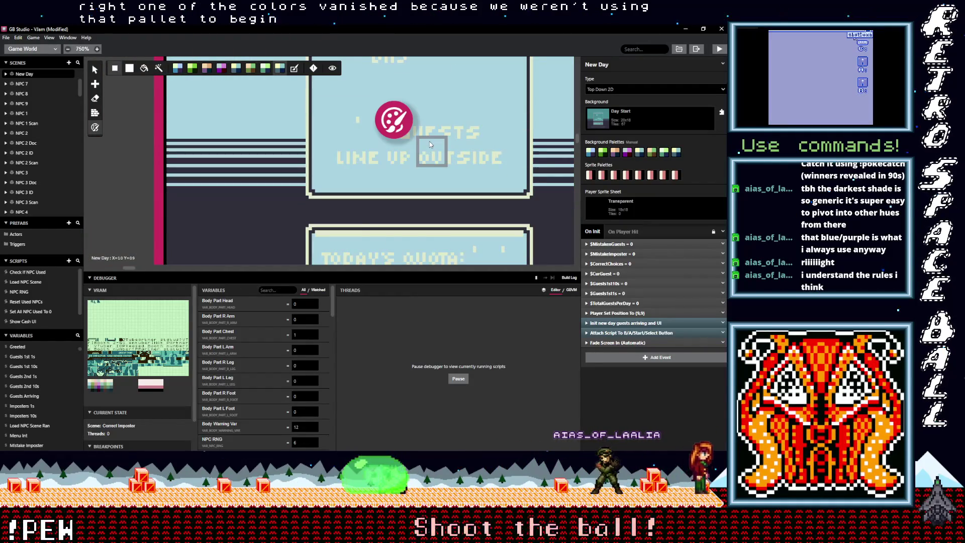
scroll(429, 140, down, 3)
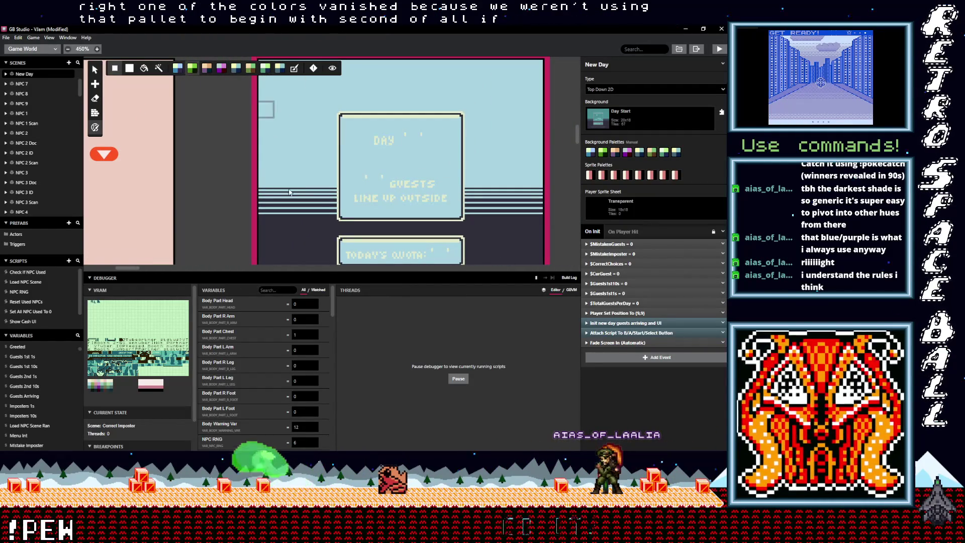
click(260, 181)
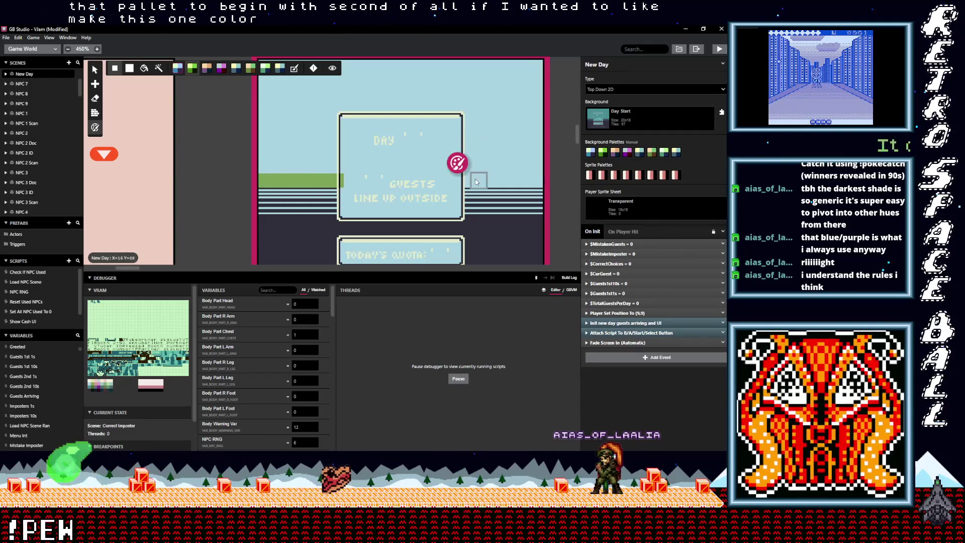
drag(467, 182, 534, 168)
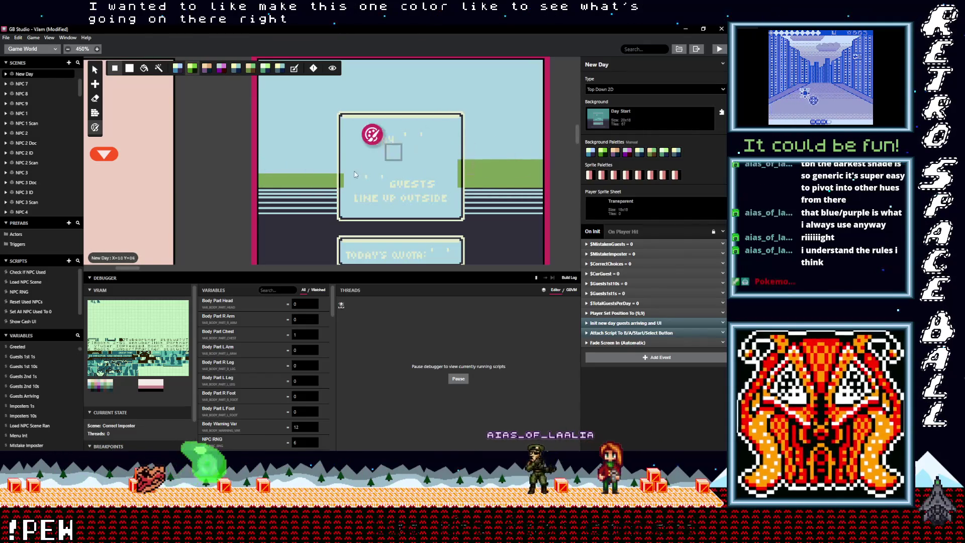
drag(342, 170, 272, 168)
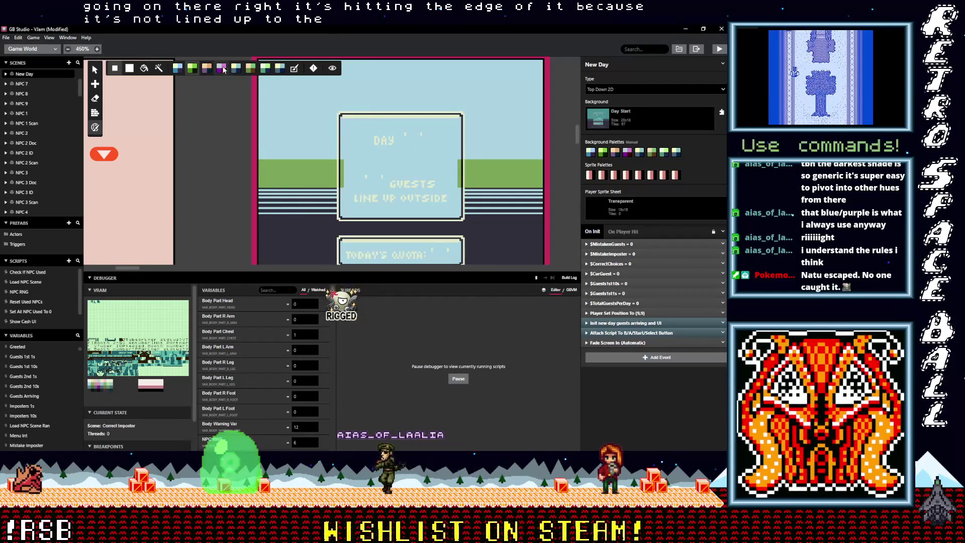
Paint the striped rows and the tiles right of the text box with the pink palette.
scroll(270, 194, left, 2)
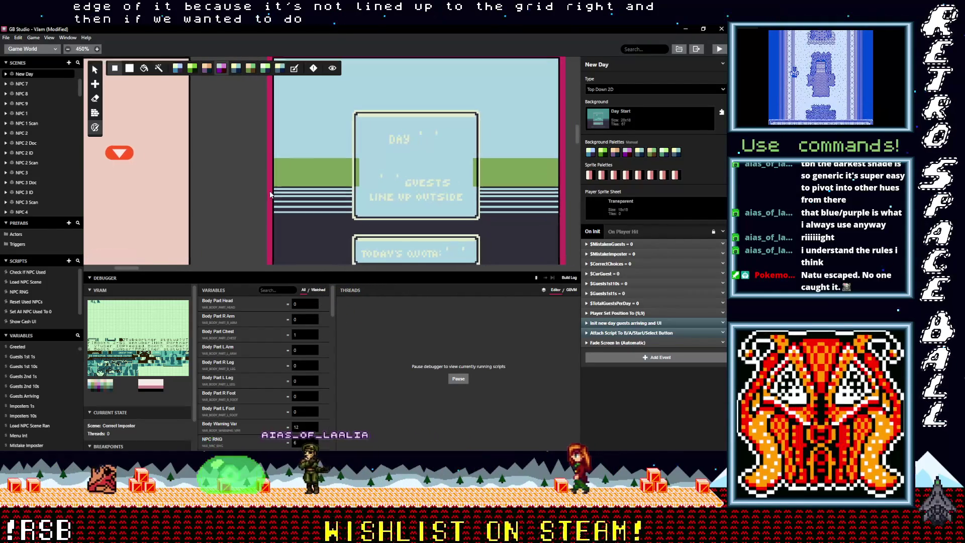
scroll(271, 194, right, 1)
drag(302, 195, 351, 194)
mouse_move(481, 201)
mouse_down()
mouse_move(473, 195)
mouse_move(545, 198)
mouse_up()
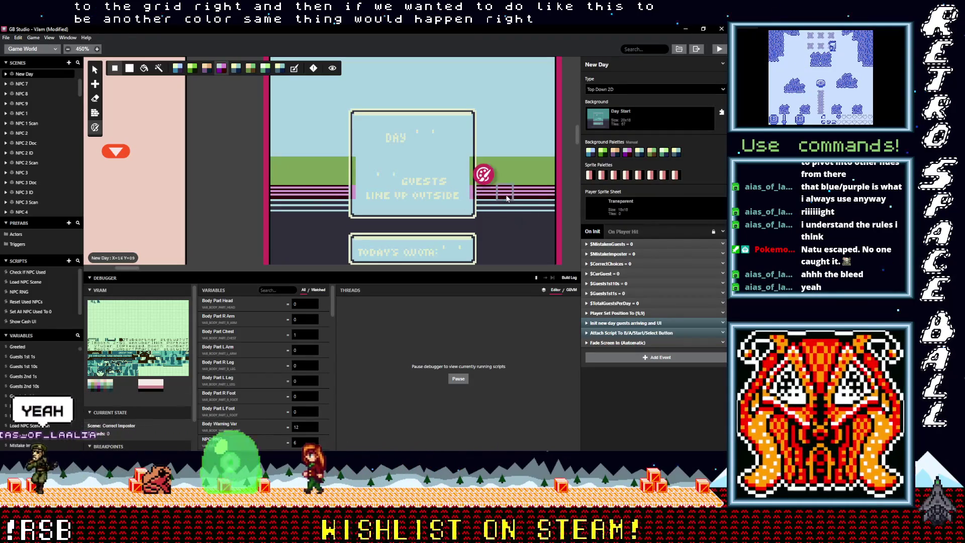
click(488, 196)
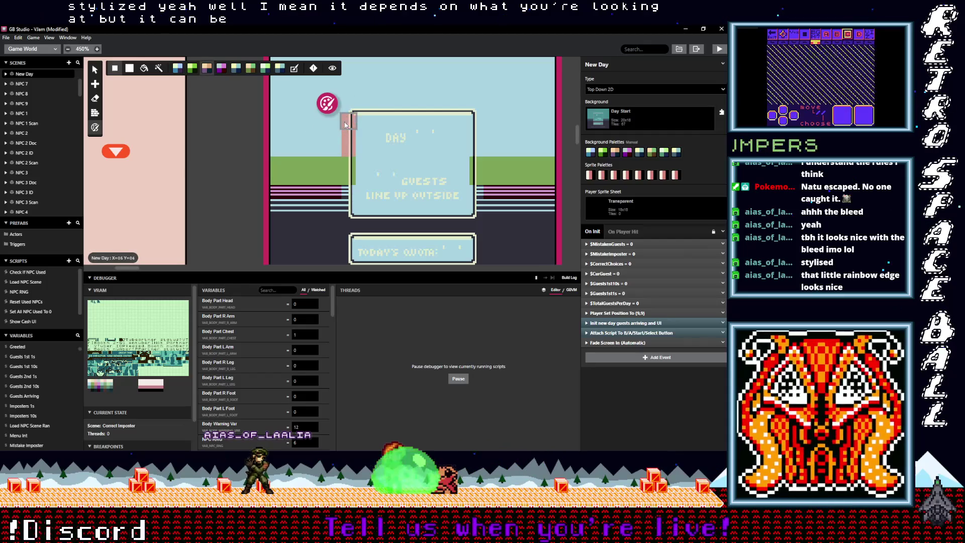
Paint pink tiles along the dialog box's top row.
drag(406, 115, 472, 114)
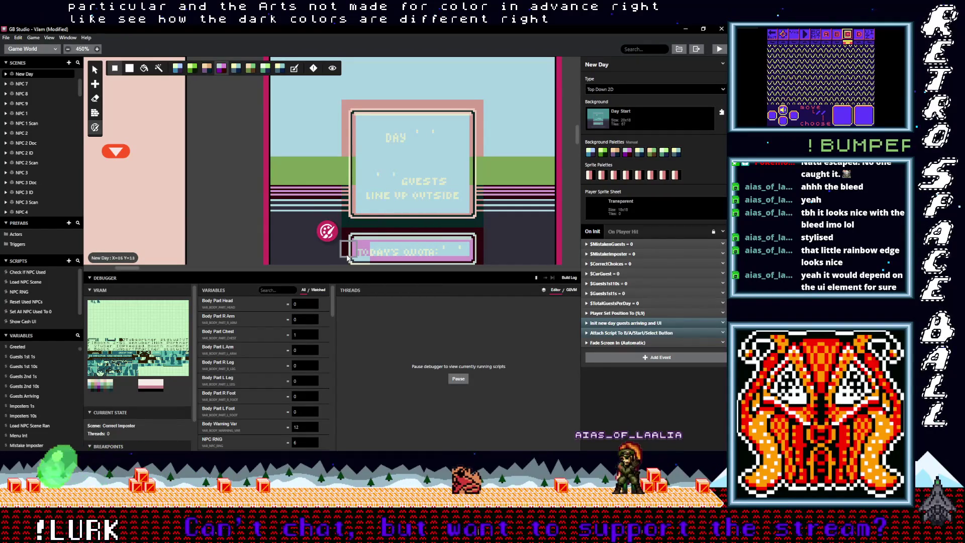
Open the Palettes editor and select the Tacos Blue palette.
click(17, 50)
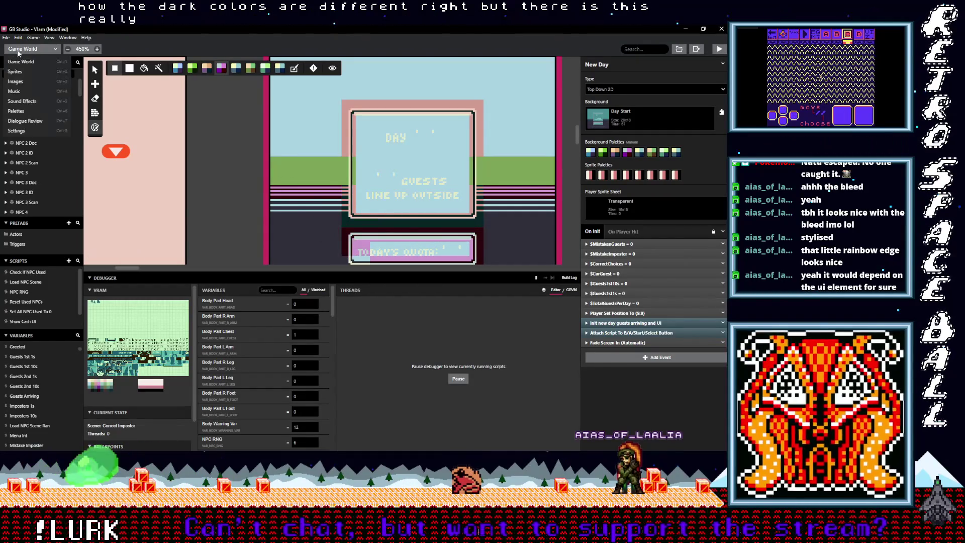
click(20, 115)
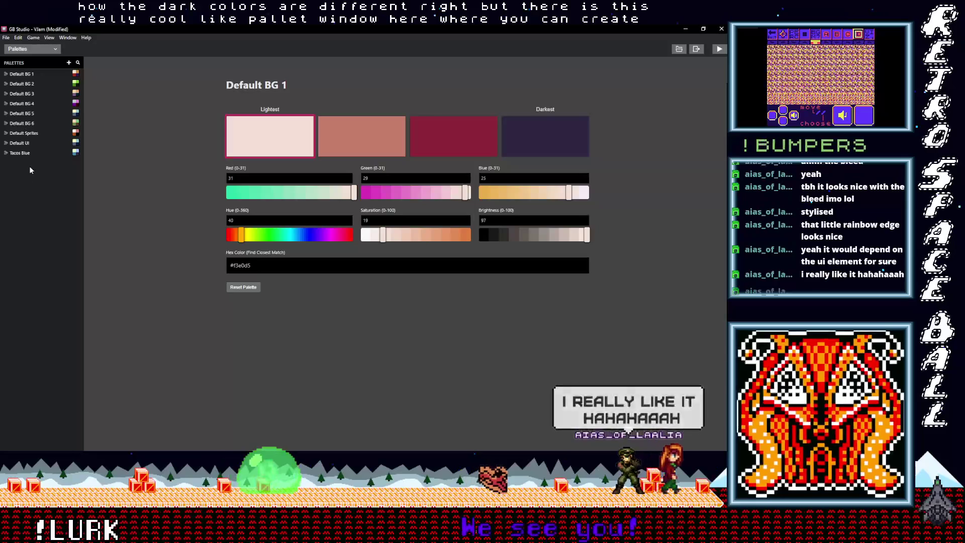
click(22, 154)
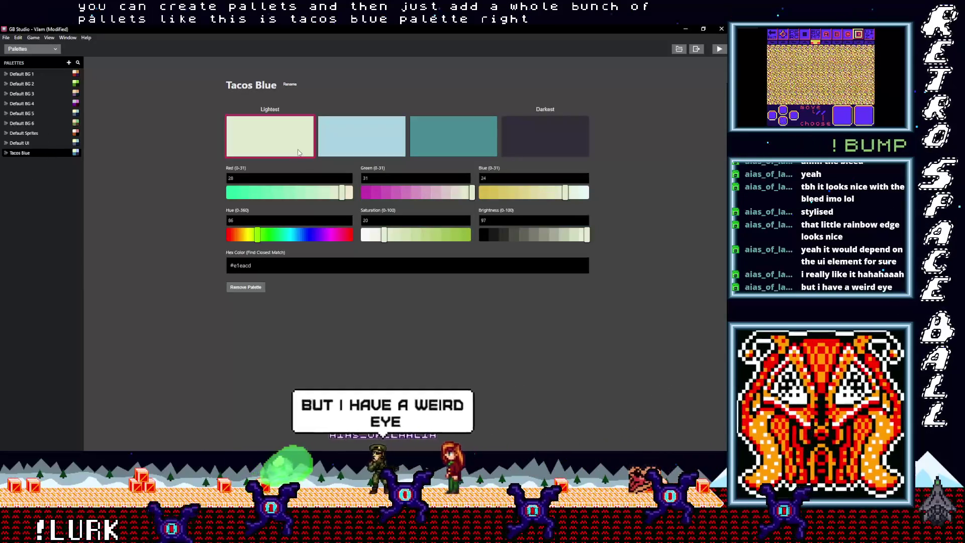
key(Up)
key(Up)
key(Up)
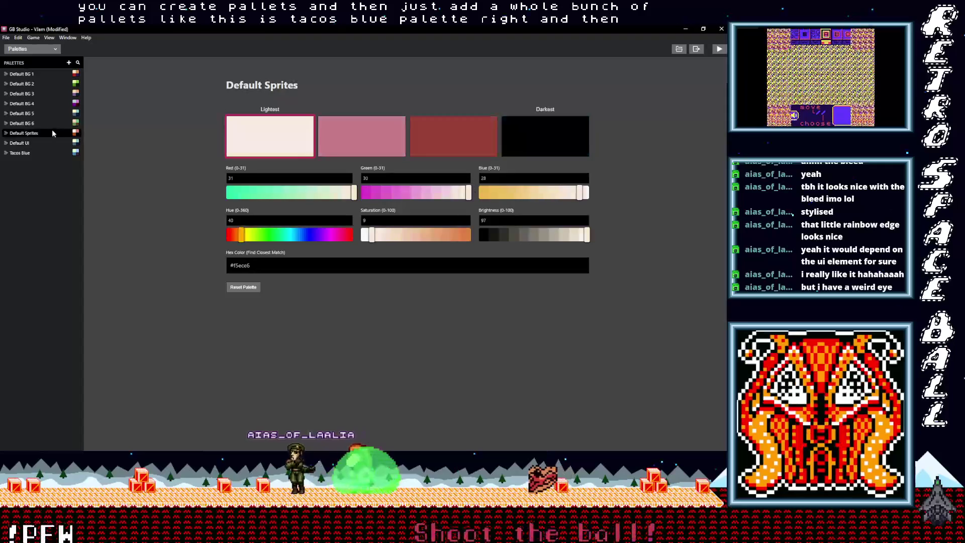
click(45, 153)
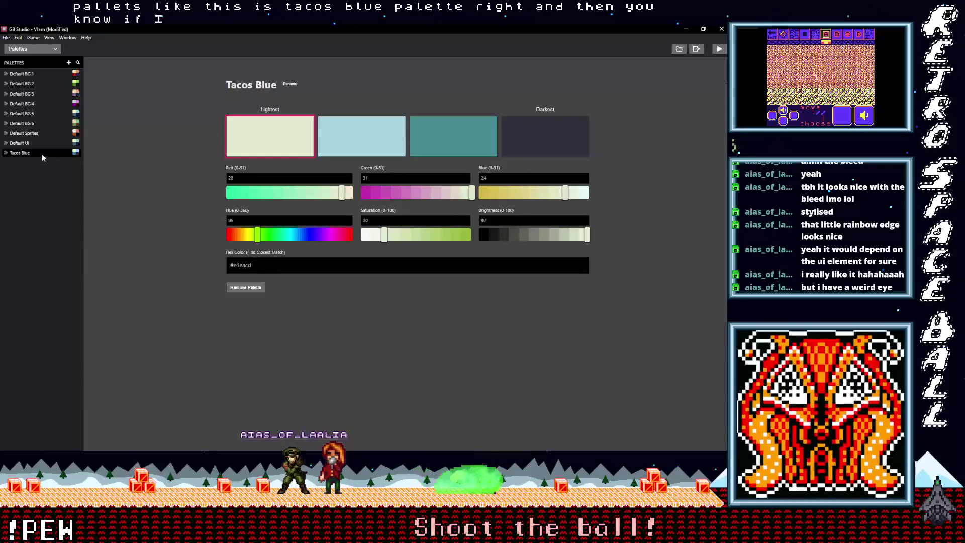
Add a new palette, Palette 10, from the Tacos Blue context menu.
right_click(14, 153)
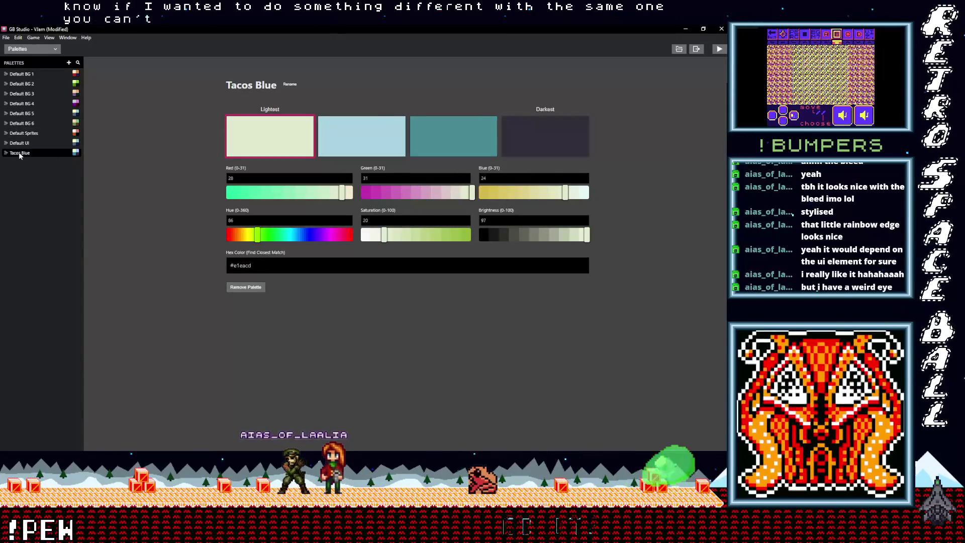
click(33, 144)
click(35, 153)
Copy Tacos Blue's darkest colour #302e3a into Palette 10's darkest swatch.
click(67, 63)
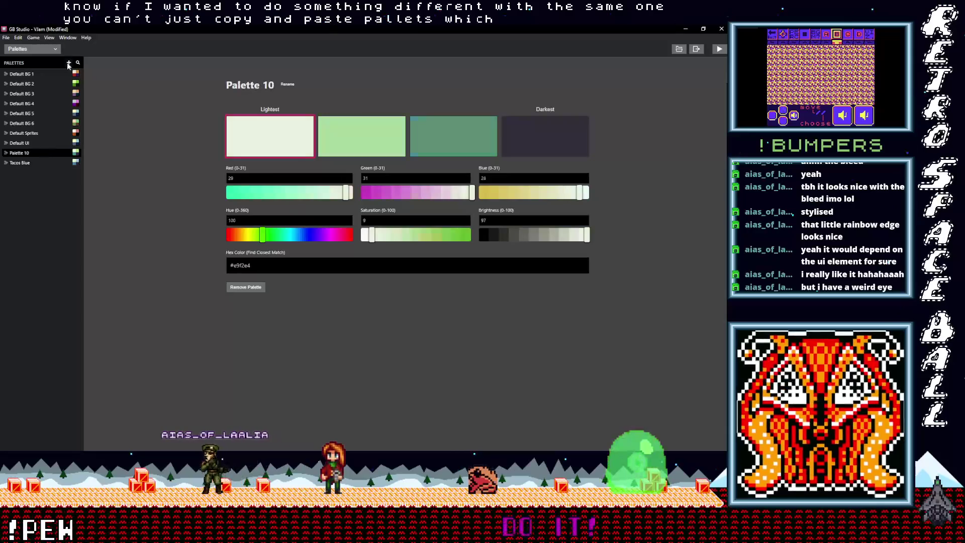
click(43, 162)
click(531, 143)
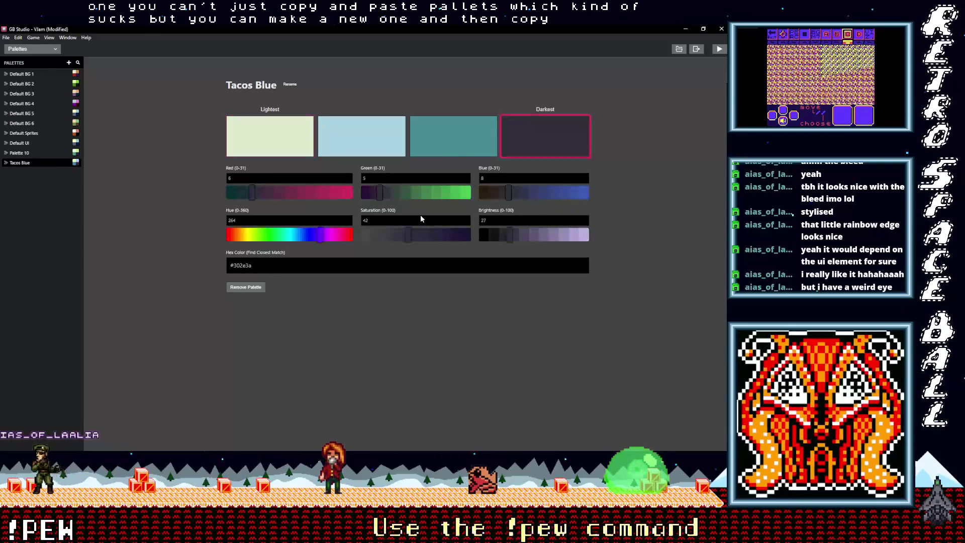
drag(259, 265, 216, 267)
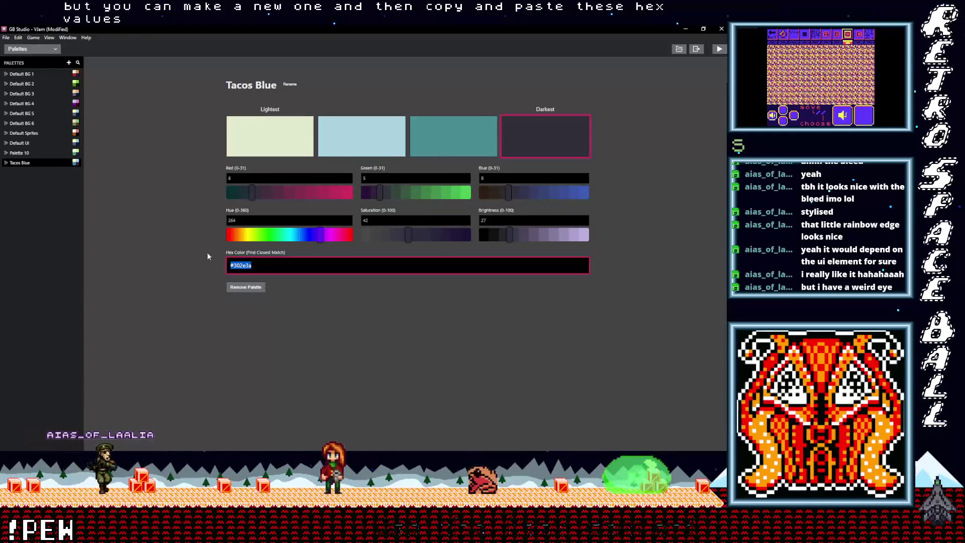
click(44, 152)
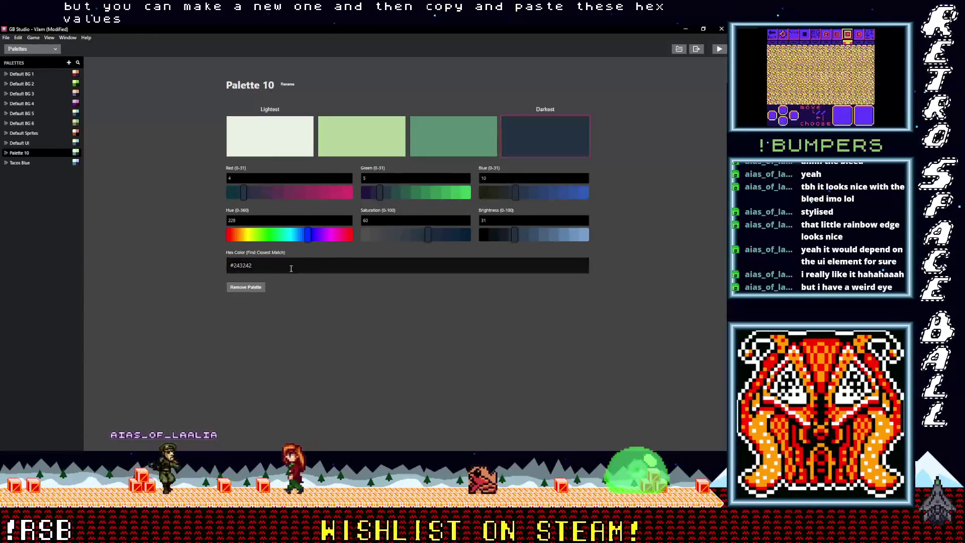
drag(257, 265, 200, 264)
text(#302e3a)
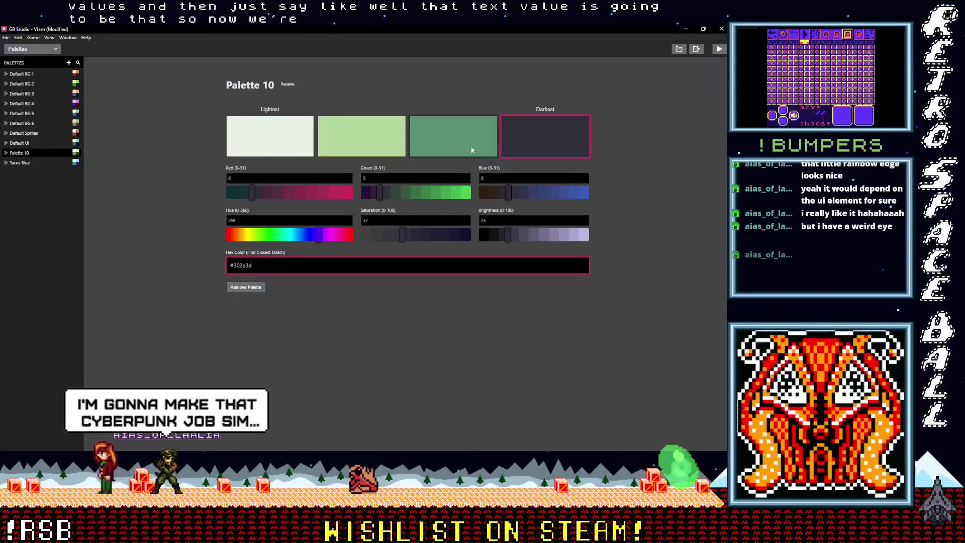
click(382, 194)
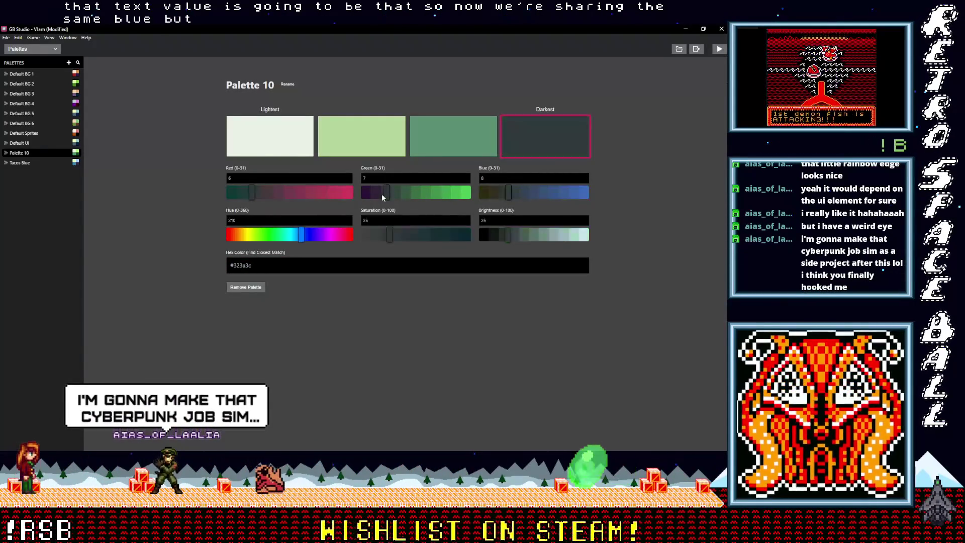
drag(297, 269, 198, 264)
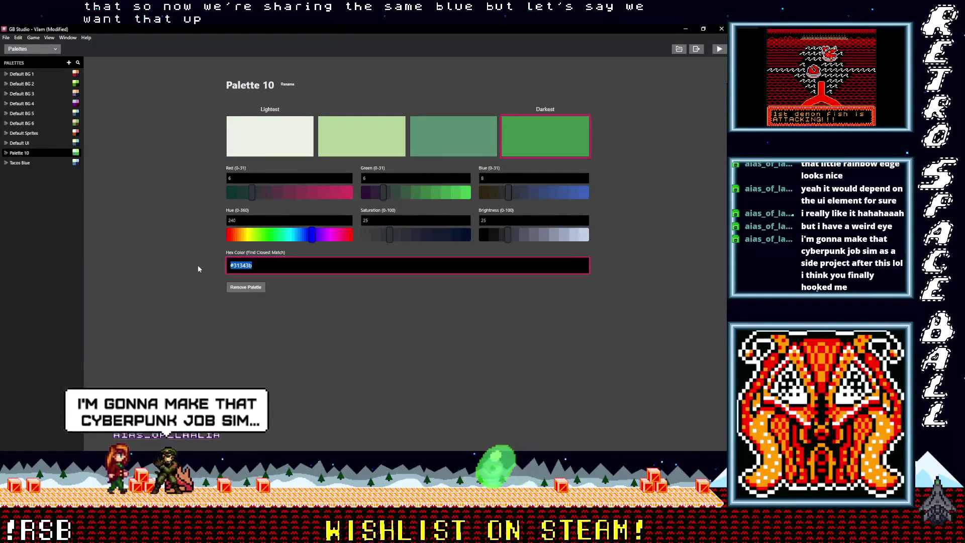
text(#302e3a)
Make Palette 10's third colour purple, its second a brighter green, and its lightest cream.
click(451, 147)
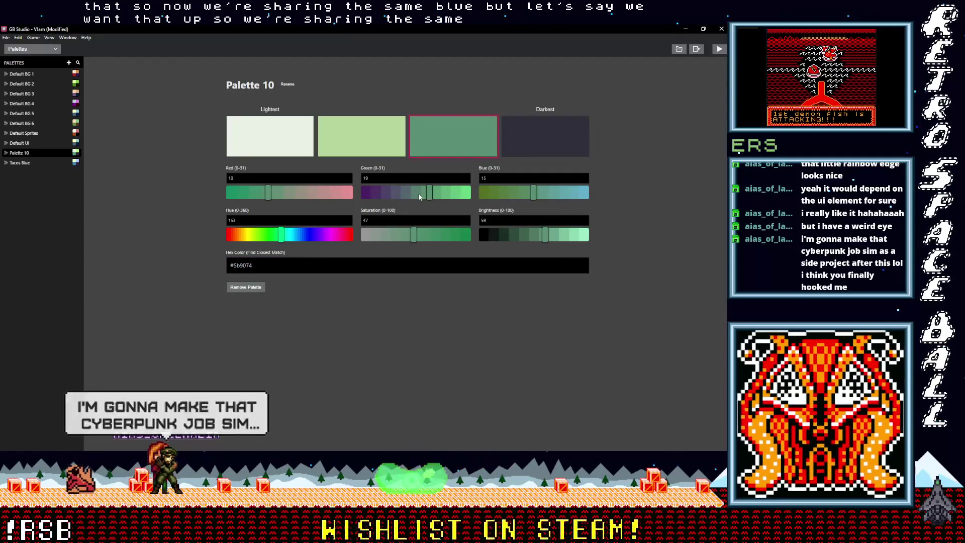
click(377, 194)
click(357, 133)
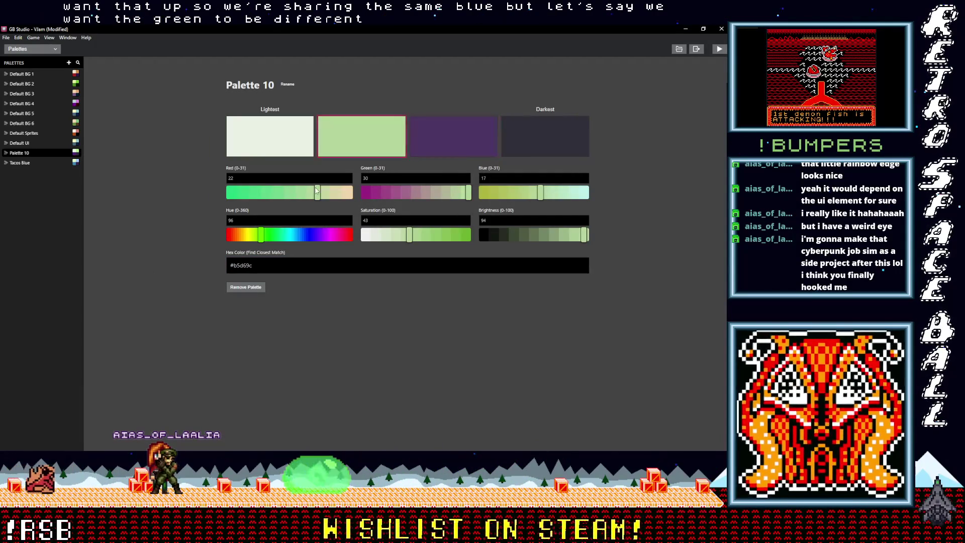
click(268, 195)
click(297, 148)
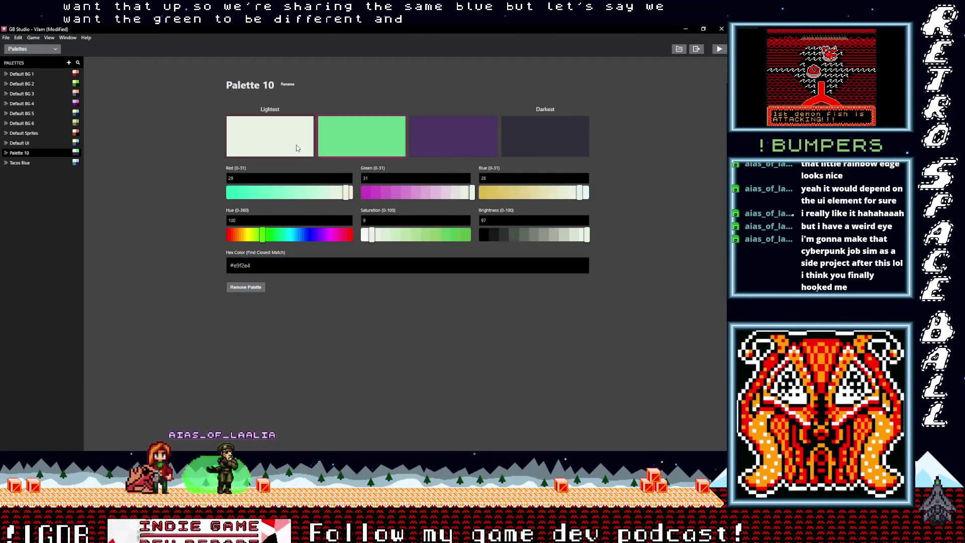
drag(349, 199, 358, 196)
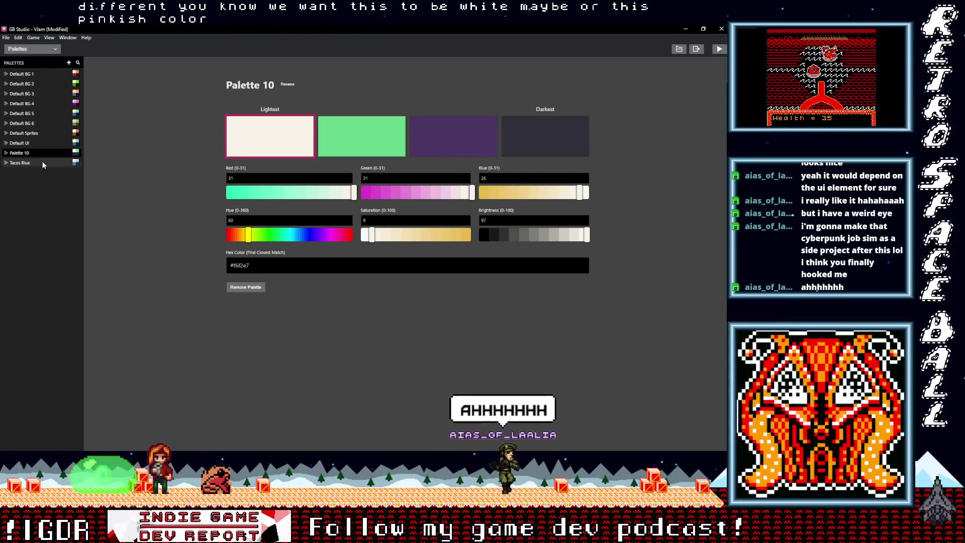
Flip between Palette 10 and Tacos Blue to compare them, ending on Palette 10.
click(41, 162)
click(41, 154)
click(40, 162)
click(40, 154)
click(39, 164)
click(40, 155)
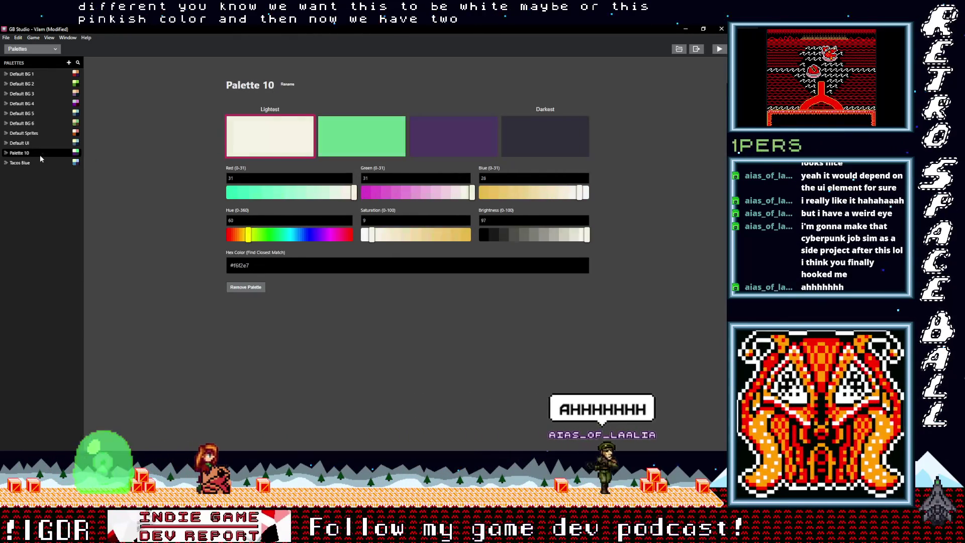
click(40, 162)
click(41, 156)
click(40, 164)
click(41, 154)
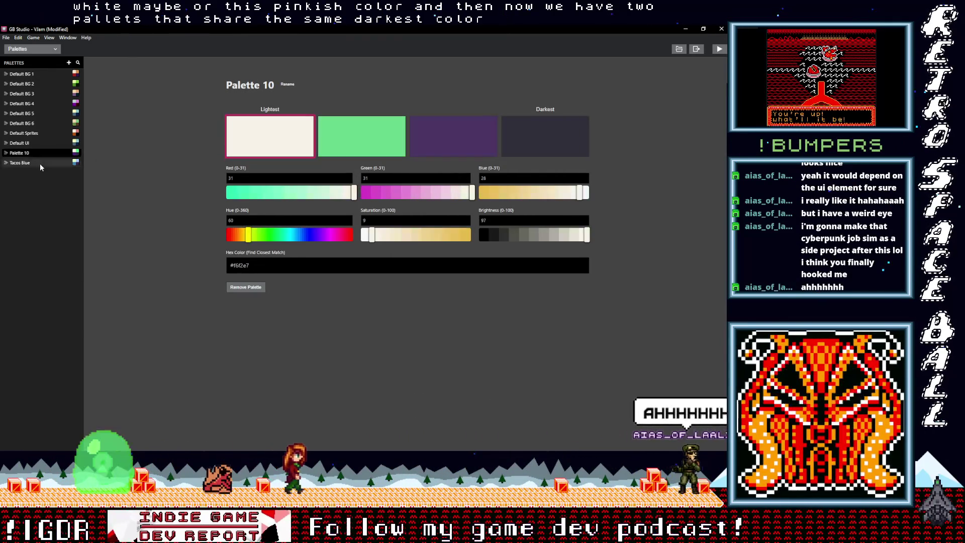
click(40, 163)
click(41, 155)
click(41, 162)
click(43, 153)
click(45, 163)
click(43, 153)
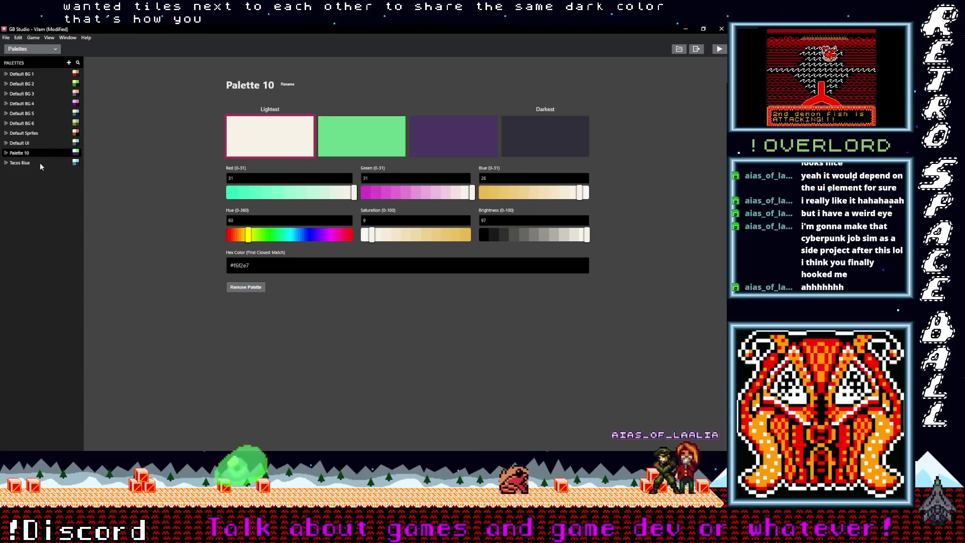
Switch to the Game World view and scroll right to the New Day scene.
click(32, 50)
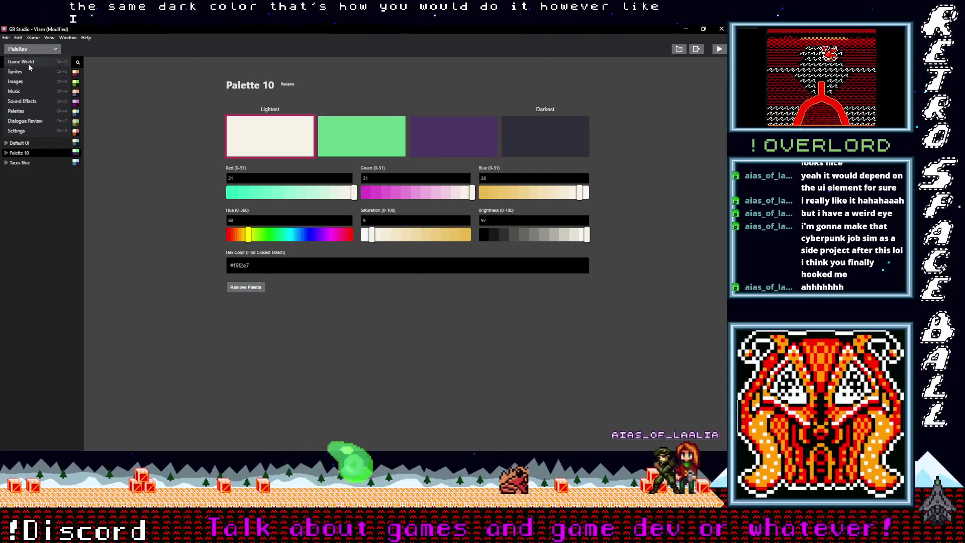
click(28, 62)
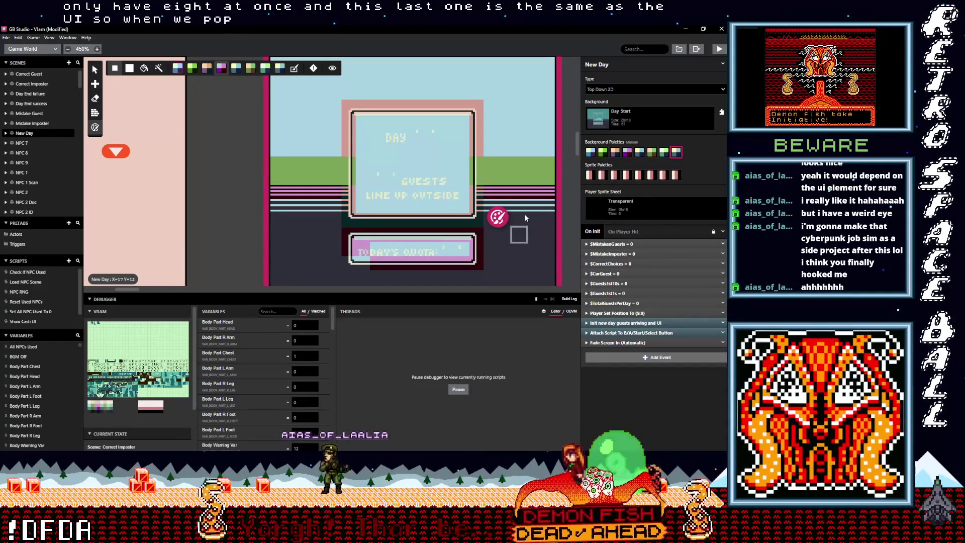
scroll(520, 215, right, 1)
scroll(516, 217, right, 1)
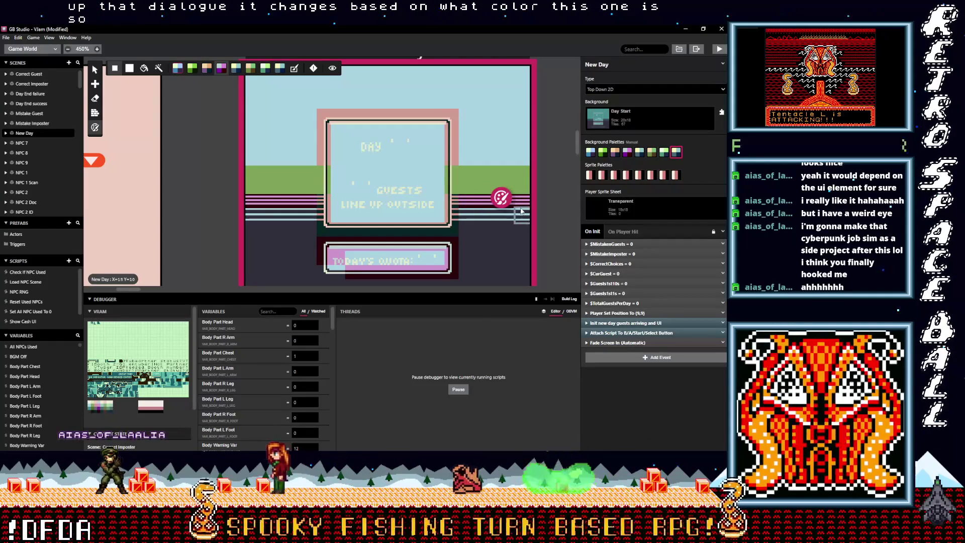
Assign Default BG 4, a blue-teal palette and another palette to the first three sprite slots.
click(592, 175)
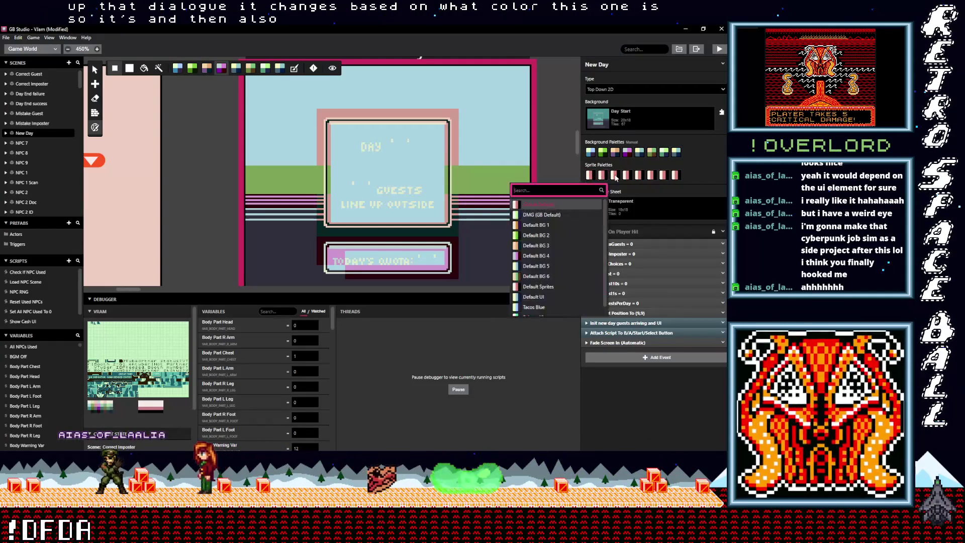
click(592, 176)
click(592, 175)
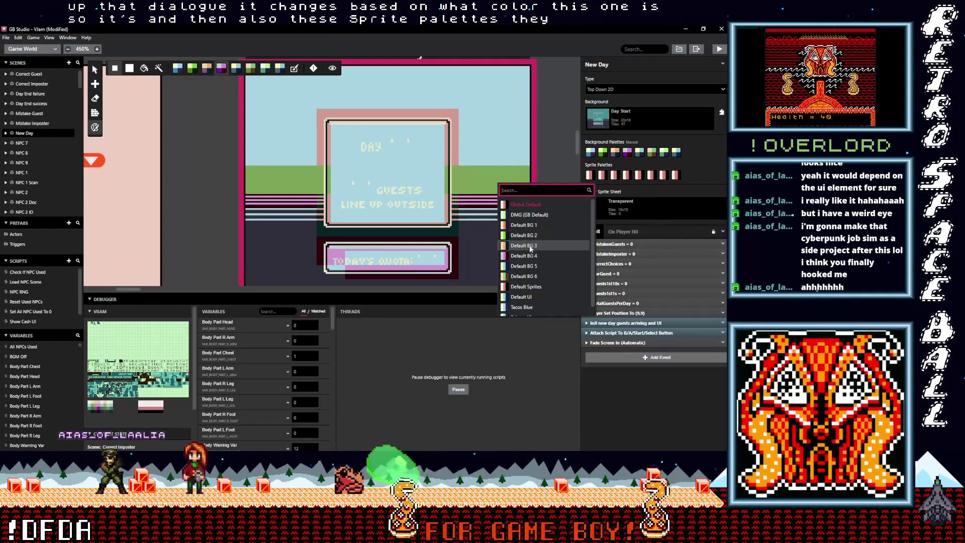
click(531, 256)
click(602, 177)
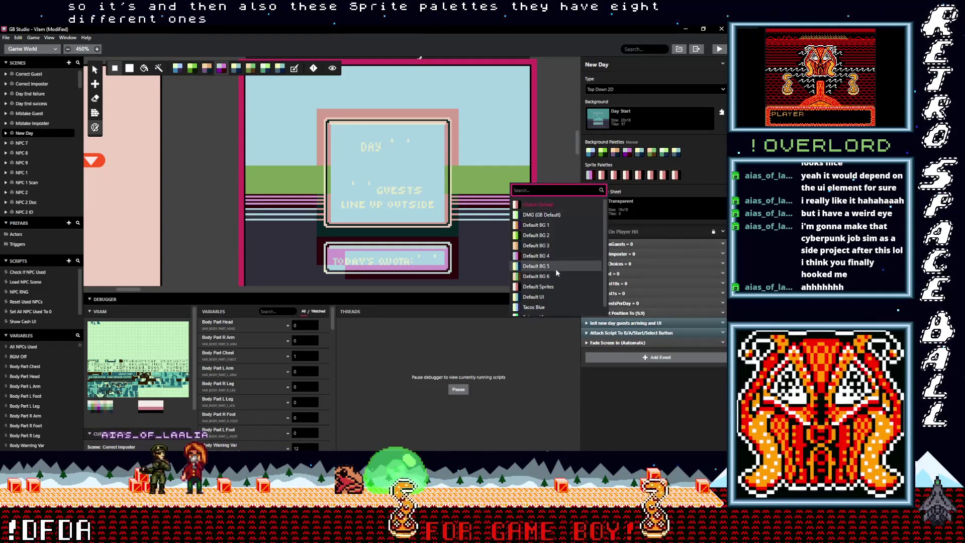
click(593, 237)
click(614, 174)
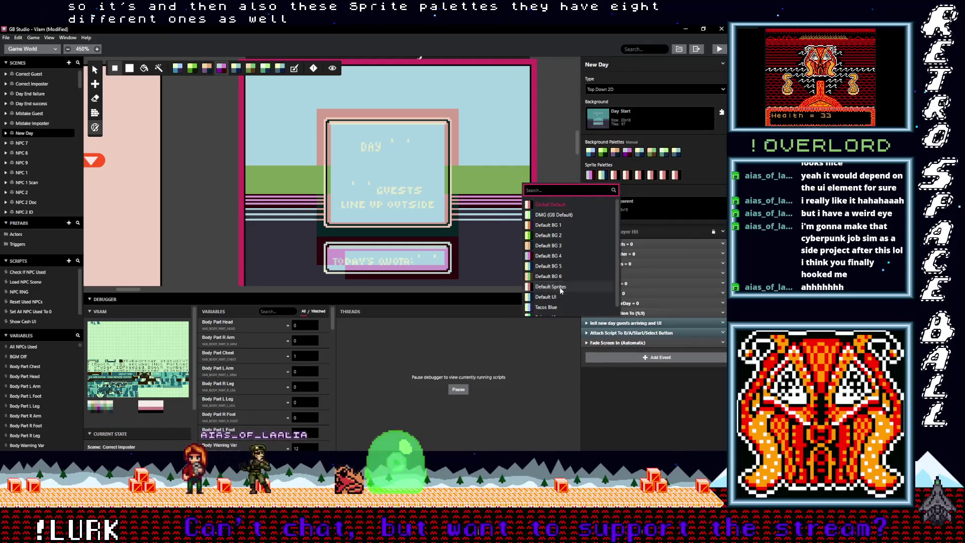
click(572, 270)
scroll(572, 271, down, 3)
scroll(542, 197, up, 5)
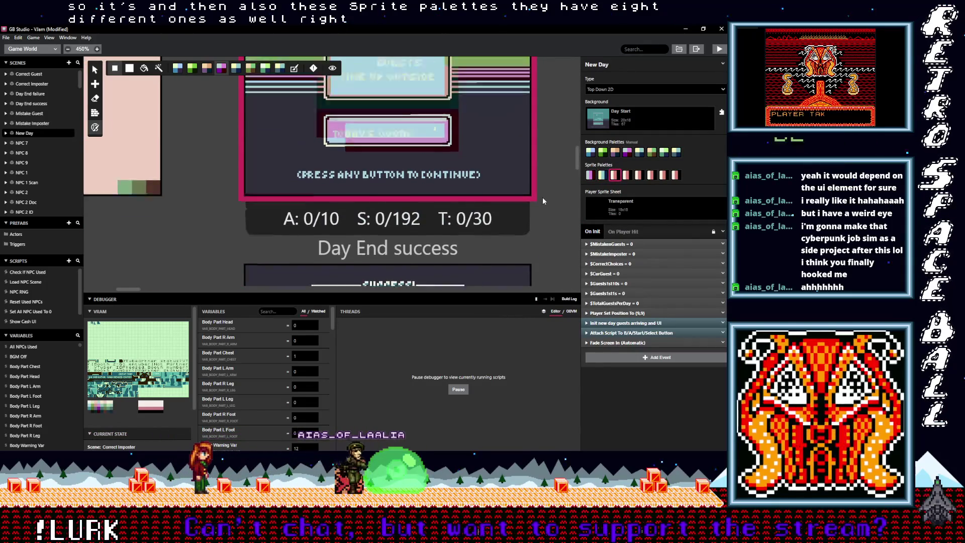
Change the first sprite slot to another palette and the second sprite slot to a pink palette.
click(590, 175)
click(579, 194)
click(602, 175)
click(572, 200)
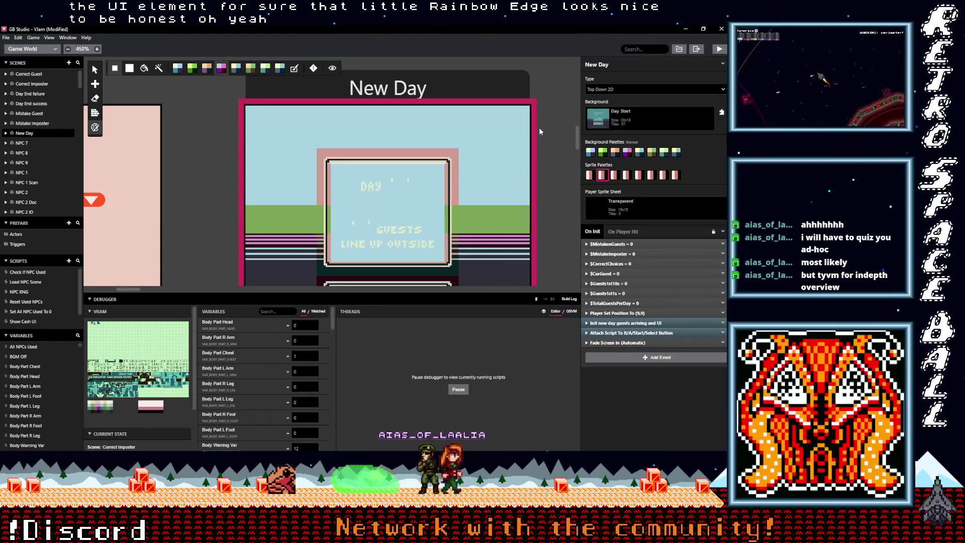
scroll(517, 177, down, 3)
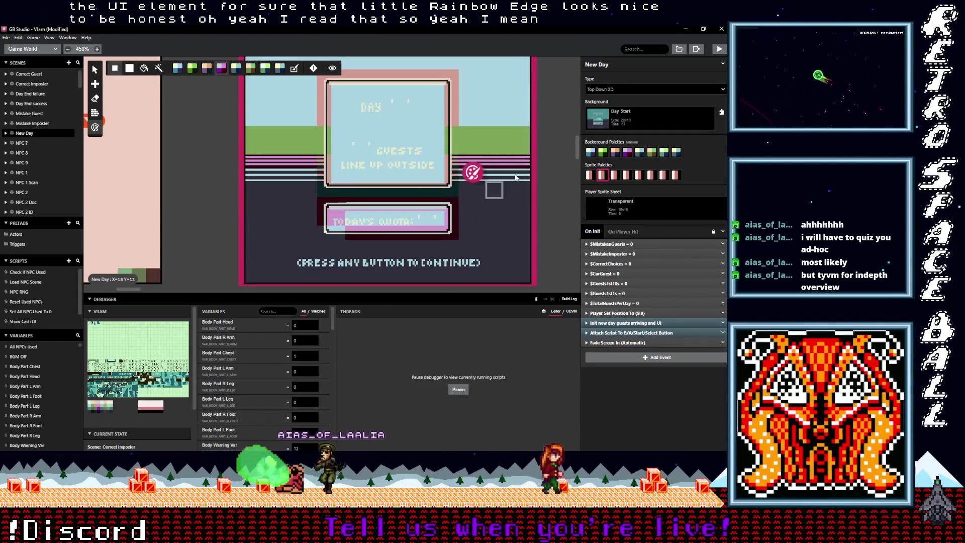
scroll(461, 225, up, 3)
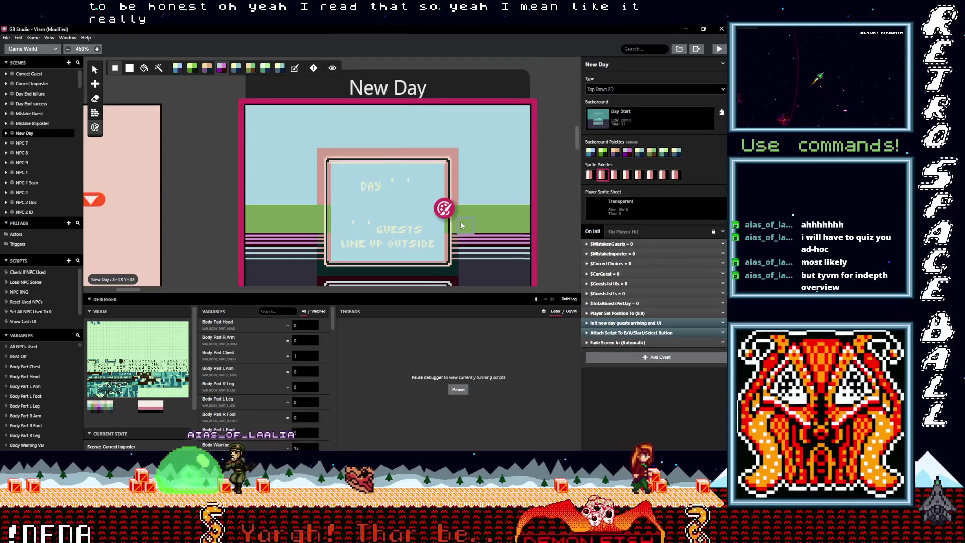
scroll(462, 226, down, 2)
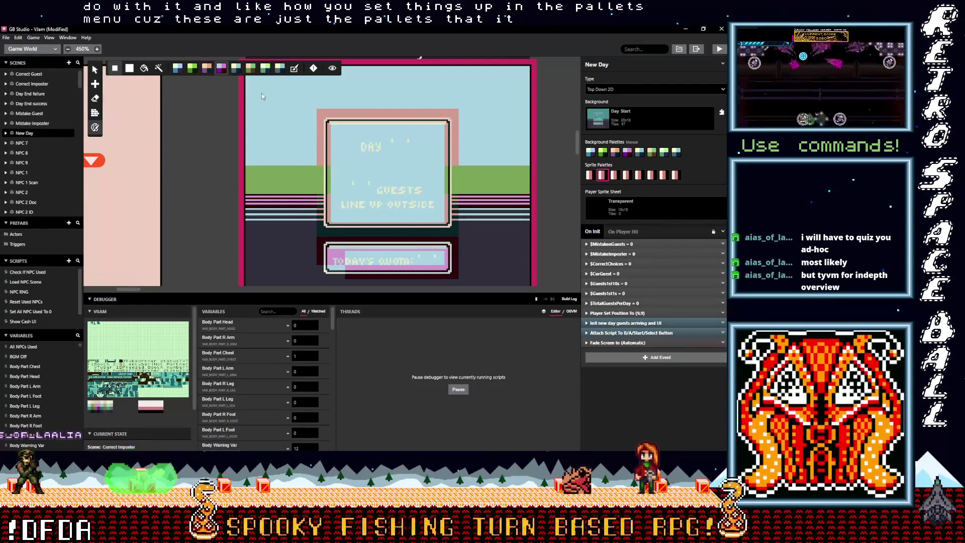
Assign Palette 10 to the New Day scene's second background palette slot.
click(603, 153)
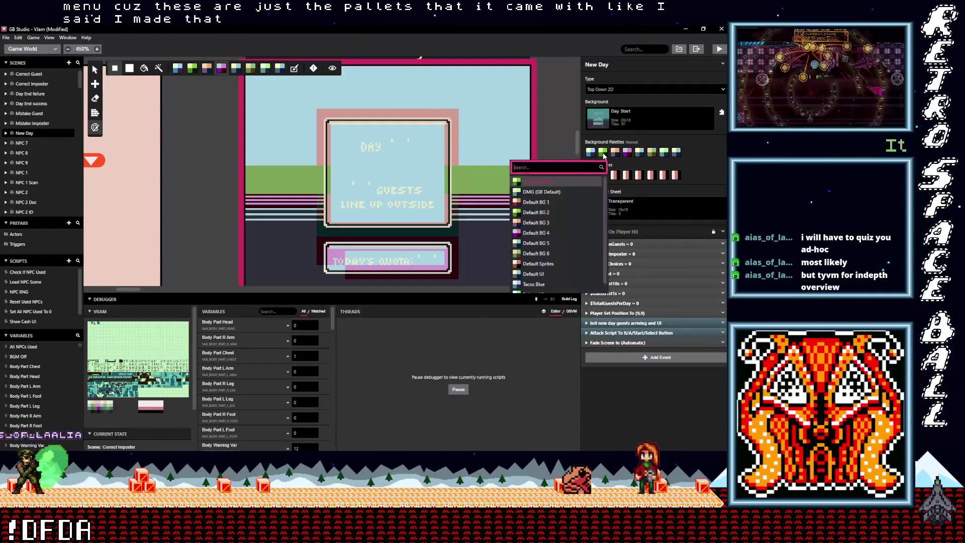
scroll(543, 267, down, 1)
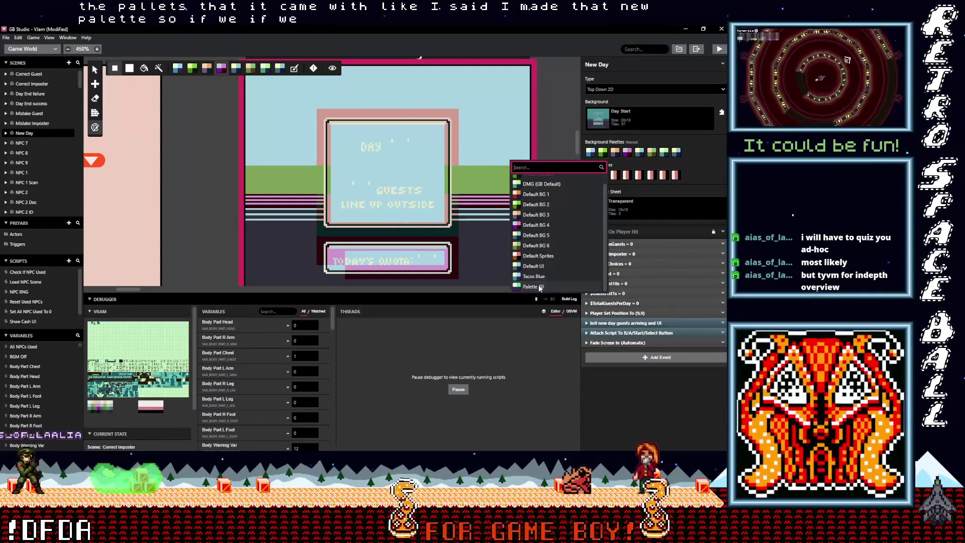
click(535, 286)
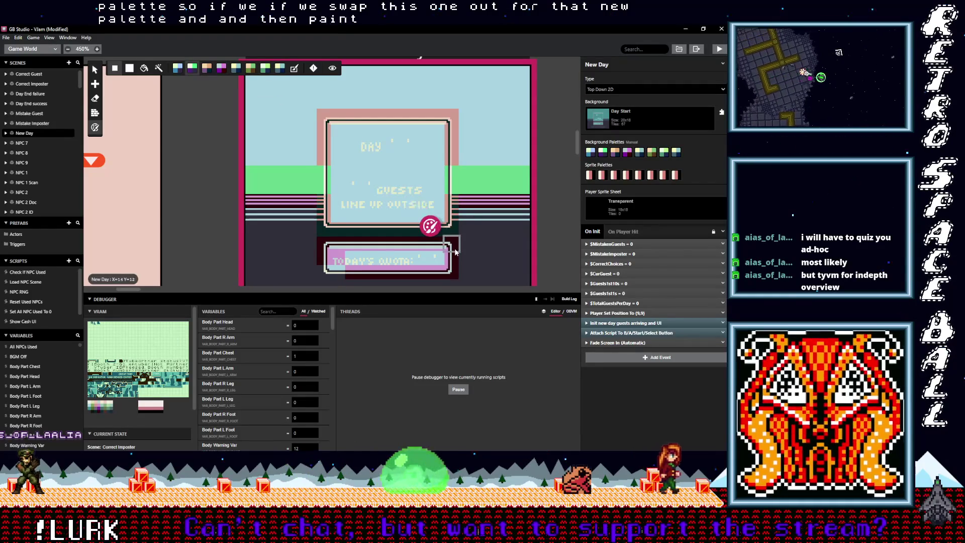
Paint the TODAY'S QUOTA box and the dialog's top and right edge tiles green.
drag(438, 271, 341, 273)
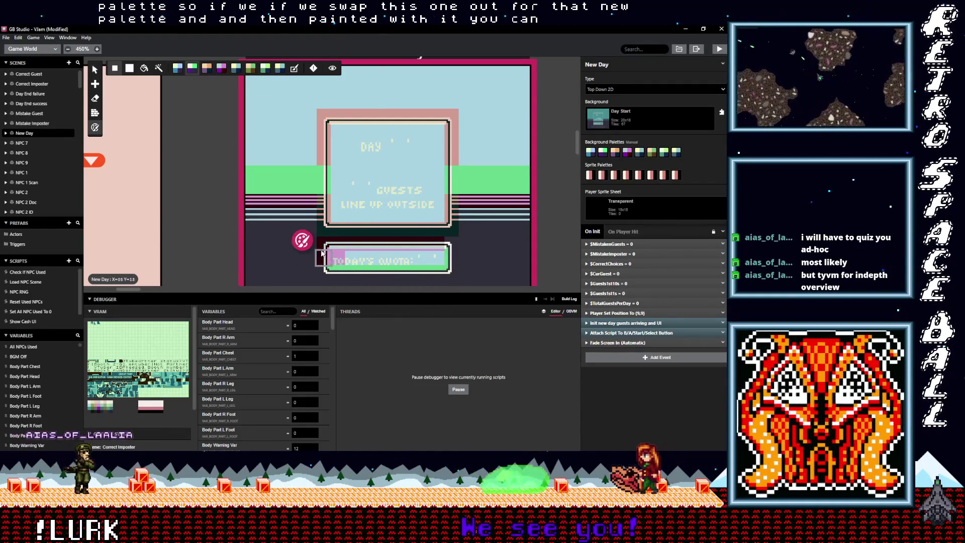
drag(446, 261, 332, 259)
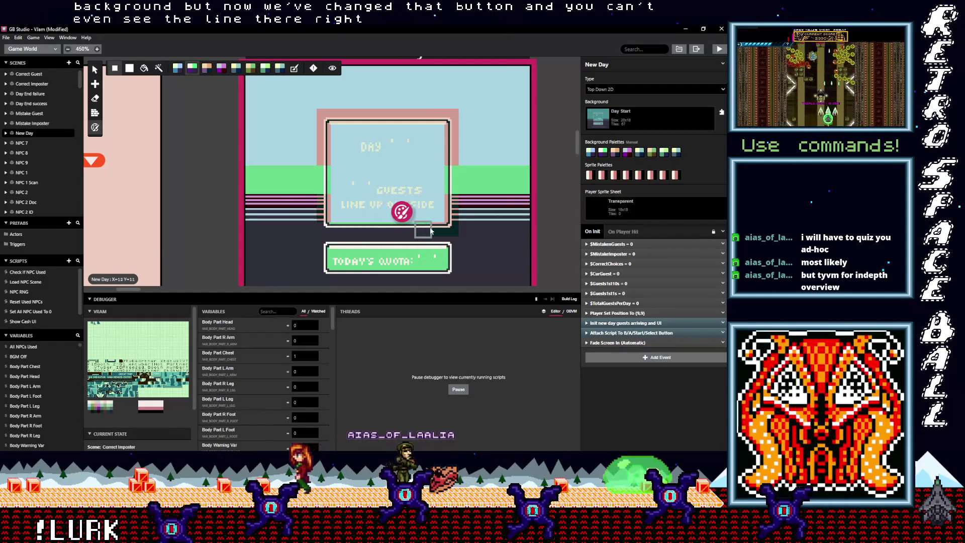
mouse_move(447, 174)
mouse_down()
mouse_move(443, 132)
mouse_move(445, 143)
mouse_move(410, 119)
mouse_move(346, 119)
mouse_move(322, 131)
mouse_move(315, 219)
mouse_up()
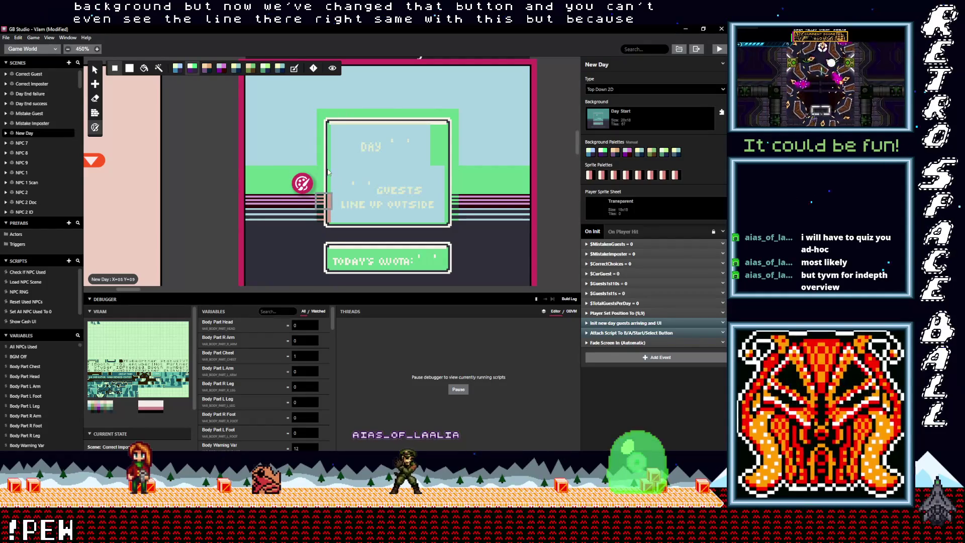
mouse_move(363, 133)
mouse_down()
mouse_move(422, 131)
mouse_move(440, 151)
mouse_move(437, 216)
mouse_move(329, 216)
mouse_move(335, 141)
mouse_move(354, 206)
mouse_move(374, 132)
mouse_move(372, 201)
mouse_move(402, 132)
mouse_move(418, 166)
mouse_move(374, 166)
mouse_move(357, 189)
mouse_move(371, 175)
mouse_up()
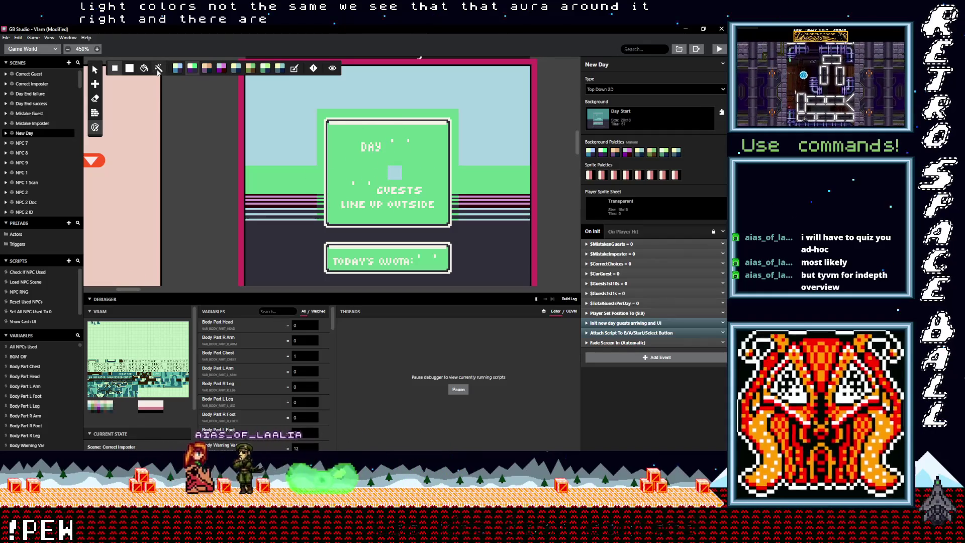
Recolour all the light-blue sky tiles green with the Magic Wand fill.
click(159, 69)
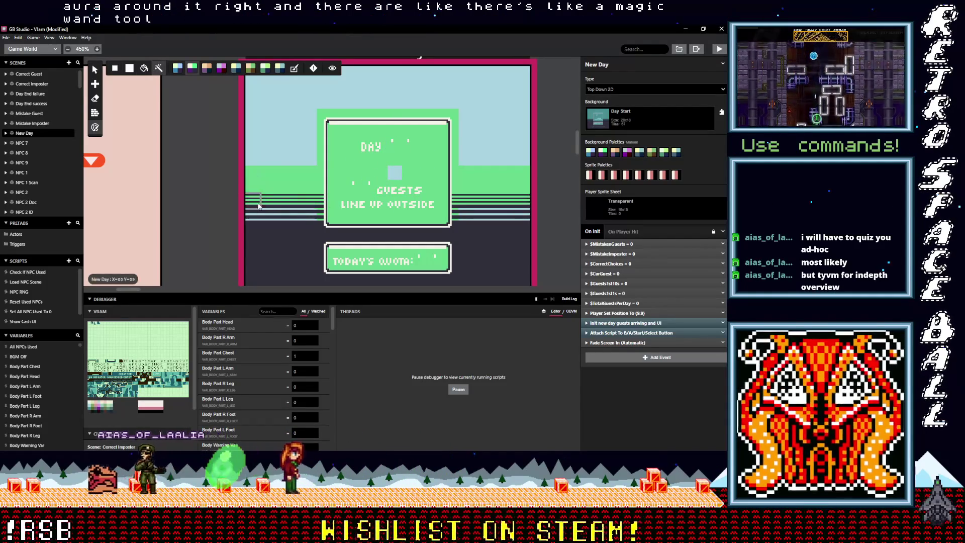
click(404, 171)
scroll(505, 204, down, 2)
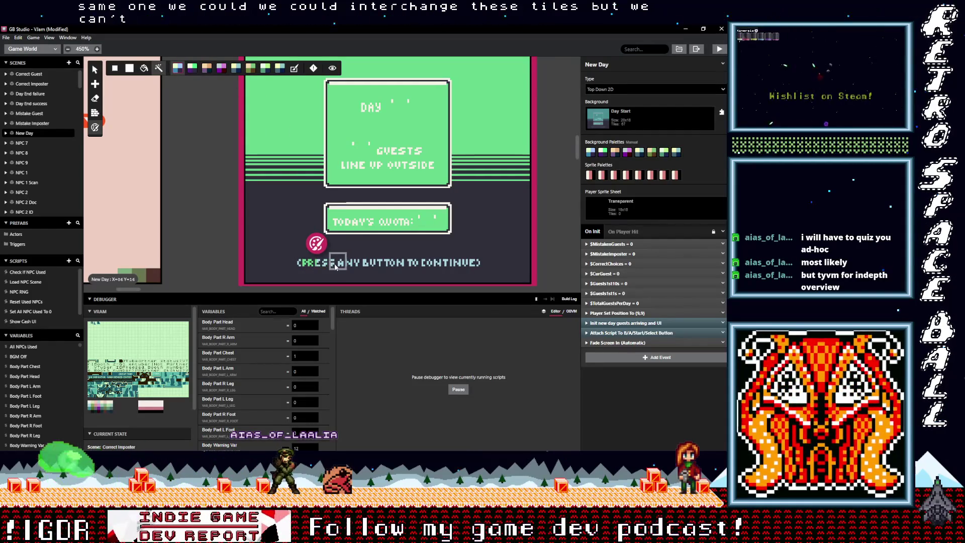
Turn off manual colour painting so the background palettes revert to Automatic.
click(193, 70)
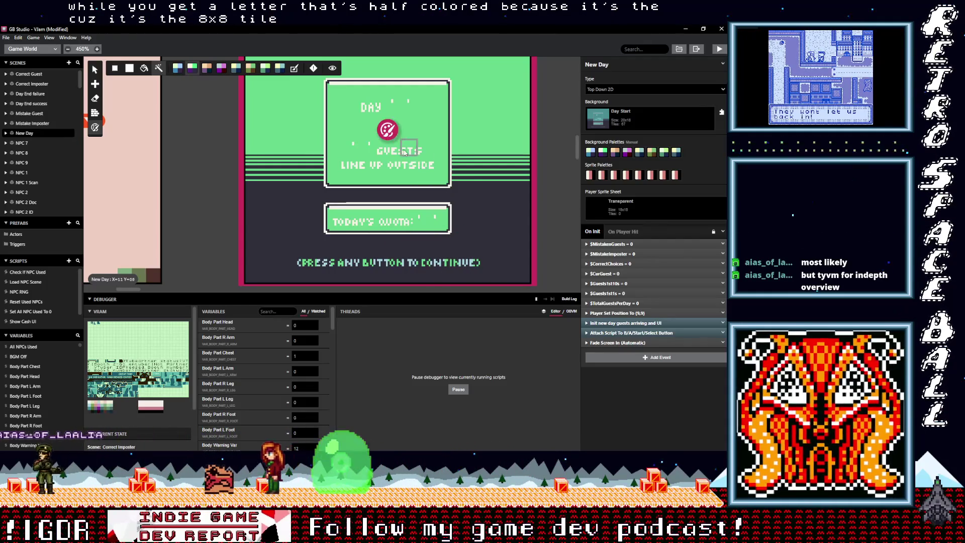
scroll(450, 206, up, 2)
scroll(457, 206, down, 4)
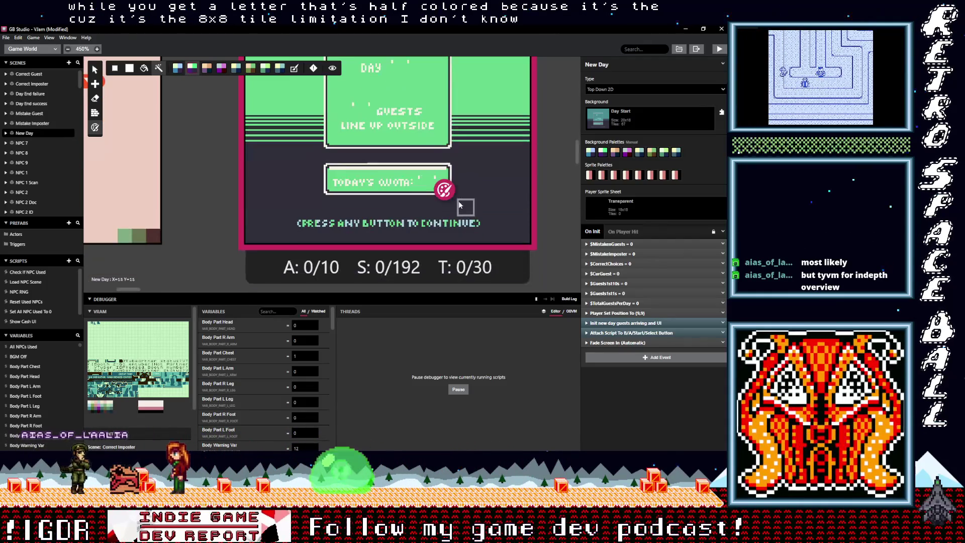
scroll(459, 205, up, 4)
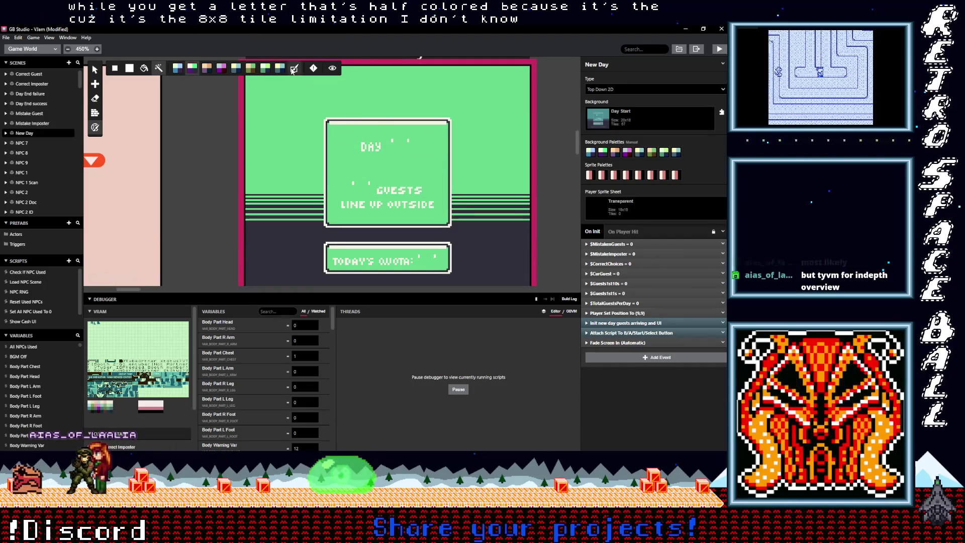
click(294, 70)
scroll(268, 178, down, 15)
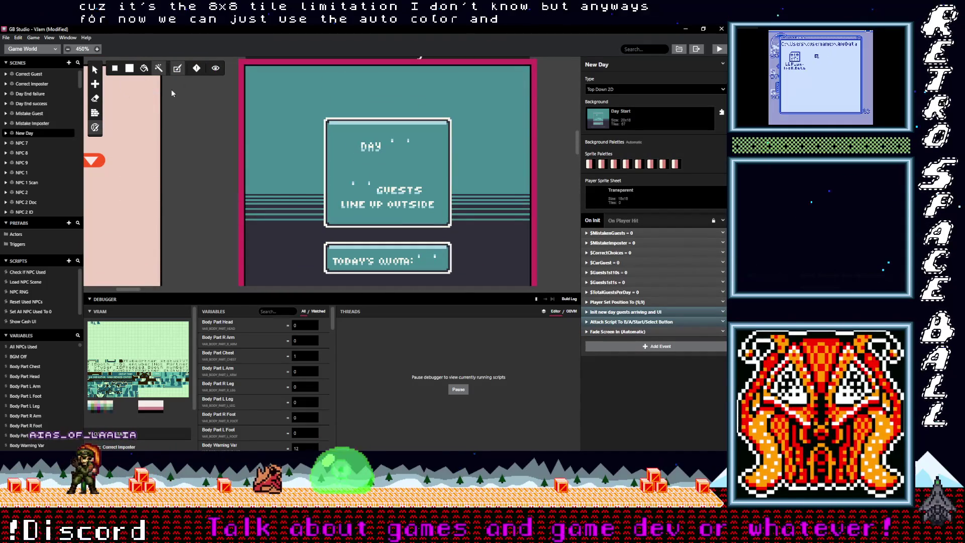
scroll(231, 158, down, 3)
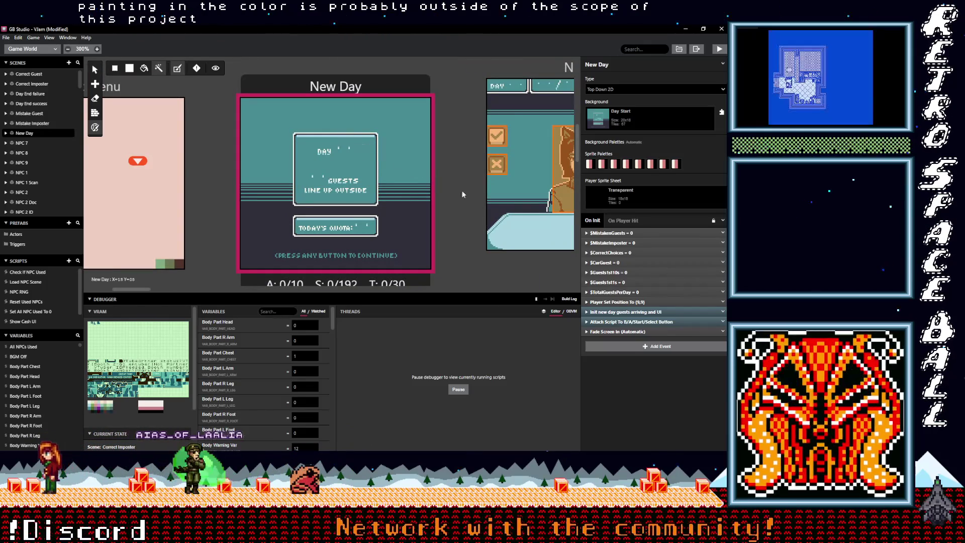
scroll(448, 162, down, 2)
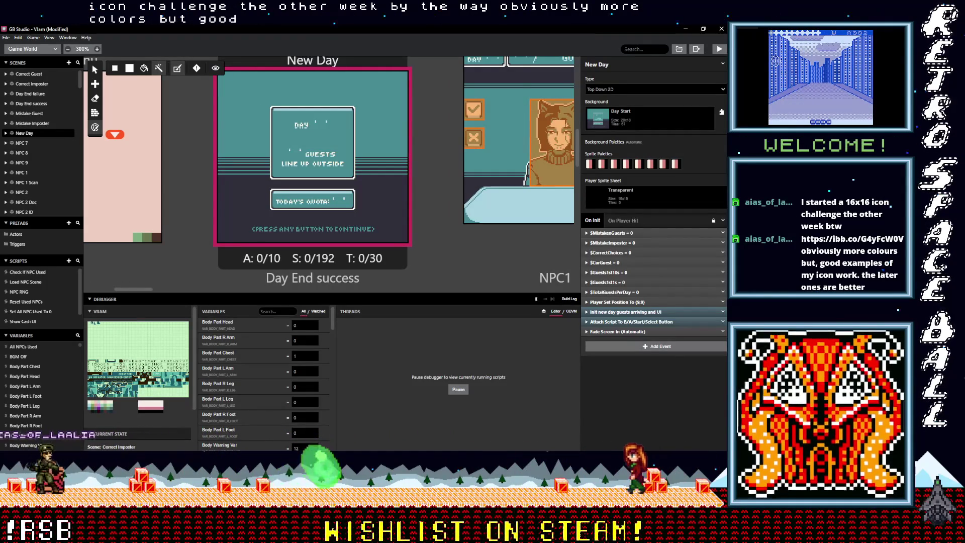
key(alt+Tab)
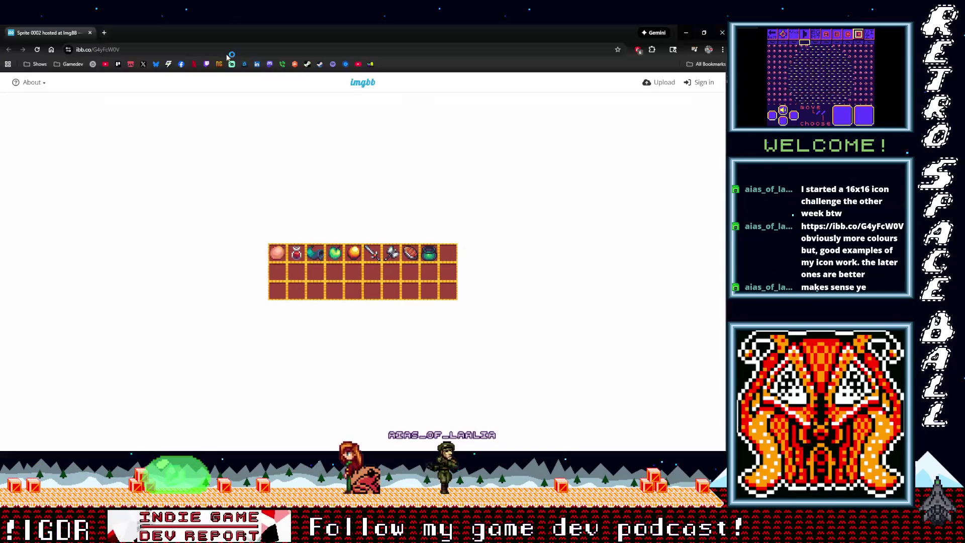
Zoom into the shared item-icon sprite sheet on imgbb, then close the browser.
ctrl+scroll(365, 284, up, 4)
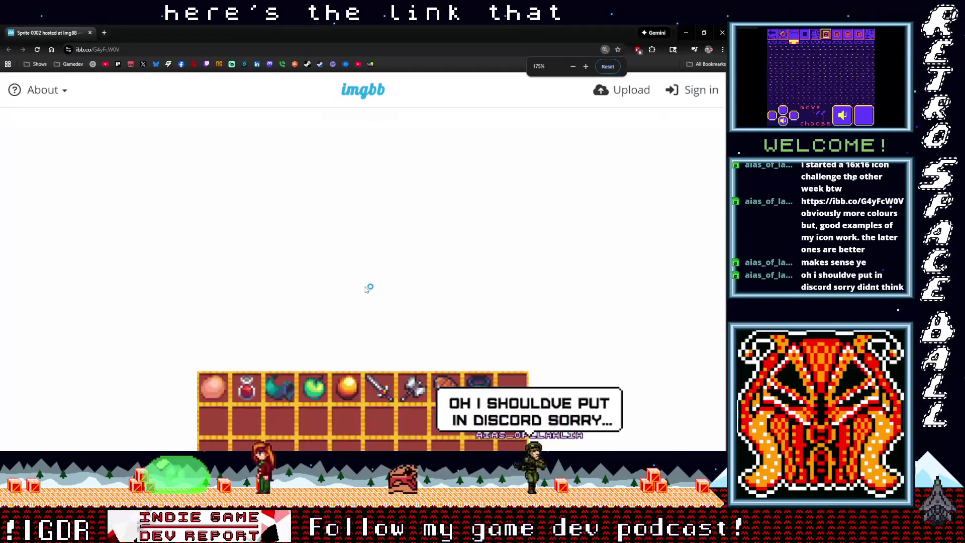
ctrl+scroll(568, 211, up, 2)
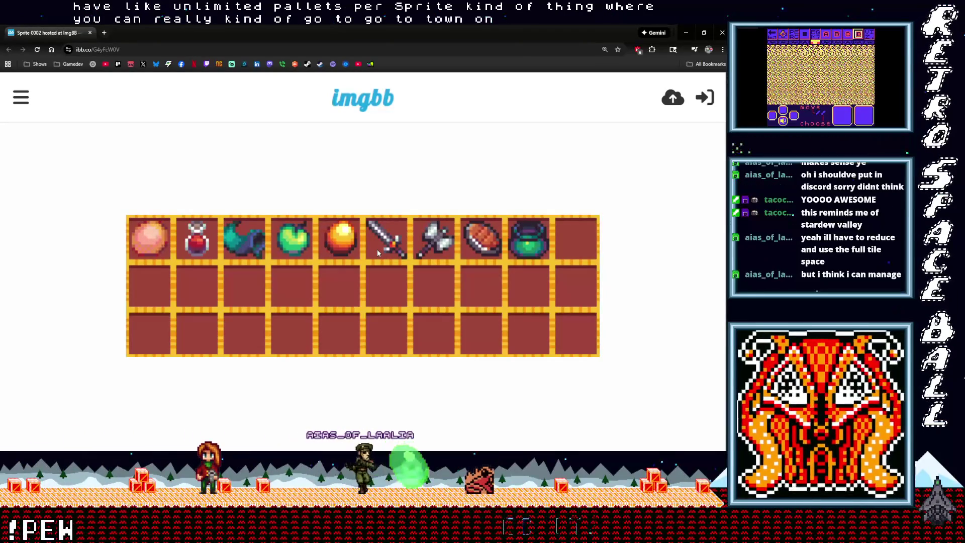
click(91, 33)
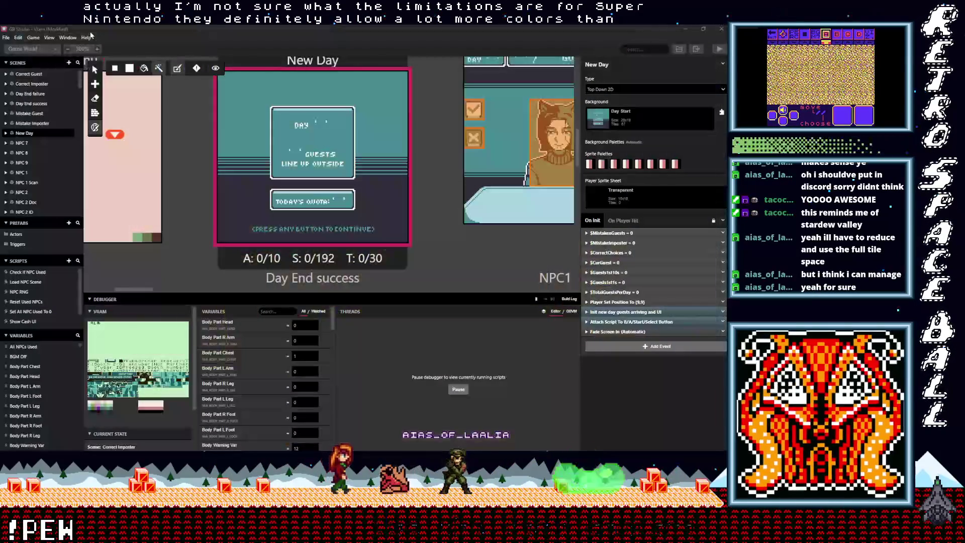
scroll(436, 246, down, 3)
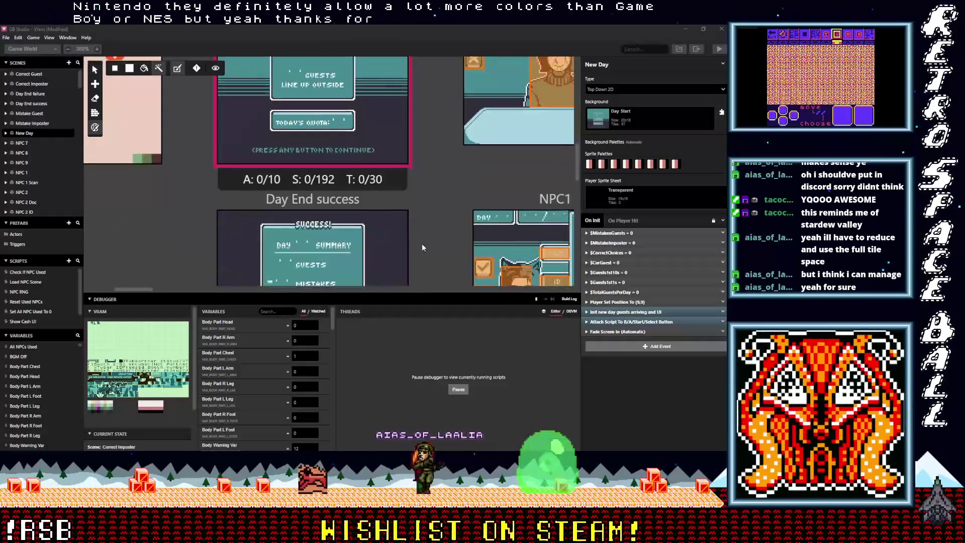
scroll(420, 246, up, 4)
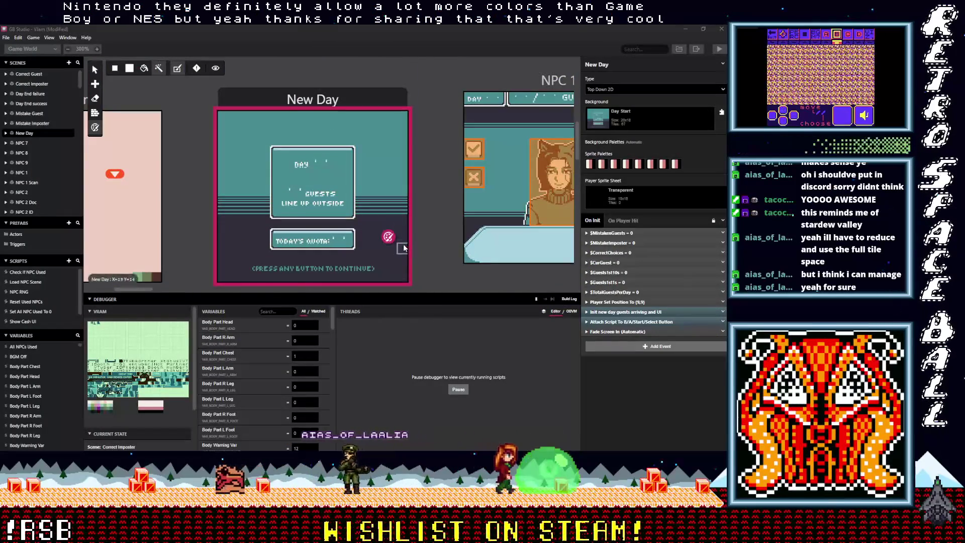
scroll(408, 242, down, 1)
drag(144, 288, 133, 290)
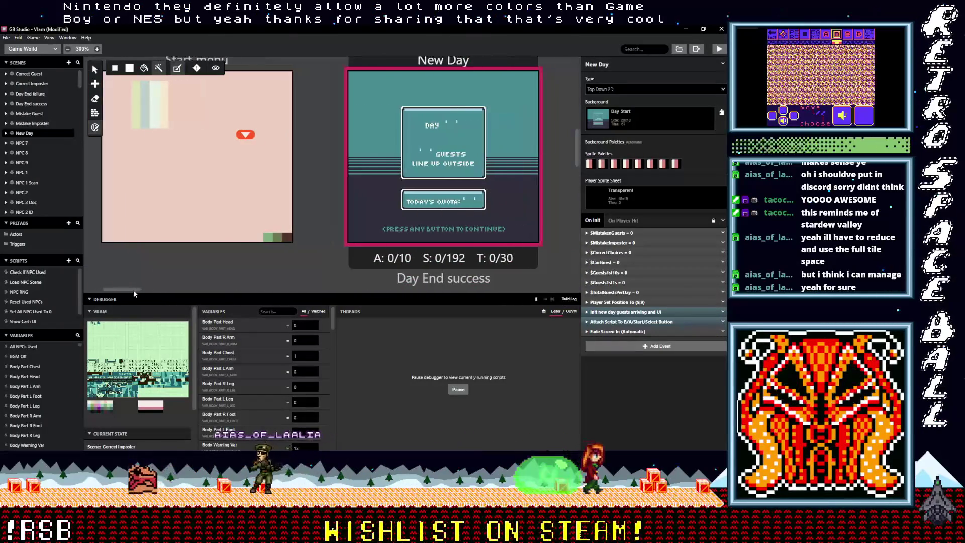
scroll(209, 255, down, 6)
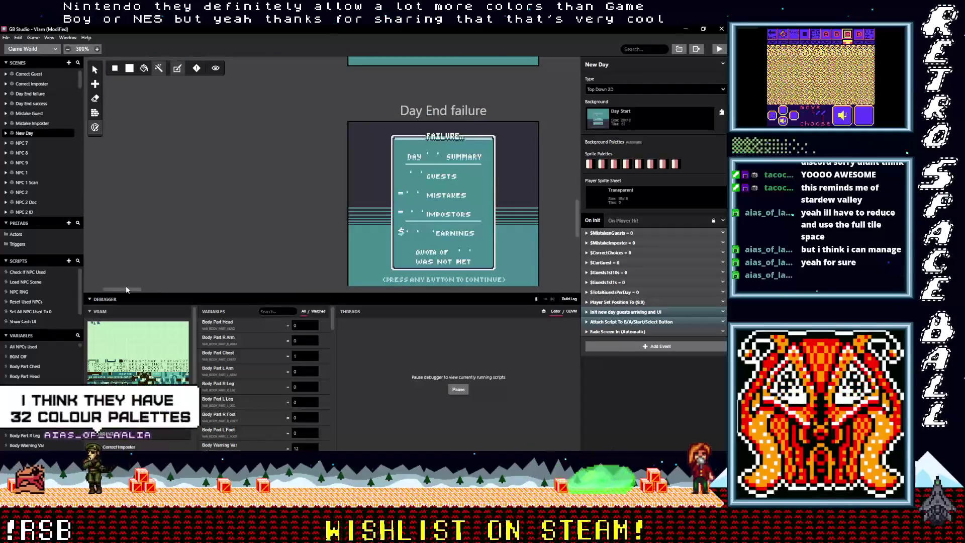
mouse_move(126, 288)
mouse_down()
mouse_move(191, 291)
mouse_move(149, 299)
mouse_up()
scroll(345, 211, down, 3)
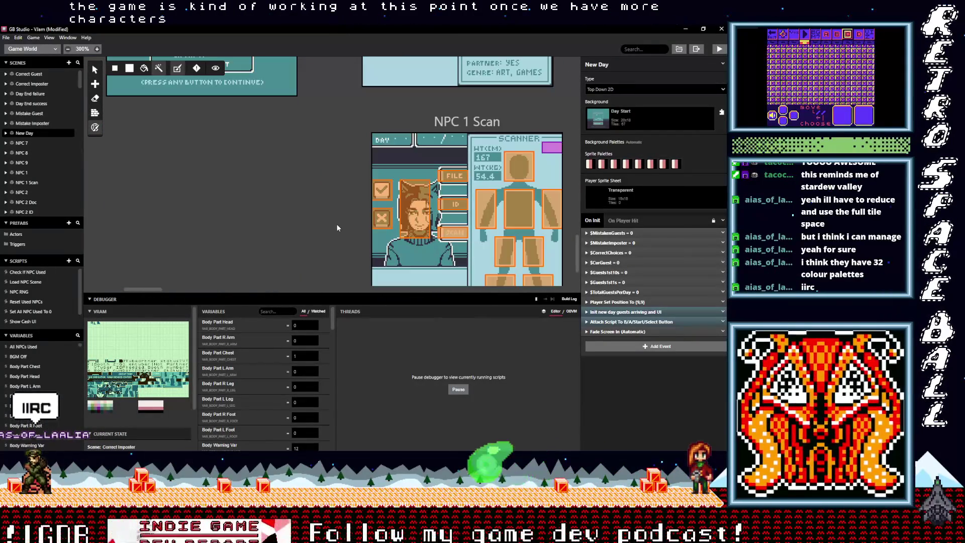
scroll(336, 224, up, 5)
scroll(332, 230, down, 3)
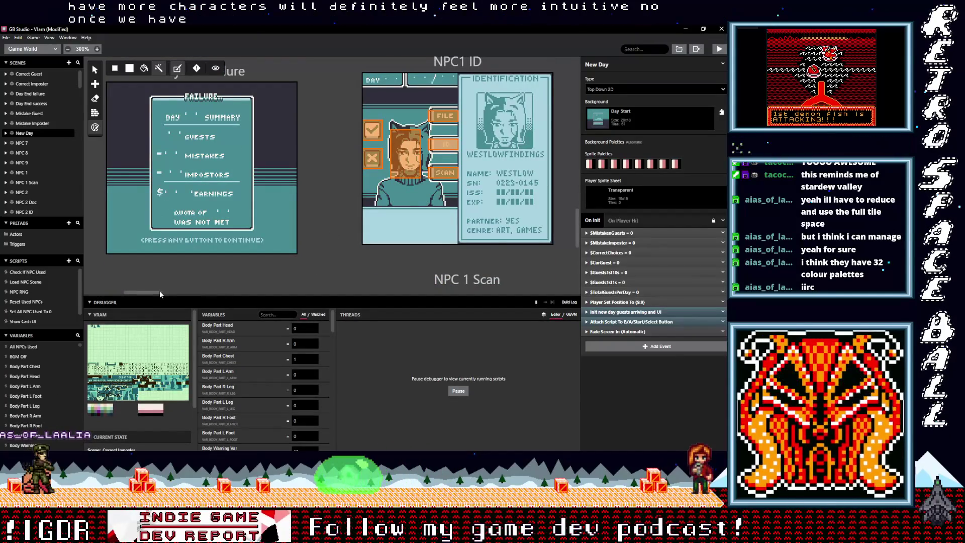
scroll(159, 291, right, 2)
scroll(292, 295, right, 10)
scroll(292, 295, down, 2)
scroll(318, 209, up, 3)
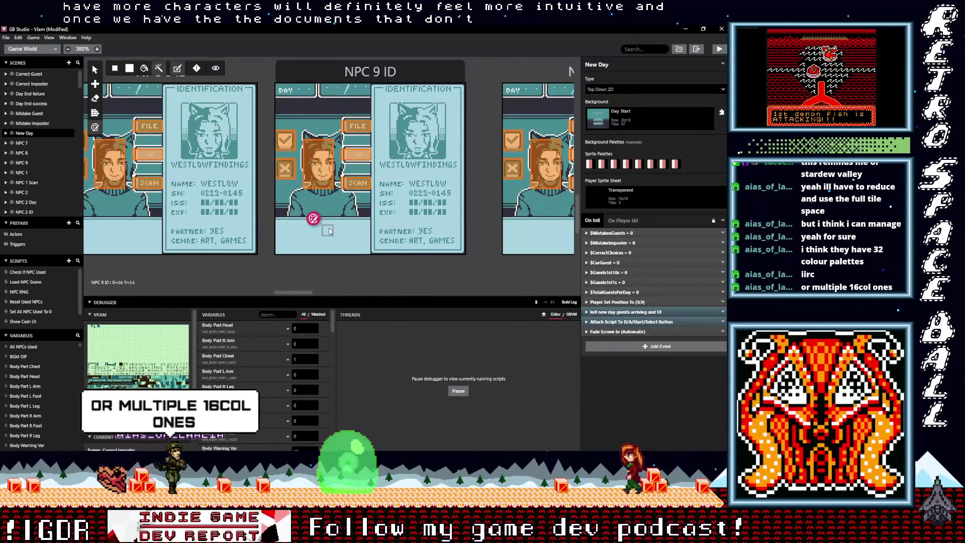
scroll(329, 231, down, 4)
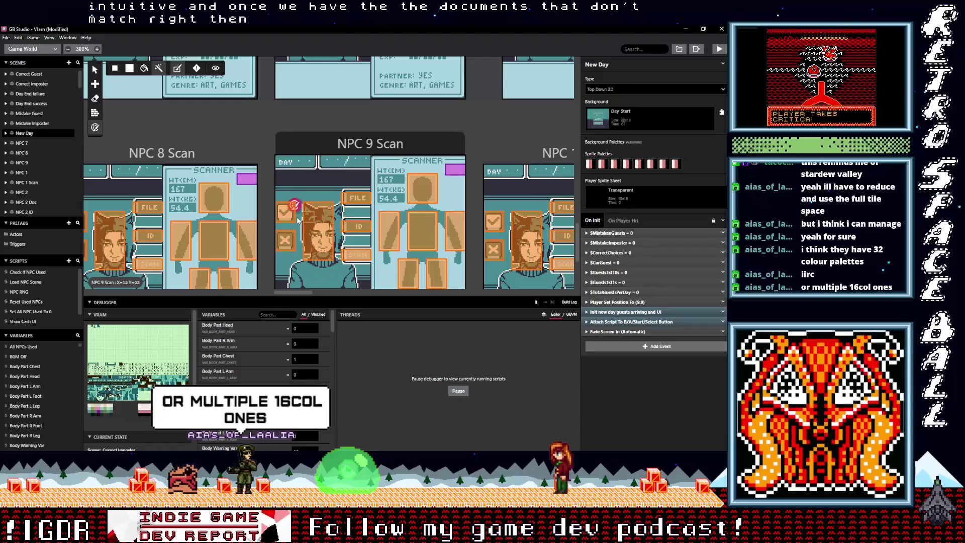
scroll(293, 160, up, 4)
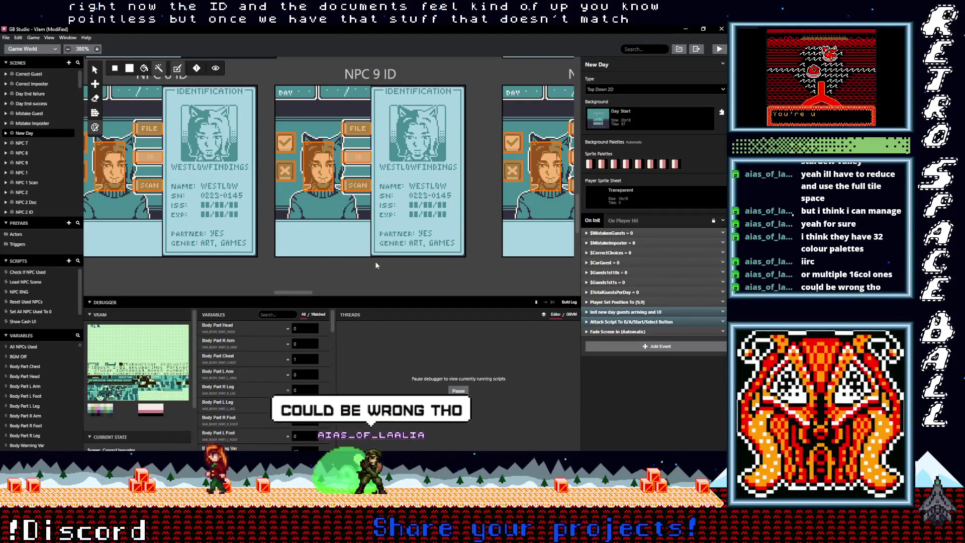
scroll(376, 262, down, 2)
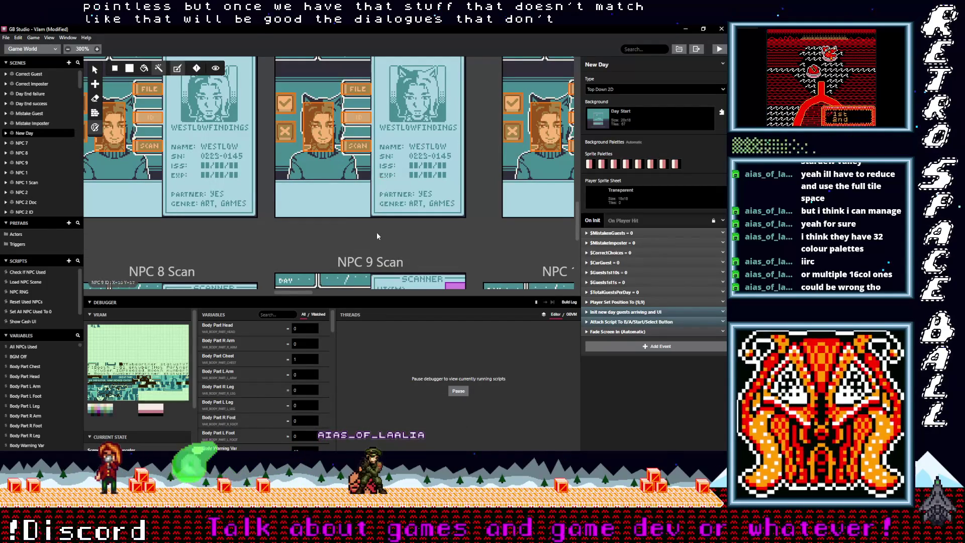
scroll(378, 236, down, 8)
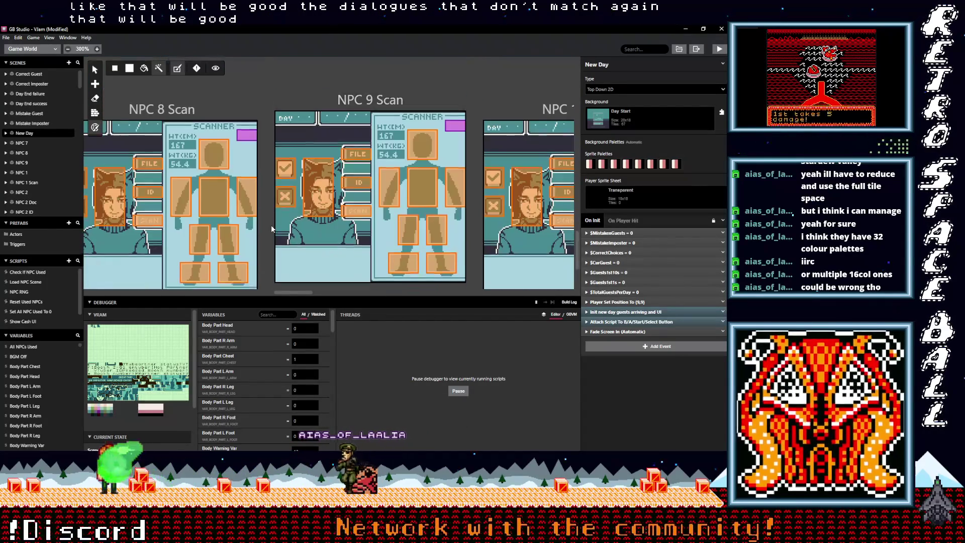
scroll(270, 225, down, 3)
scroll(271, 224, up, 2)
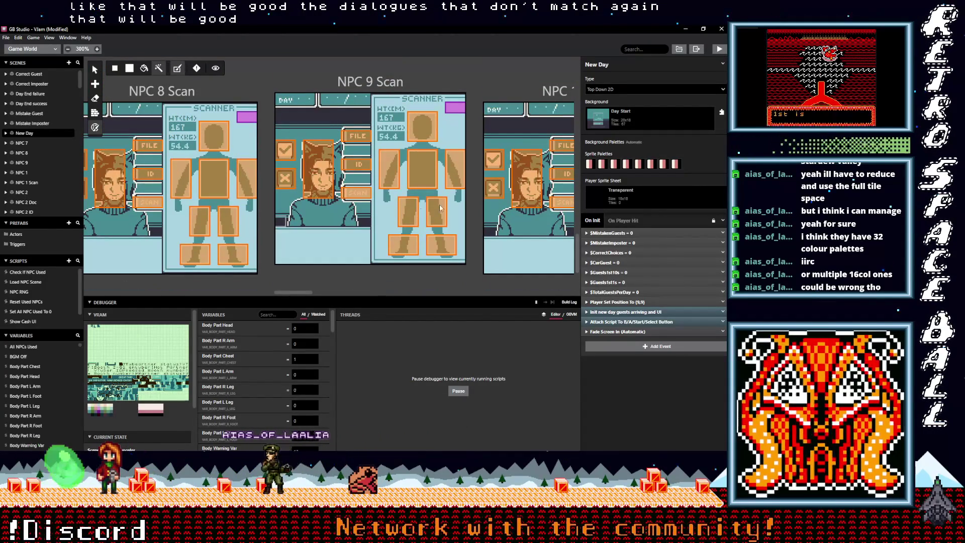
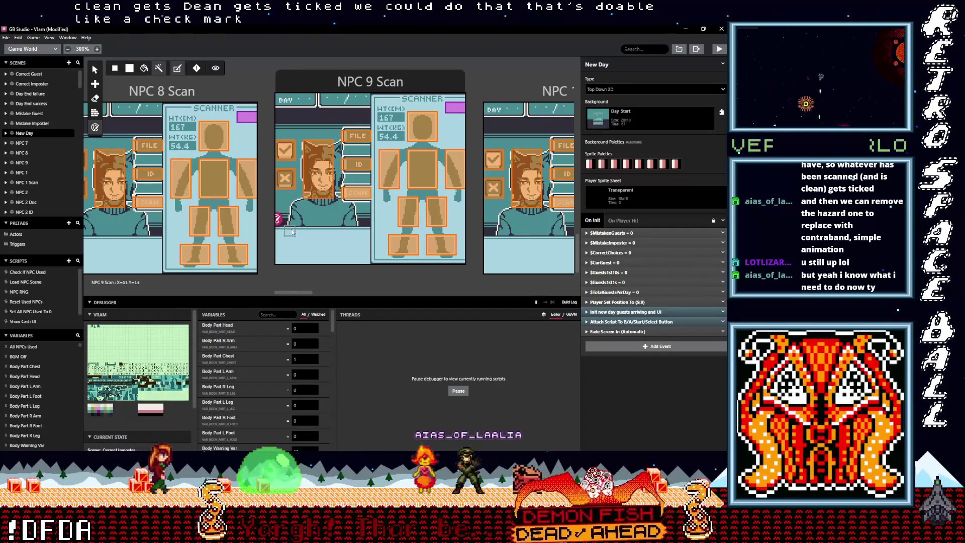
Copy the head trigger's on-leave event that sets BodyWarning's sprite sheet to Transparent.
mouse_move(294, 293)
mouse_down()
mouse_move(149, 307)
mouse_move(159, 312)
mouse_up()
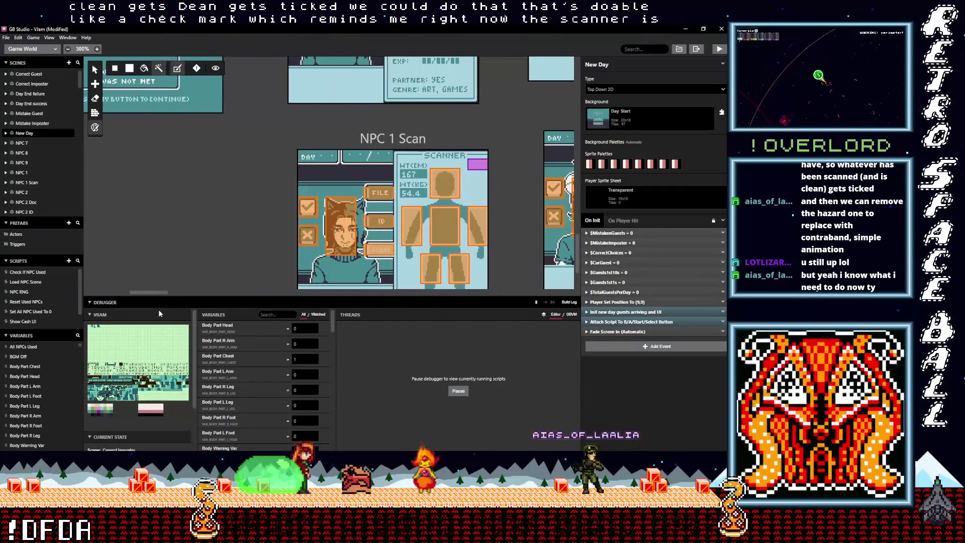
click(307, 188)
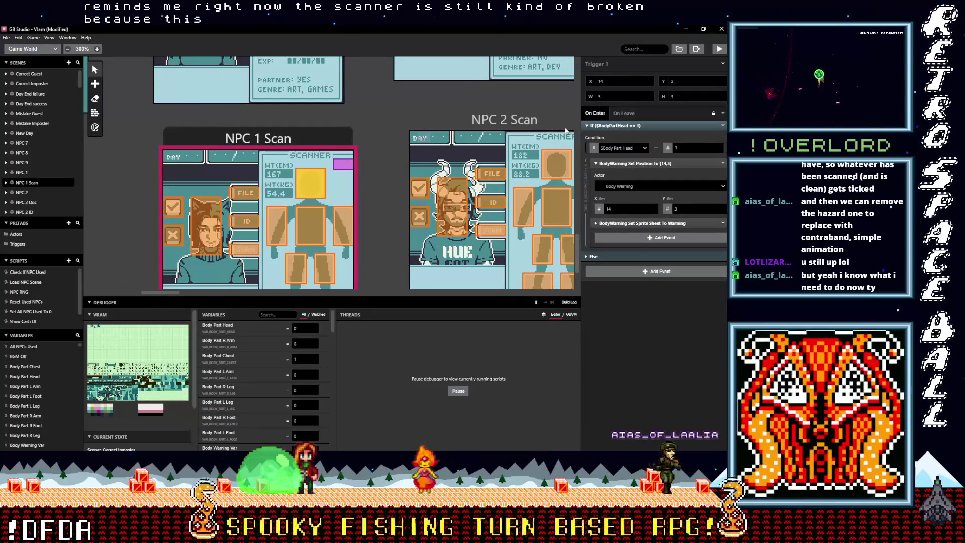
click(625, 113)
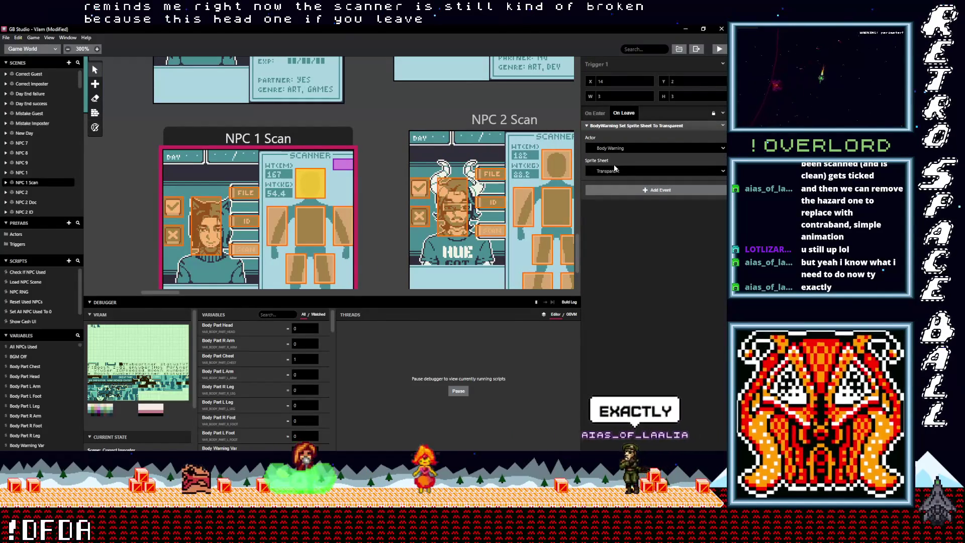
click(344, 219)
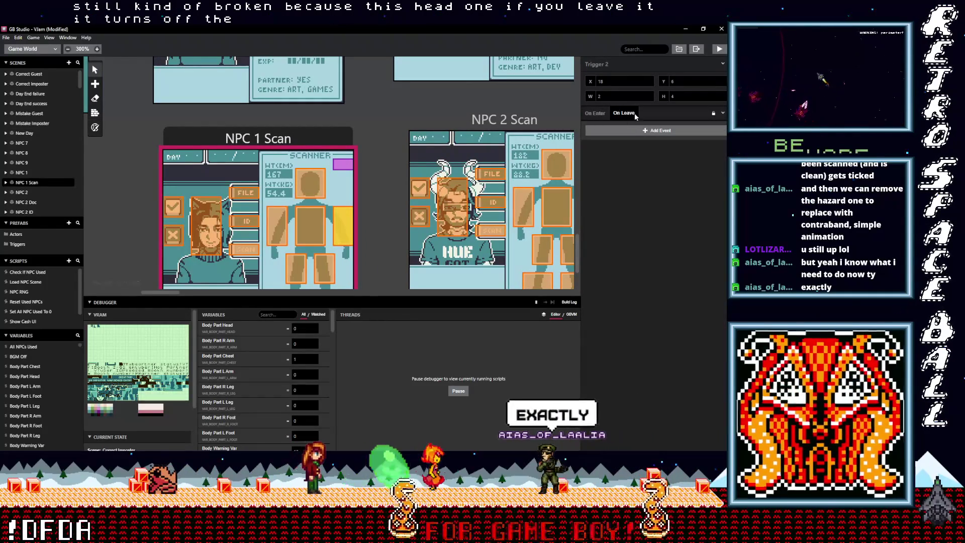
click(304, 188)
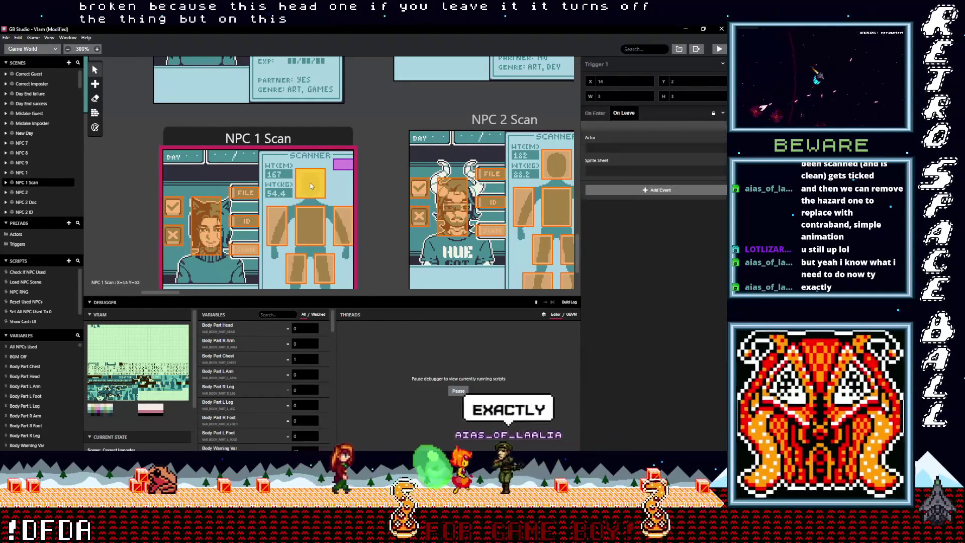
click(663, 127)
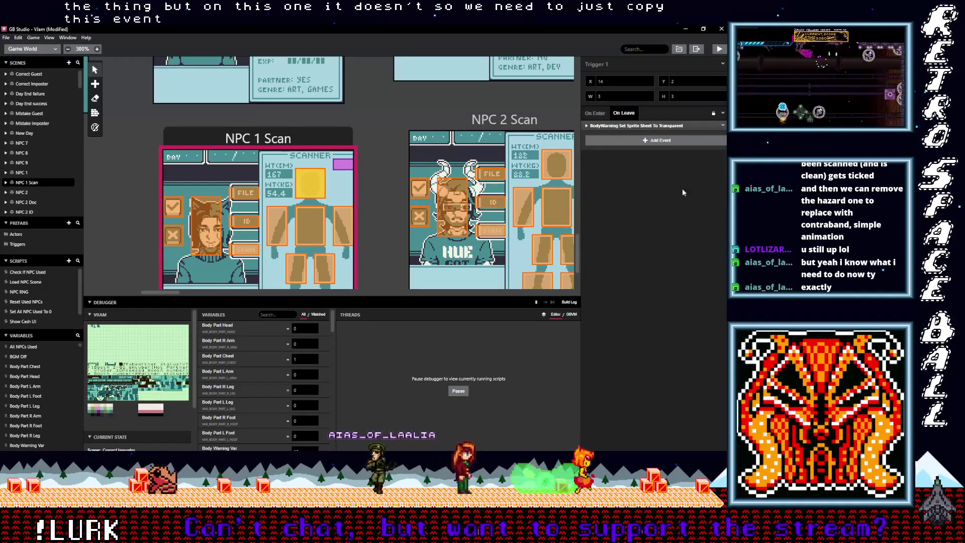
Paste the BodyWarning Transparent event into the left-arm trigger's On Leave script.
click(341, 220)
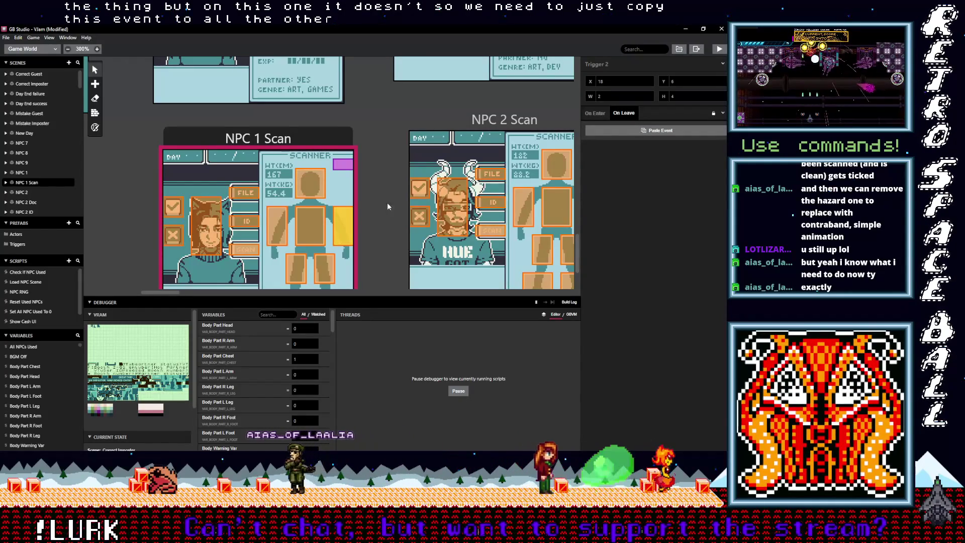
click(311, 226)
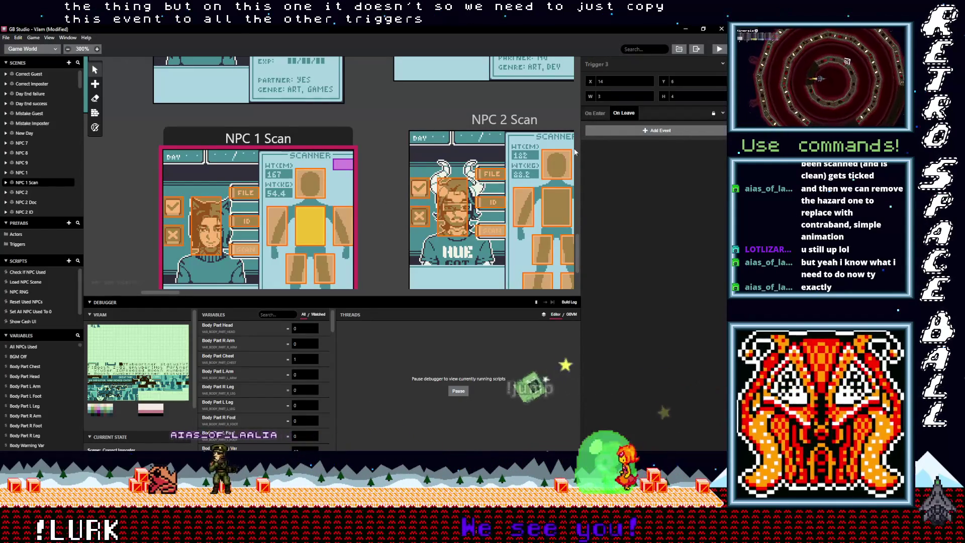
click(277, 225)
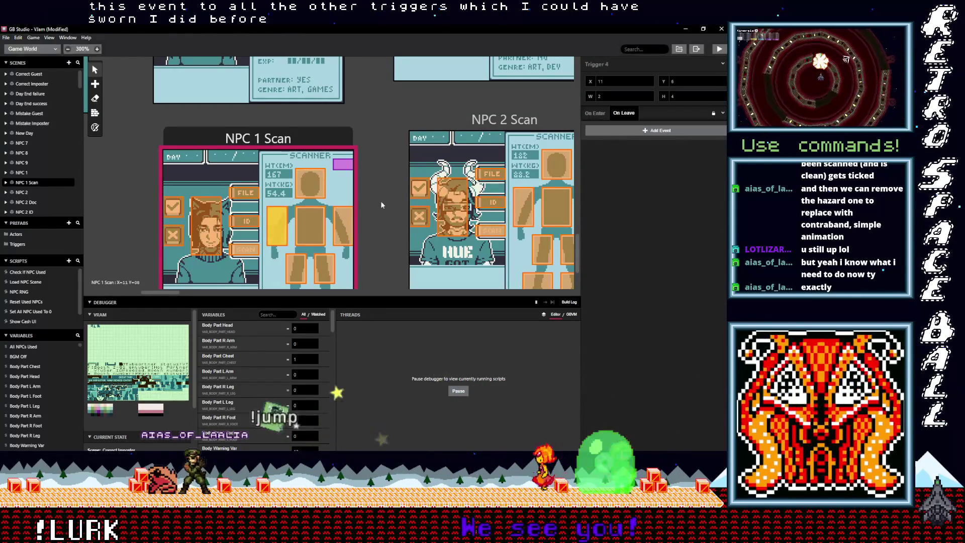
click(641, 130)
scroll(296, 193, down, 3)
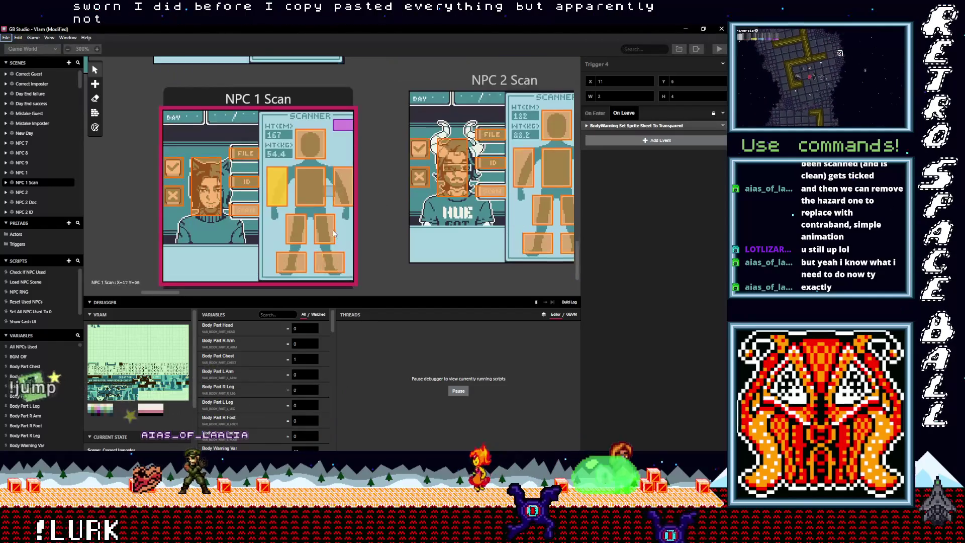
Paste the BodyWarning Transparent event into the left-foot, right-foot, lower right-leg and right-arm triggers.
click(297, 197)
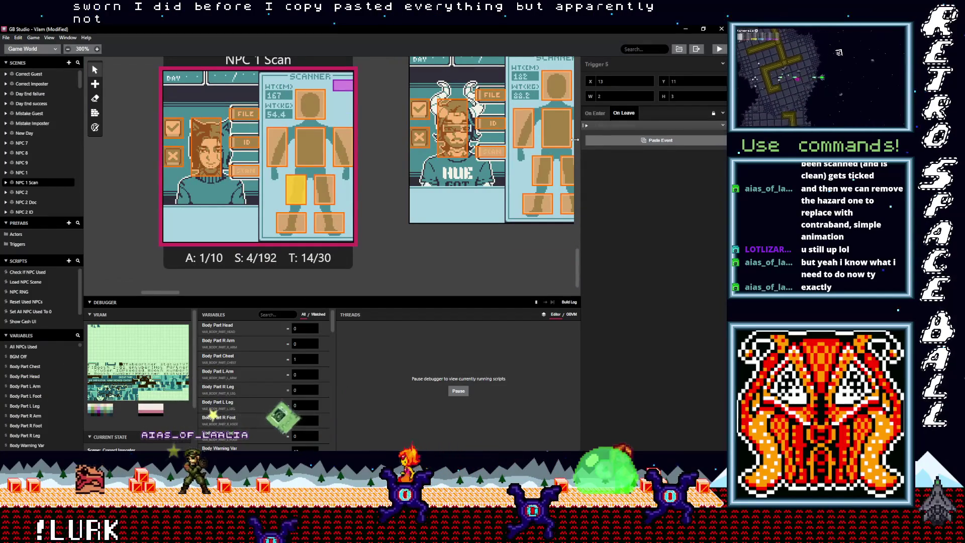
click(291, 223)
click(629, 126)
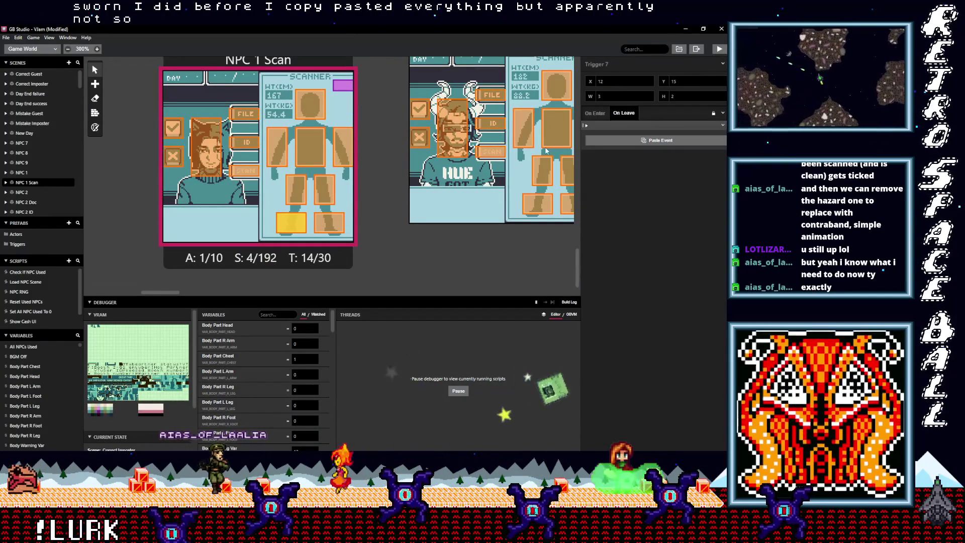
click(334, 227)
click(617, 128)
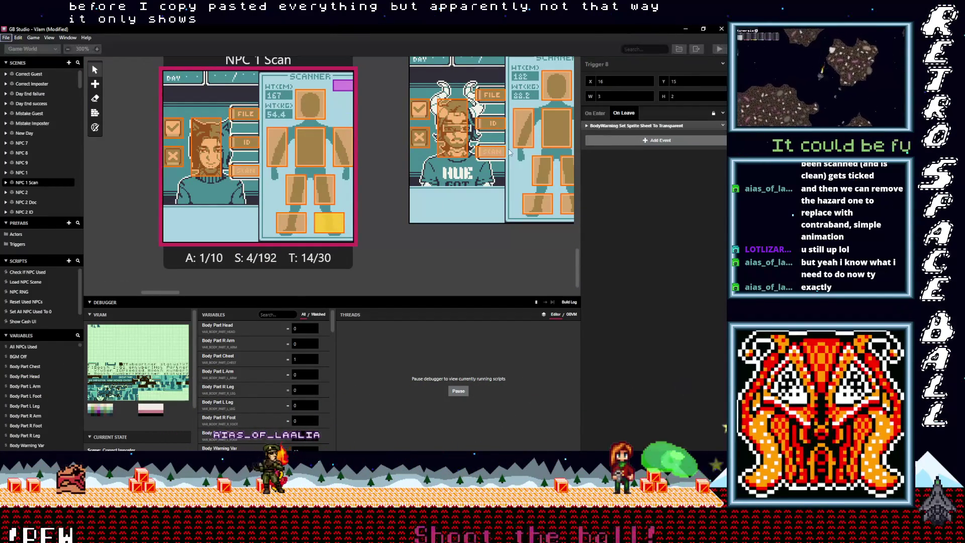
click(329, 189)
click(629, 130)
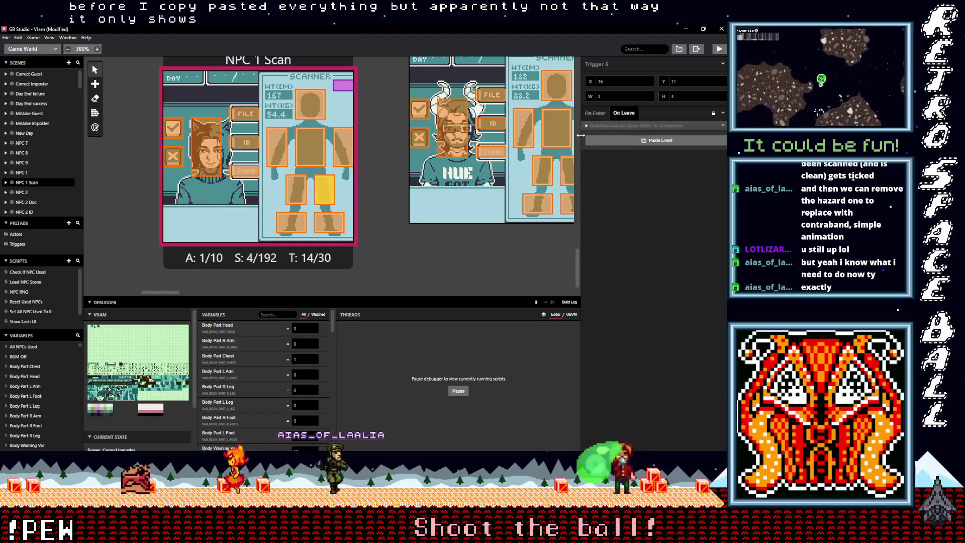
click(344, 156)
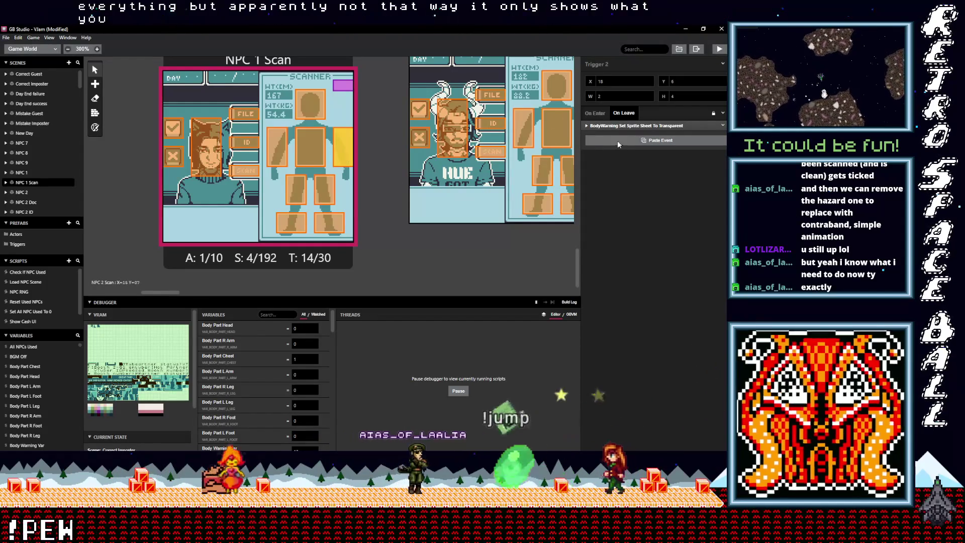
click(617, 141)
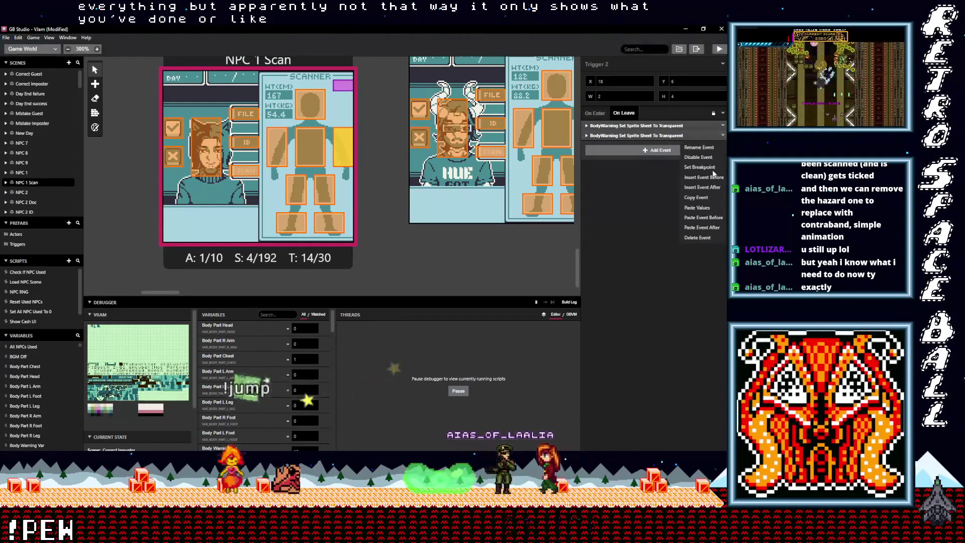
Delete the duplicated BodyWarning event and verify the left-leg and left-arm trigger scripts.
click(723, 136)
click(692, 238)
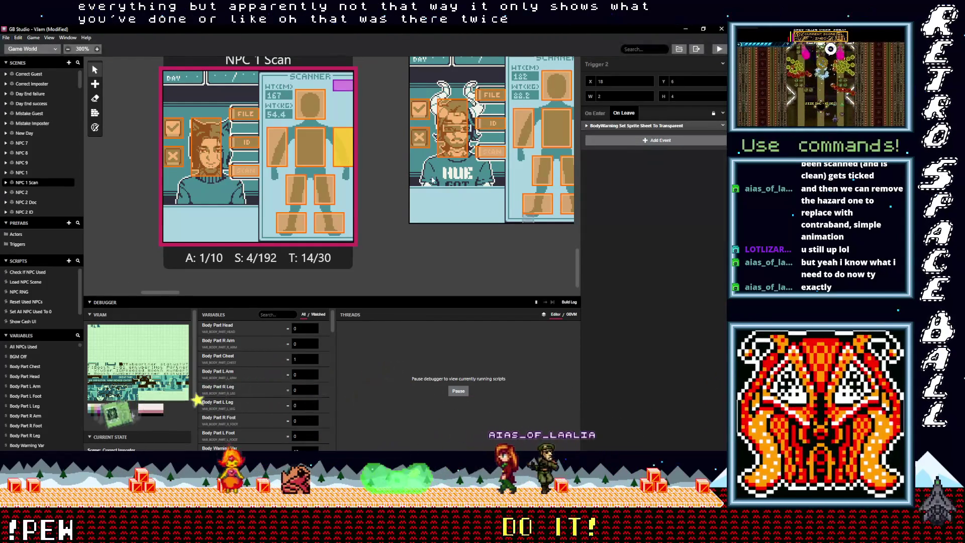
click(322, 196)
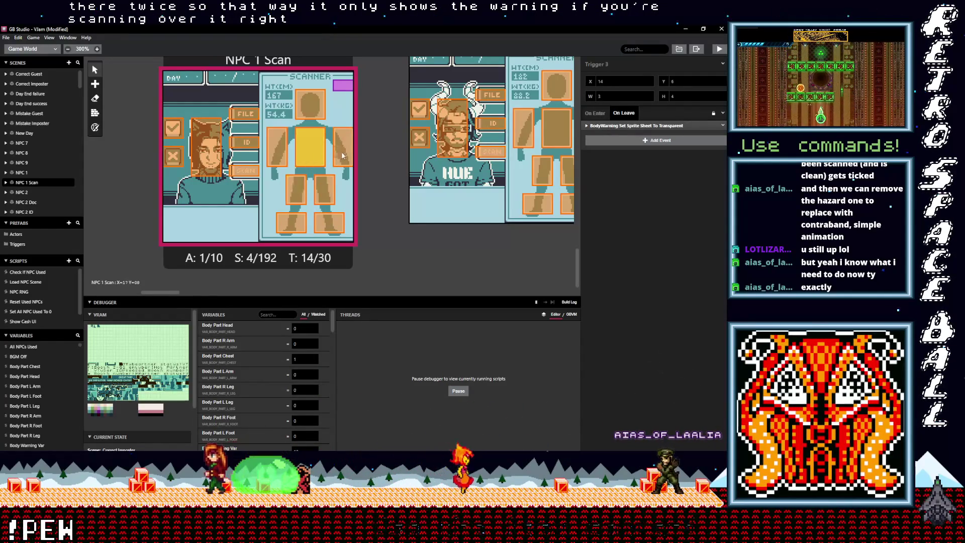
click(277, 145)
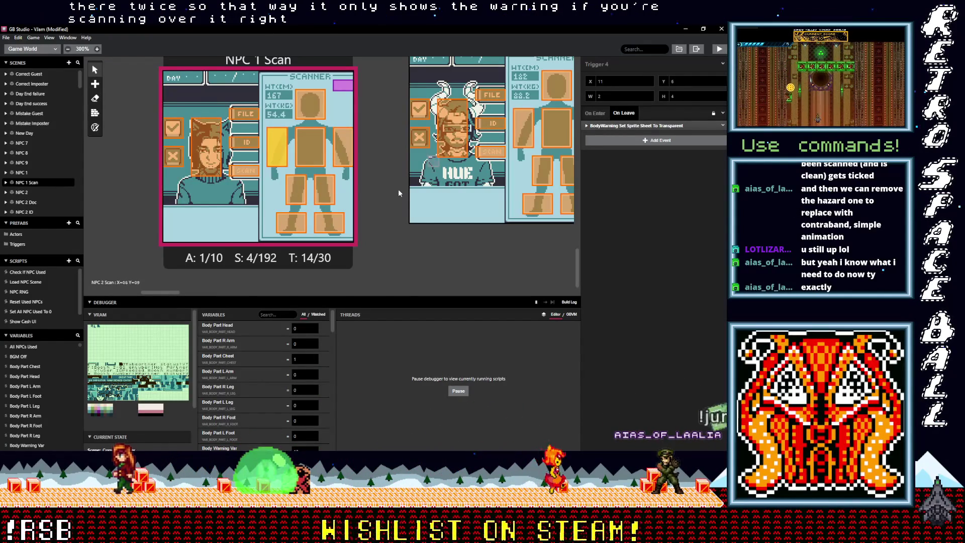
drag(167, 291, 185, 297)
Paste the BodyWarning Transparent on-leave event into NPC 2 Scan's left-foot and leg triggers.
click(394, 203)
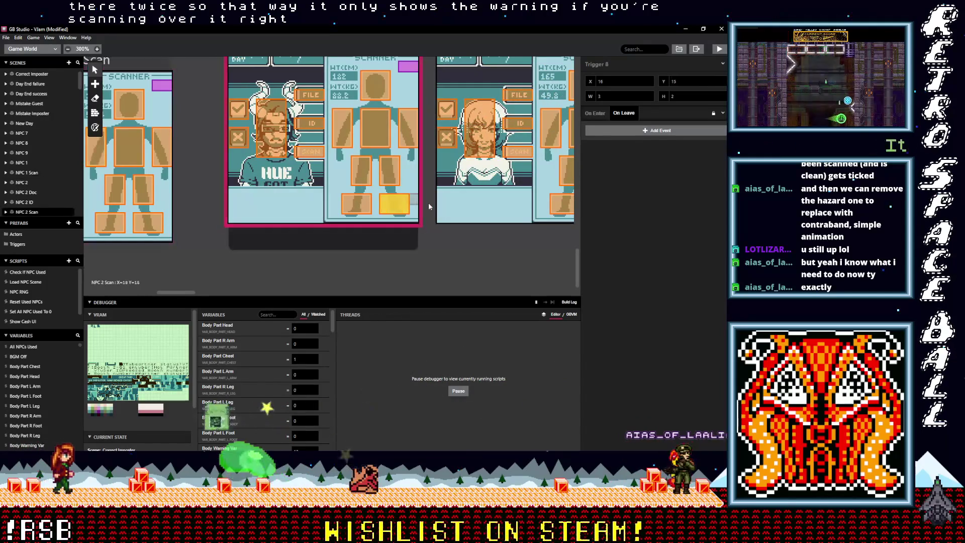
click(357, 204)
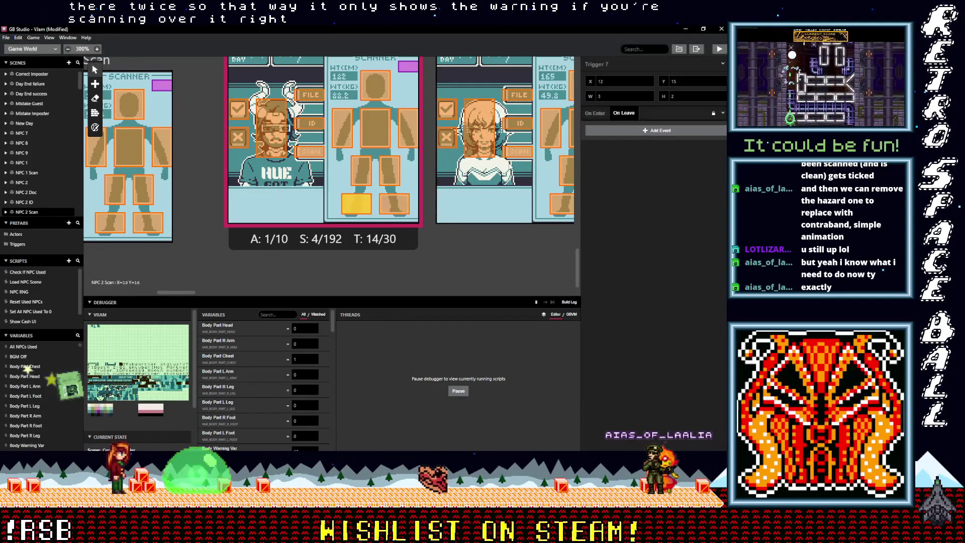
click(632, 131)
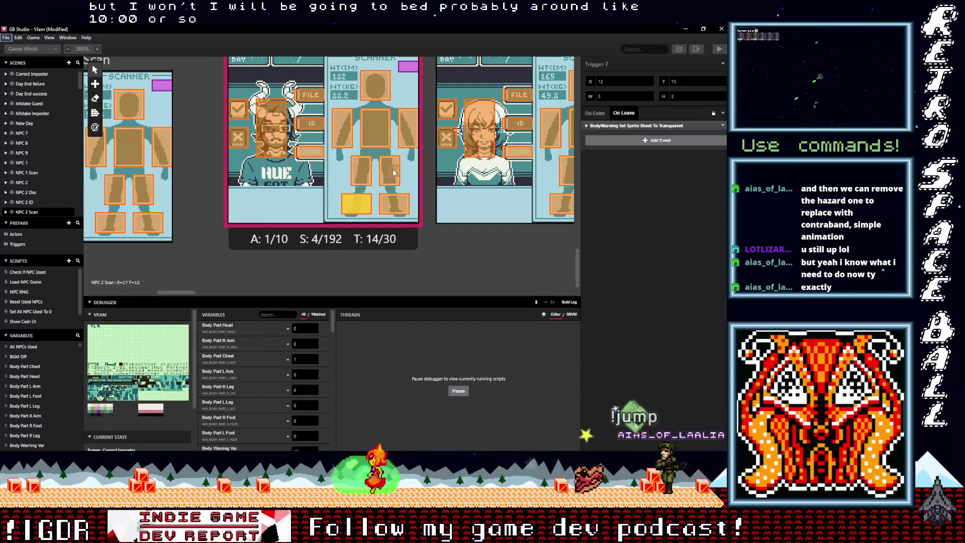
click(367, 180)
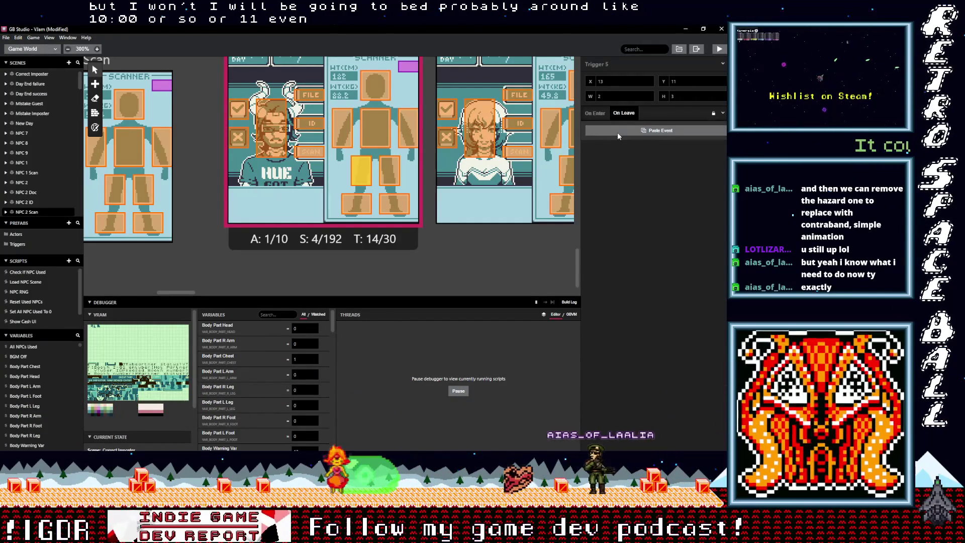
alt+click(617, 131)
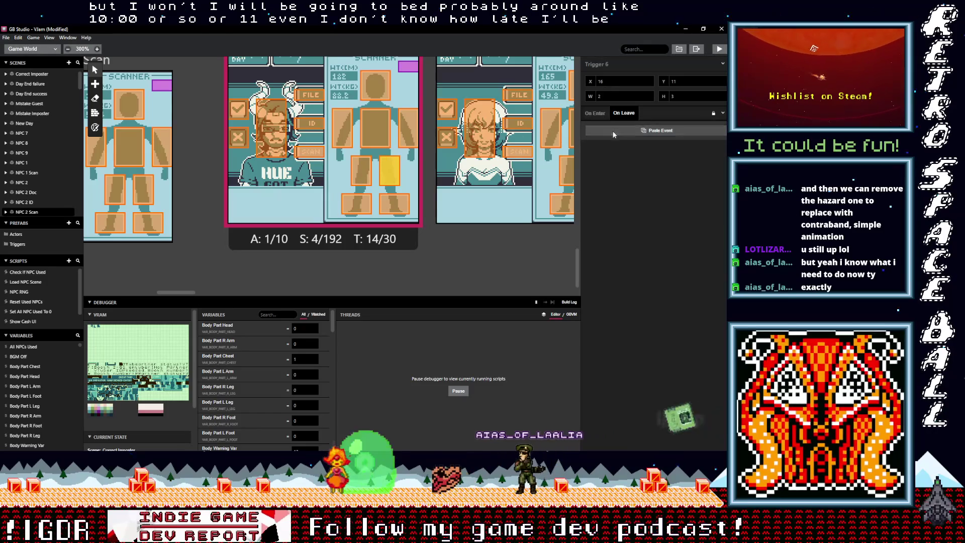
Paste the same event into the right-arm, head and left-arm triggers.
click(375, 127)
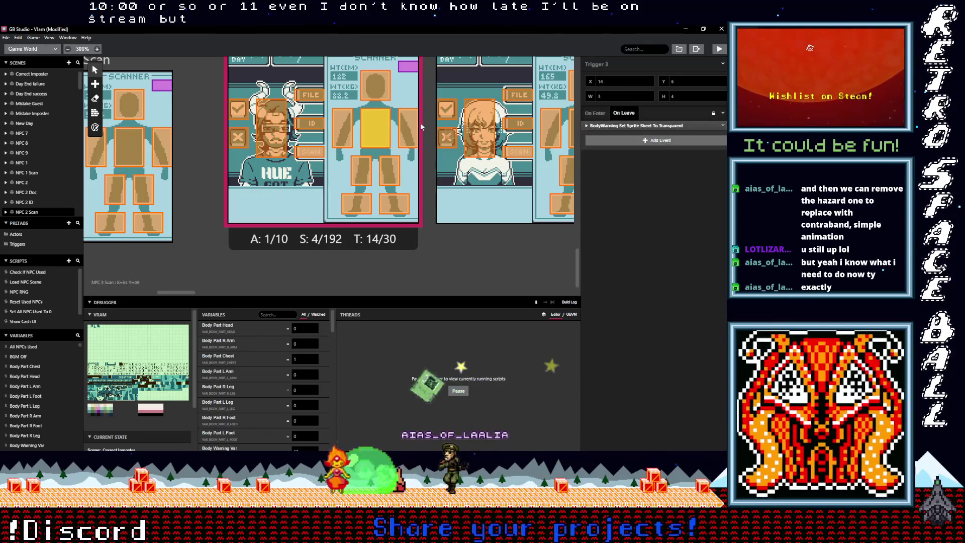
click(408, 128)
alt+click(607, 130)
click(387, 89)
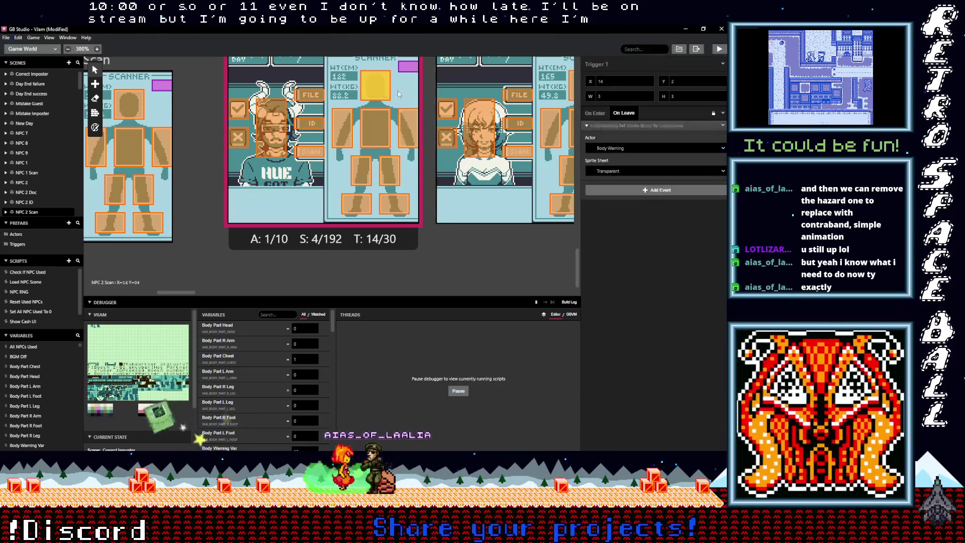
alt+click(608, 131)
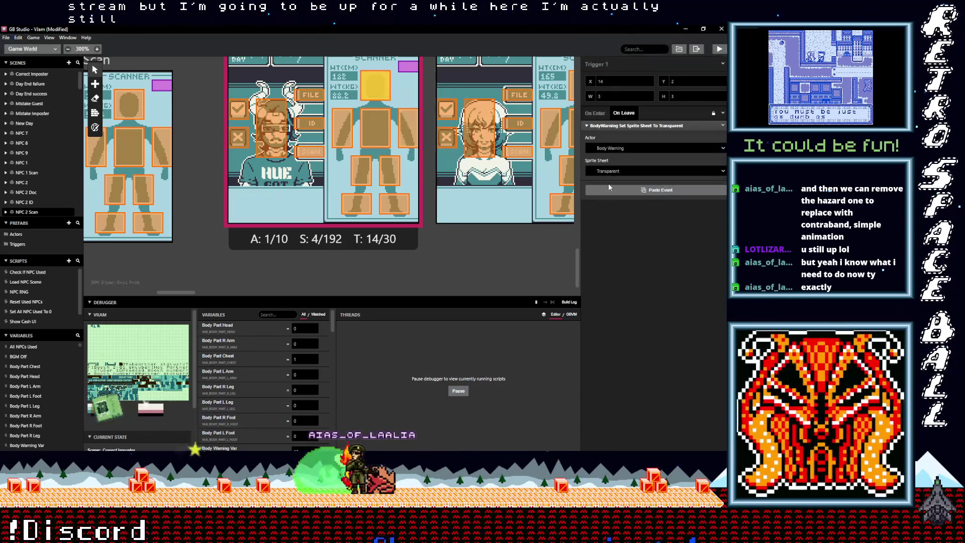
click(346, 127)
click(626, 131)
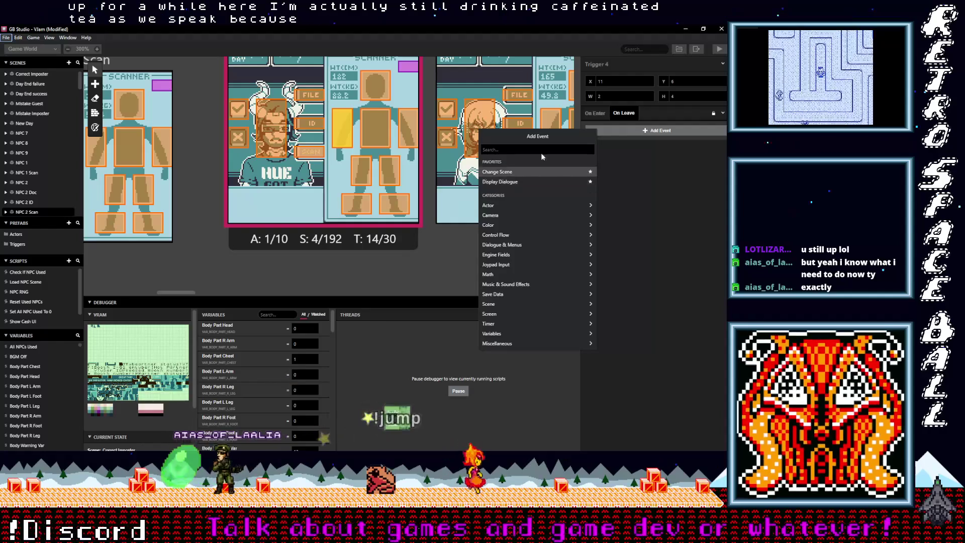
key(Escape)
alt+click(631, 132)
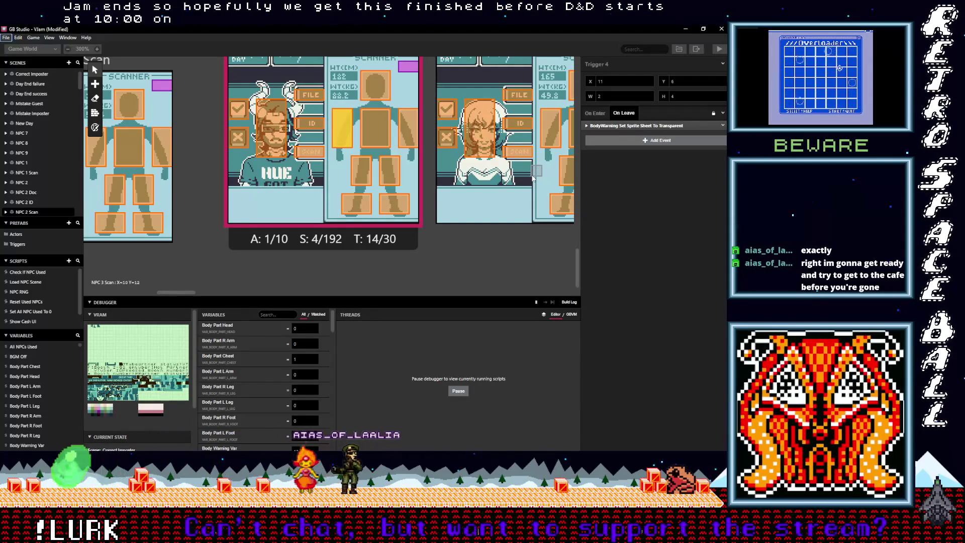
Review the chest, right-leg and right-arm triggers' on-leave events.
click(377, 138)
click(388, 167)
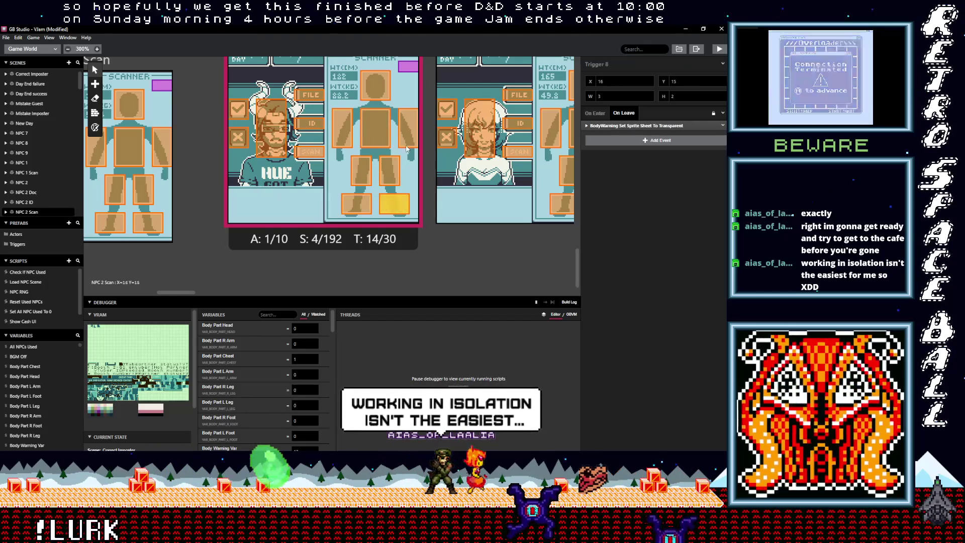
click(408, 128)
drag(188, 292, 211, 294)
Paste the BodyWarning Transparent event into NPC 3 Scan's right-foot trigger's leave script.
click(282, 203)
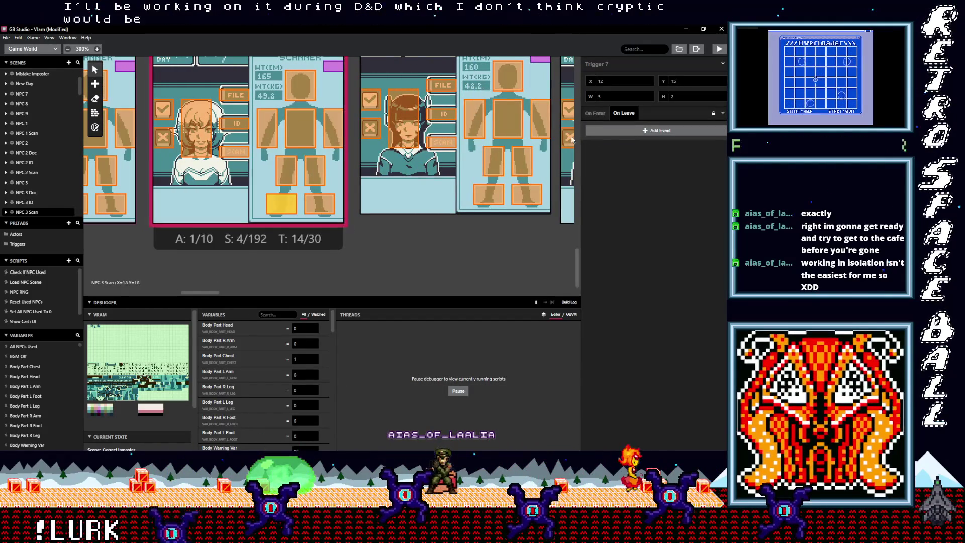
click(320, 207)
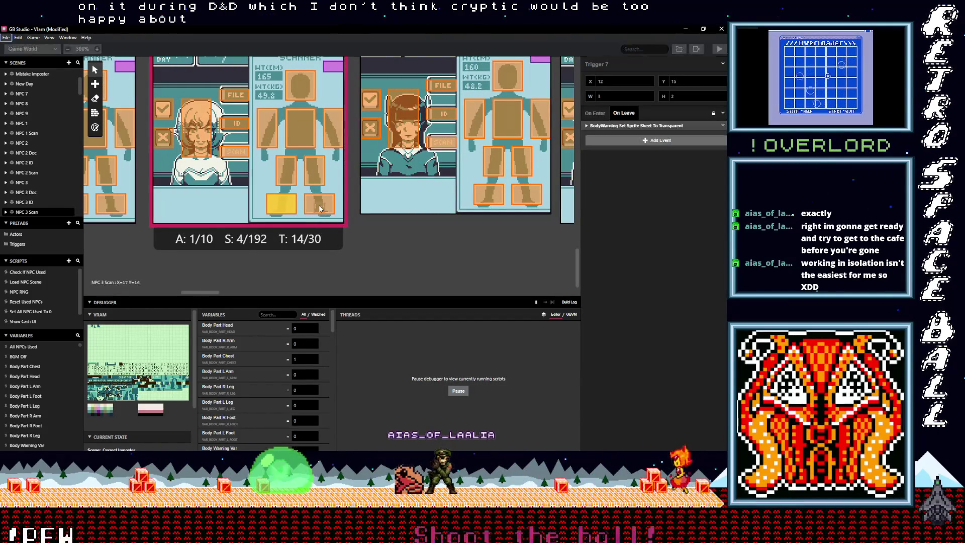
click(637, 130)
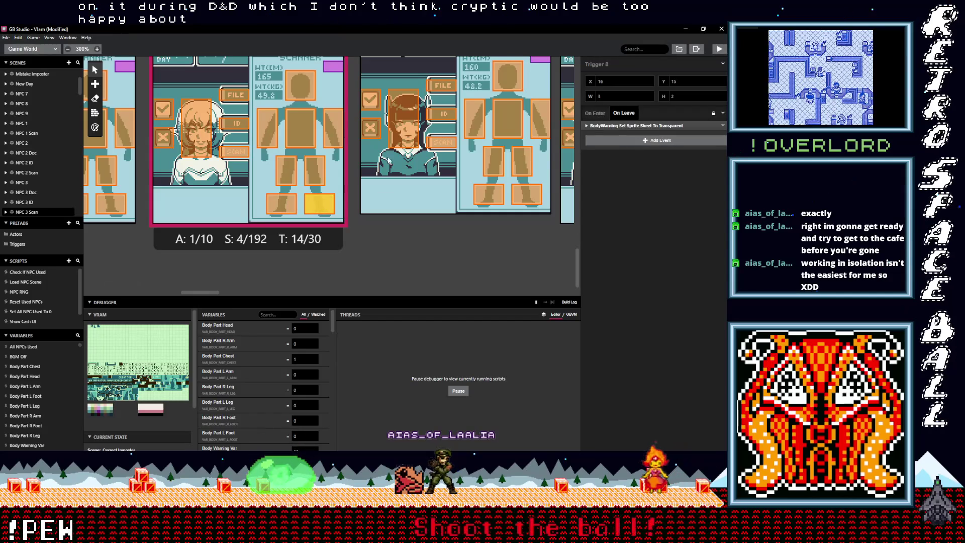
click(318, 171)
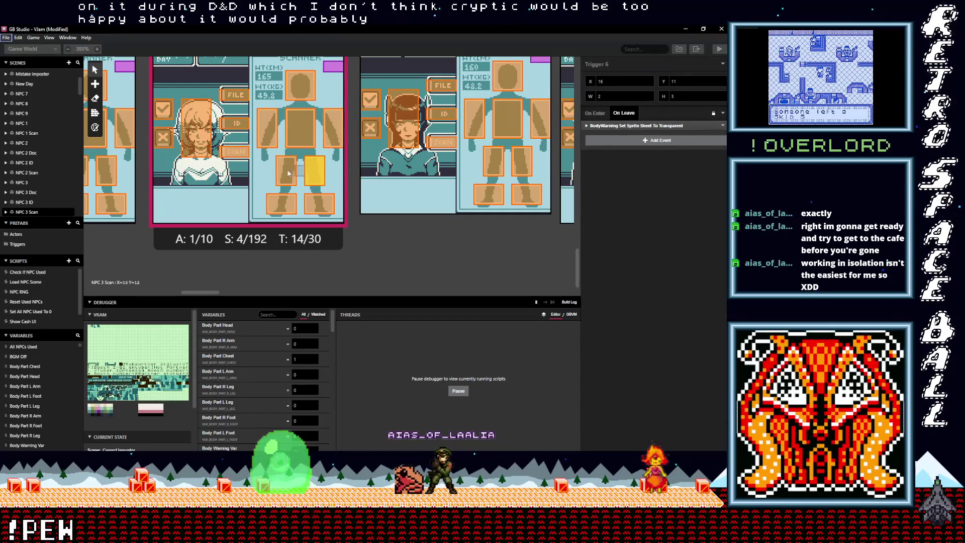
click(286, 170)
Paste the event into the right-arm trigger, then check the head and left-arm triggers.
click(289, 135)
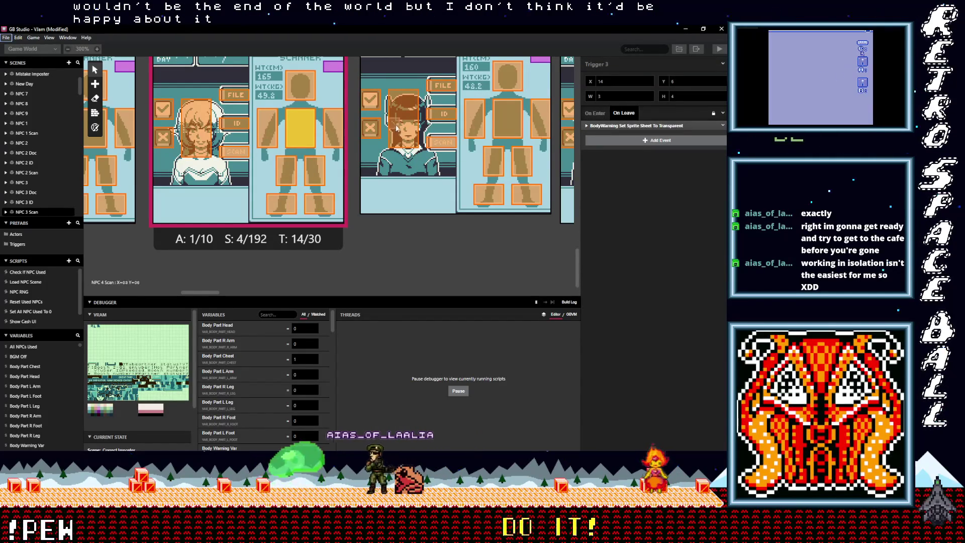
click(341, 129)
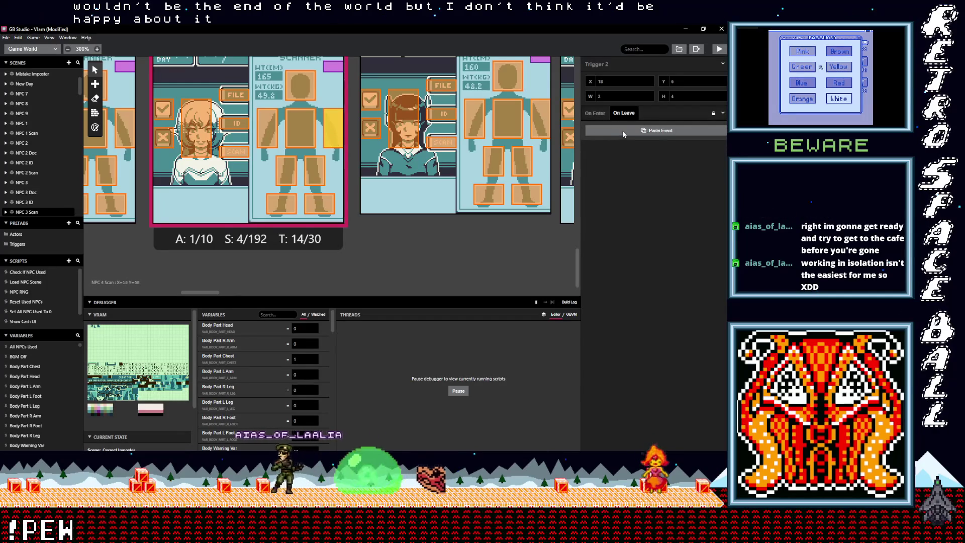
click(622, 130)
click(300, 86)
key(alt)
click(266, 130)
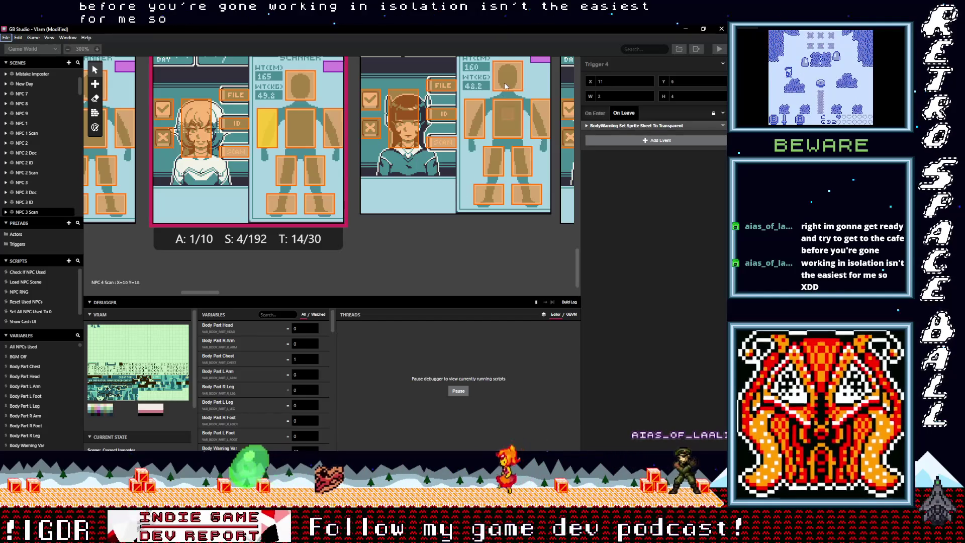
Paste the BodyWarning Transparent on-leave event into NPC 4 Scan's right-foot and left-foot triggers.
click(474, 119)
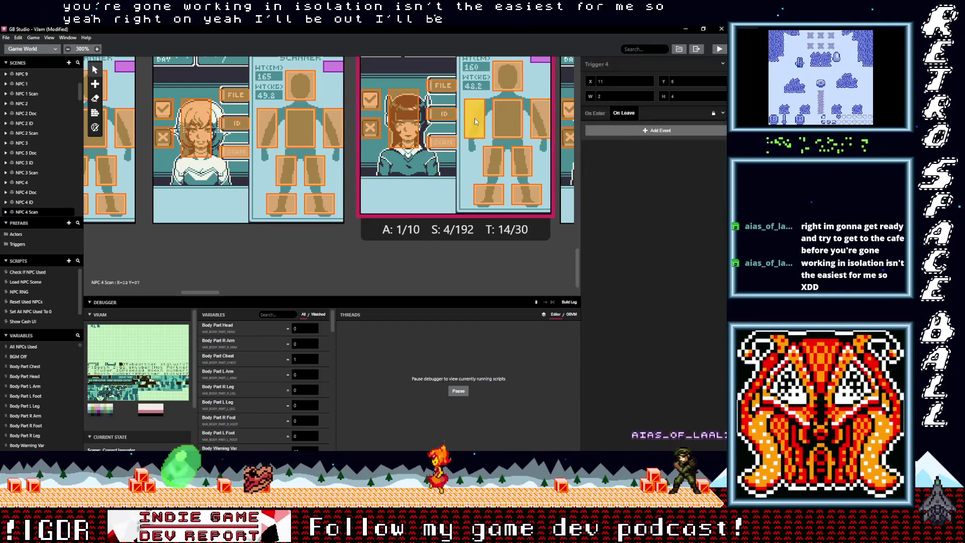
key(ctrl+z)
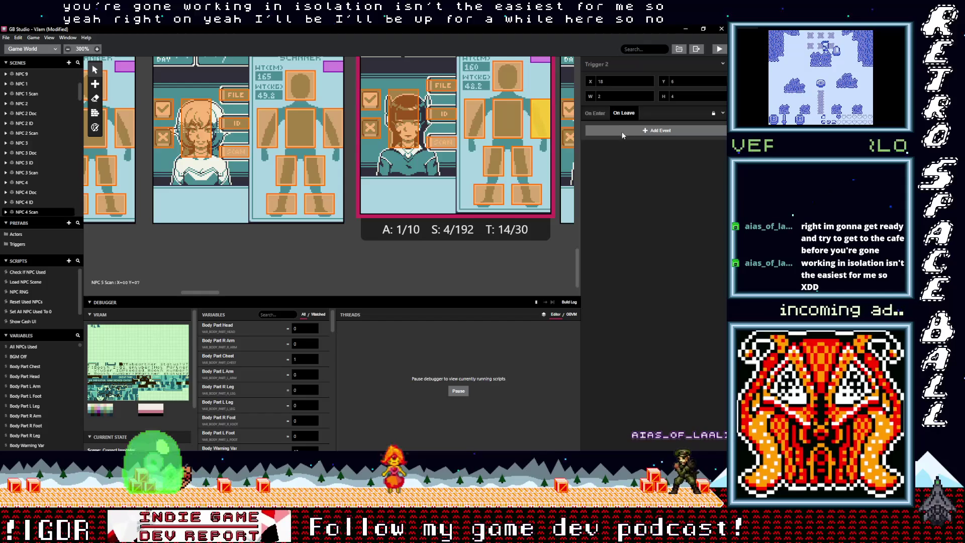
click(508, 118)
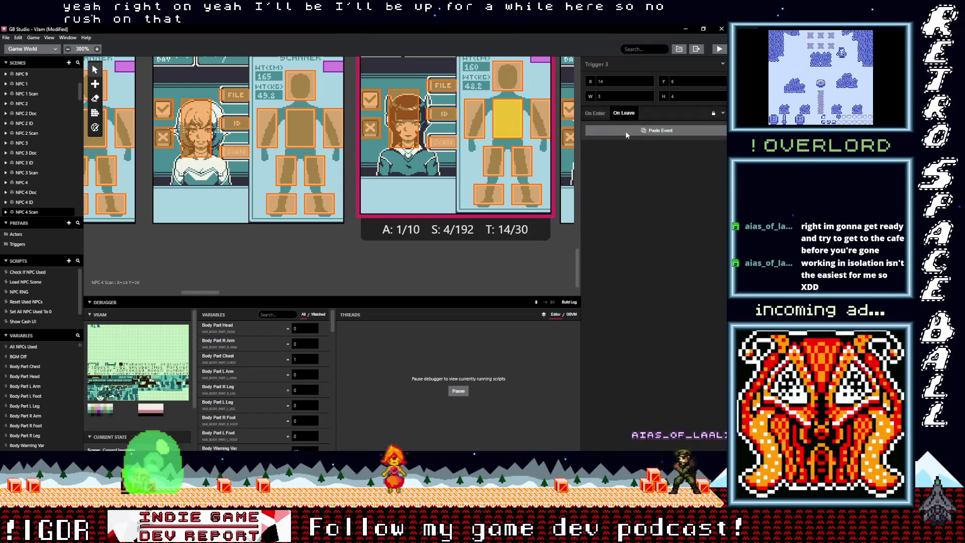
click(517, 155)
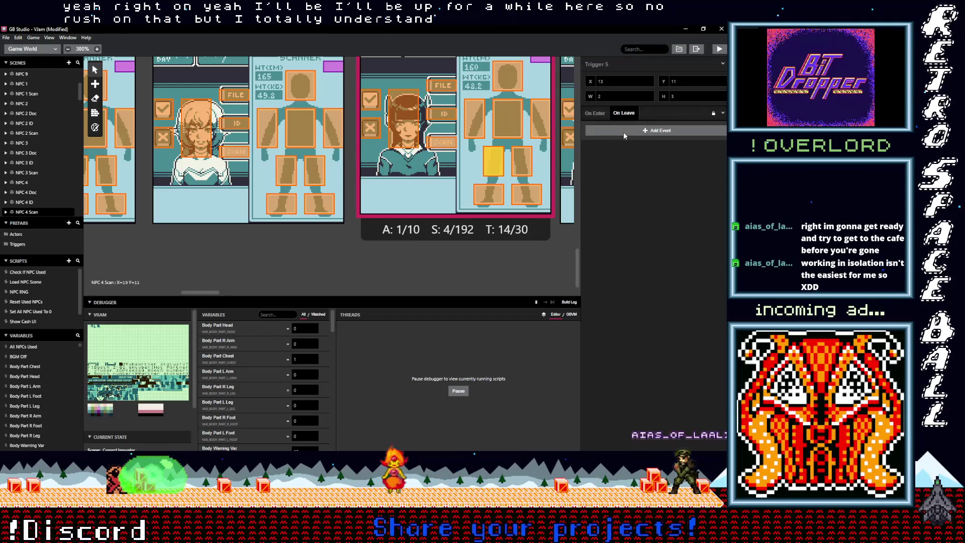
click(520, 192)
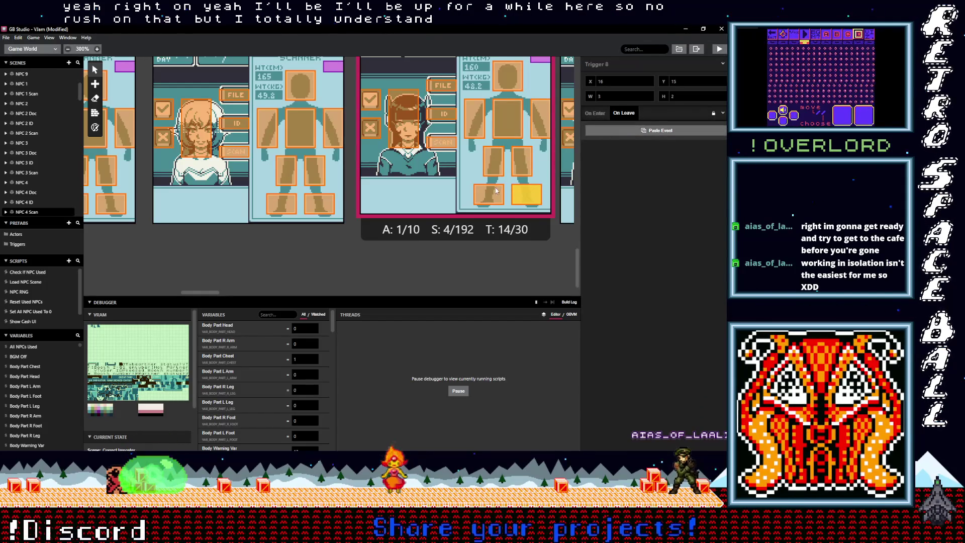
click(629, 131)
click(490, 196)
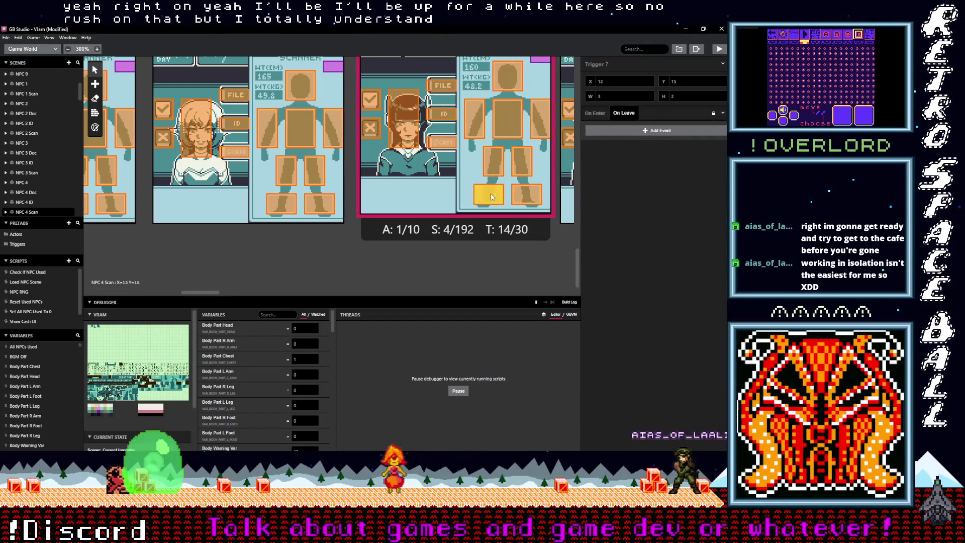
click(614, 131)
Paste the BodyWarning Transparent on-leave event into NPC 5 Scan's left-arm trigger.
drag(209, 292, 247, 298)
click(370, 80)
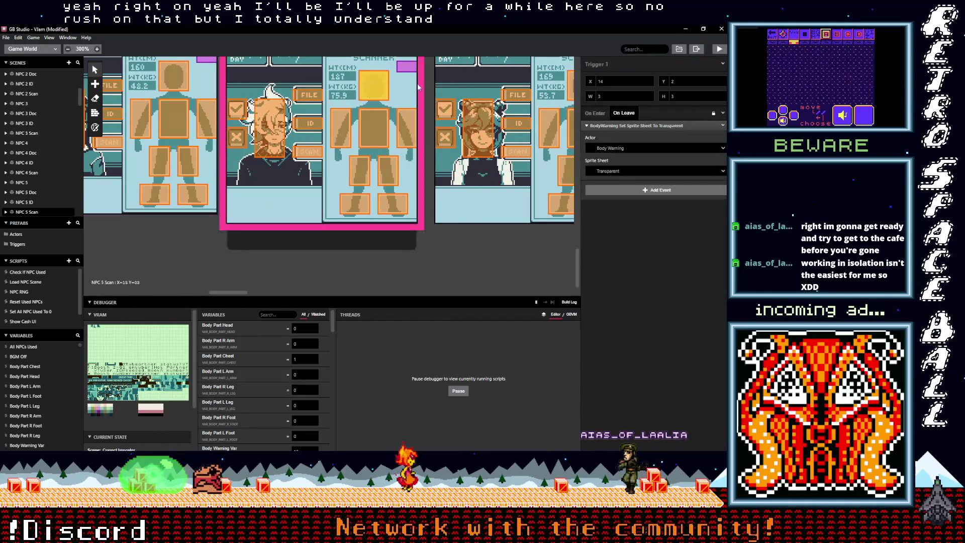
click(411, 129)
click(373, 125)
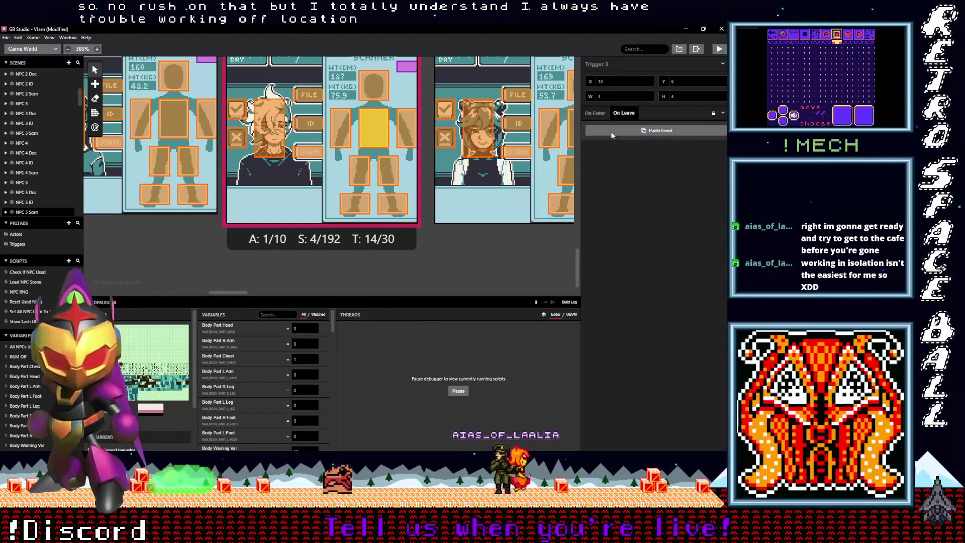
click(341, 128)
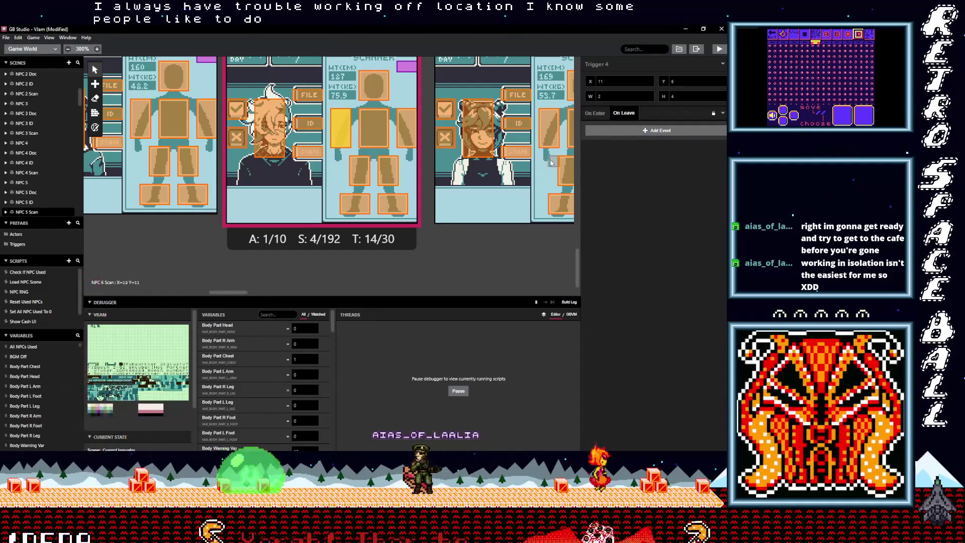
alt+click(621, 132)
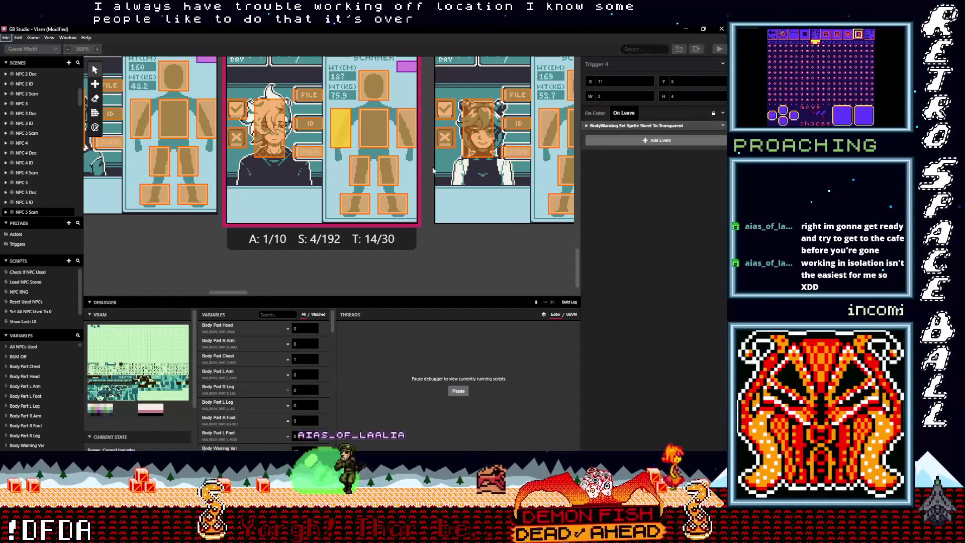
Paste the same event into the left-leg, right-foot and left-foot triggers.
click(359, 170)
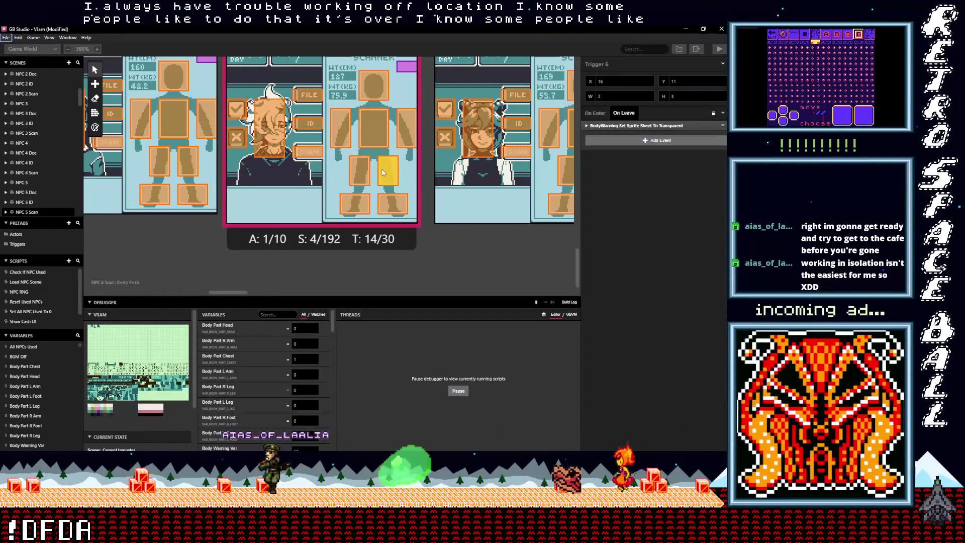
alt+click(624, 131)
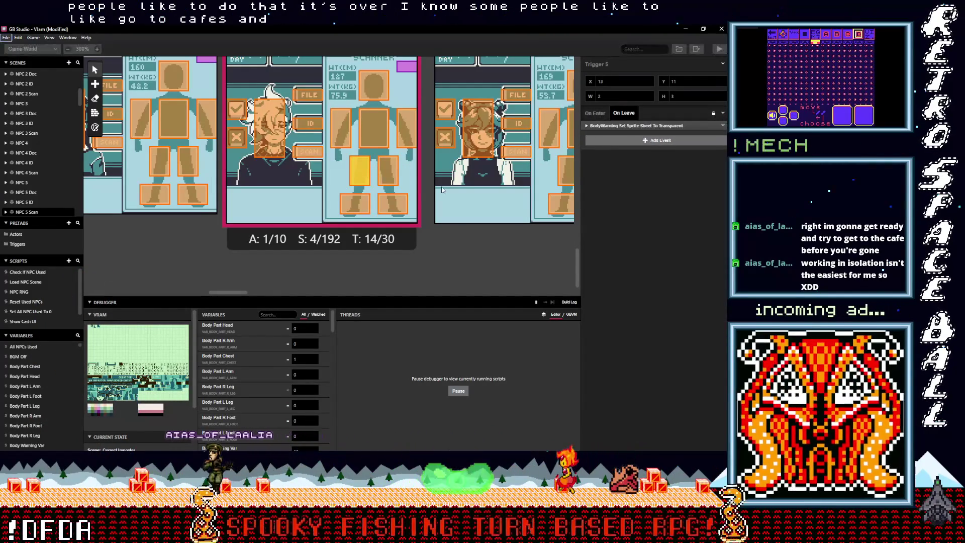
click(392, 203)
alt+click(627, 132)
click(355, 203)
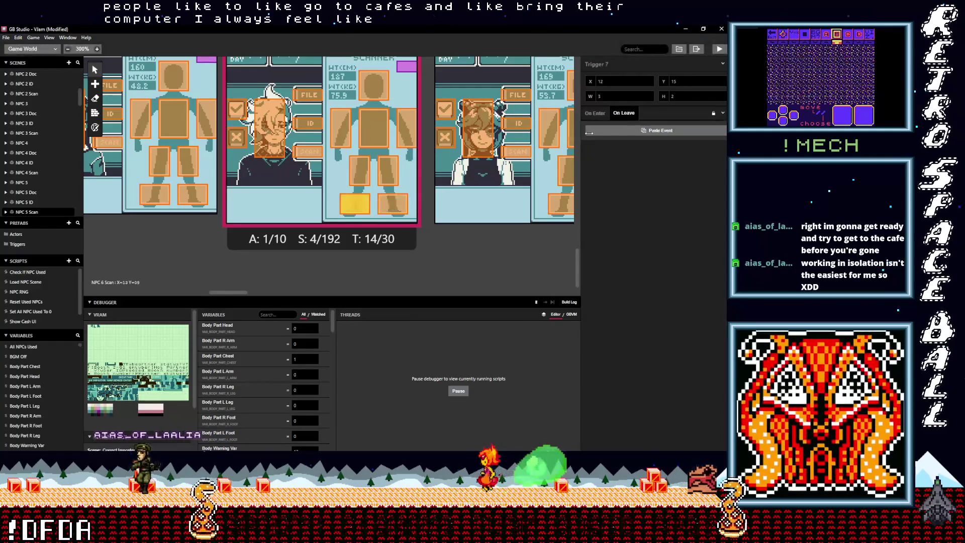
alt+click(618, 134)
drag(240, 292, 263, 294)
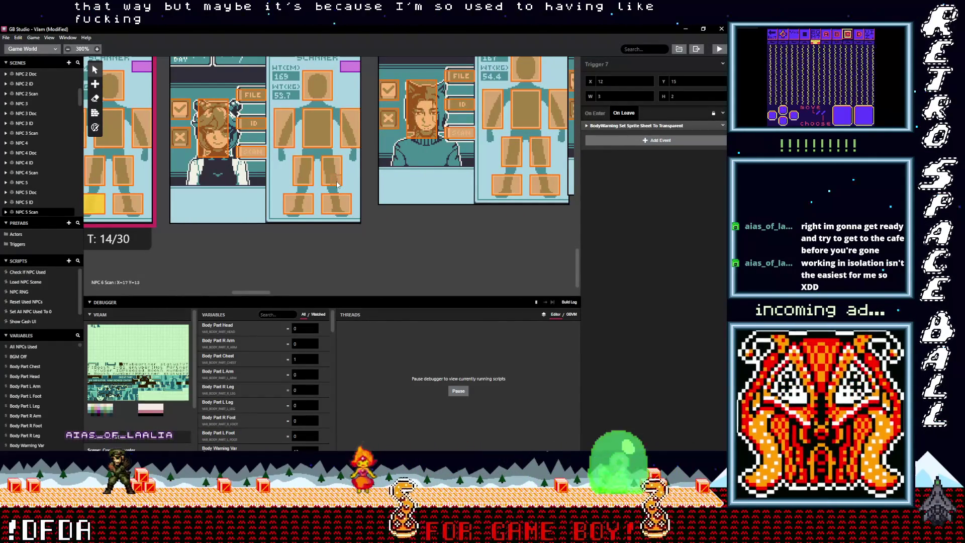
Add the BodyWarning Transparent sprite-sheet event to NPC 6 Scan's right-leg trigger On Leave.
click(322, 98)
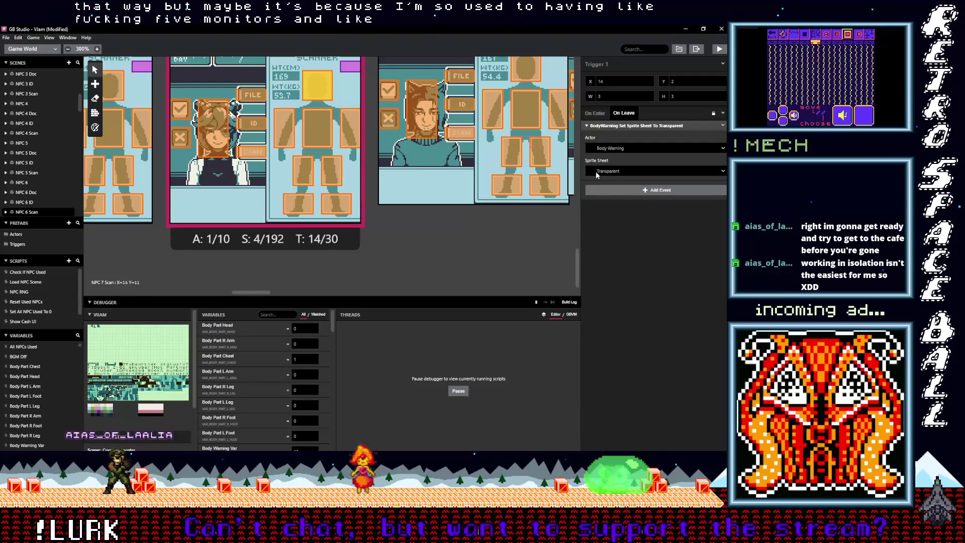
click(350, 125)
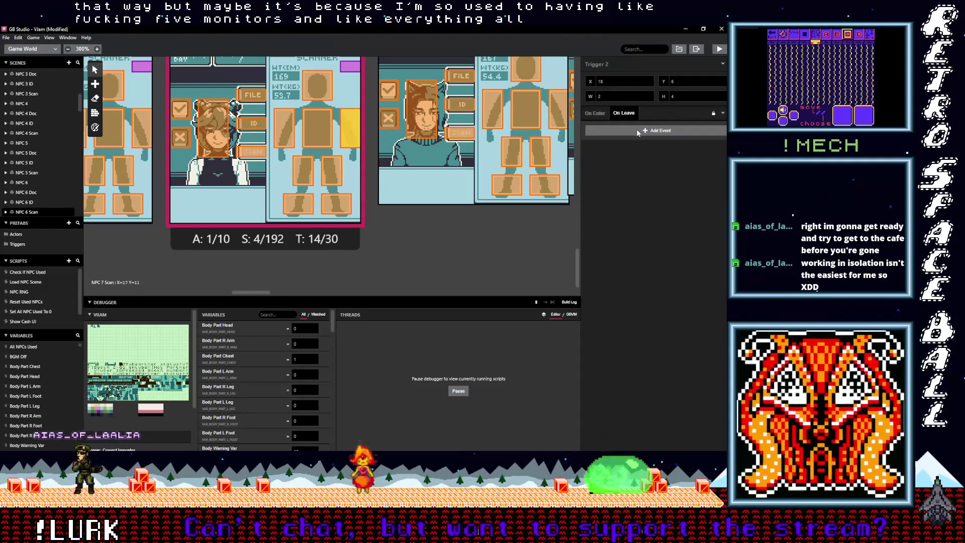
click(317, 126)
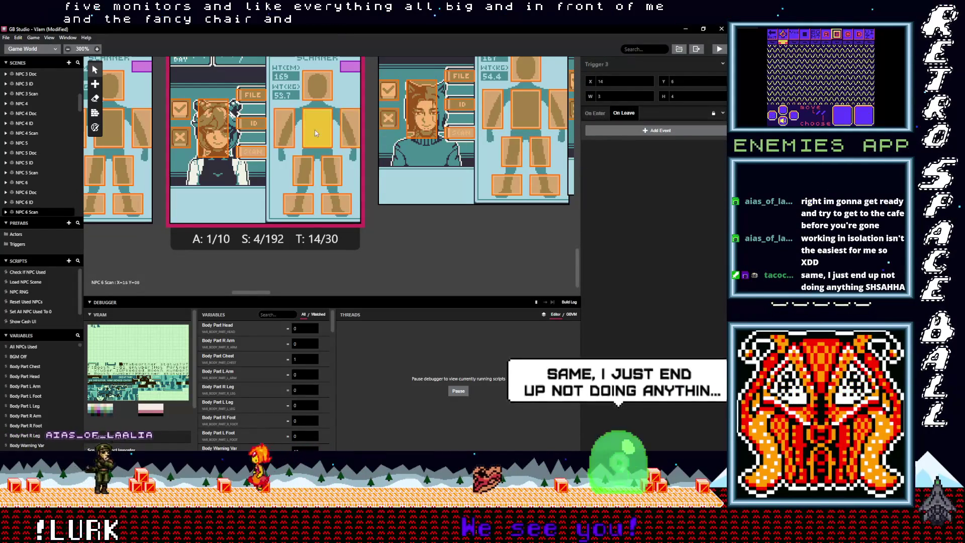
click(283, 128)
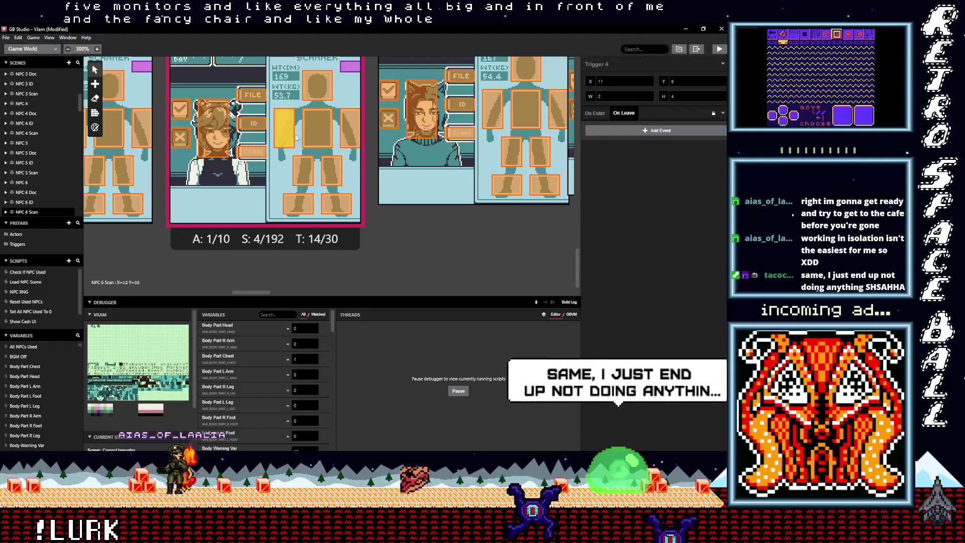
click(336, 166)
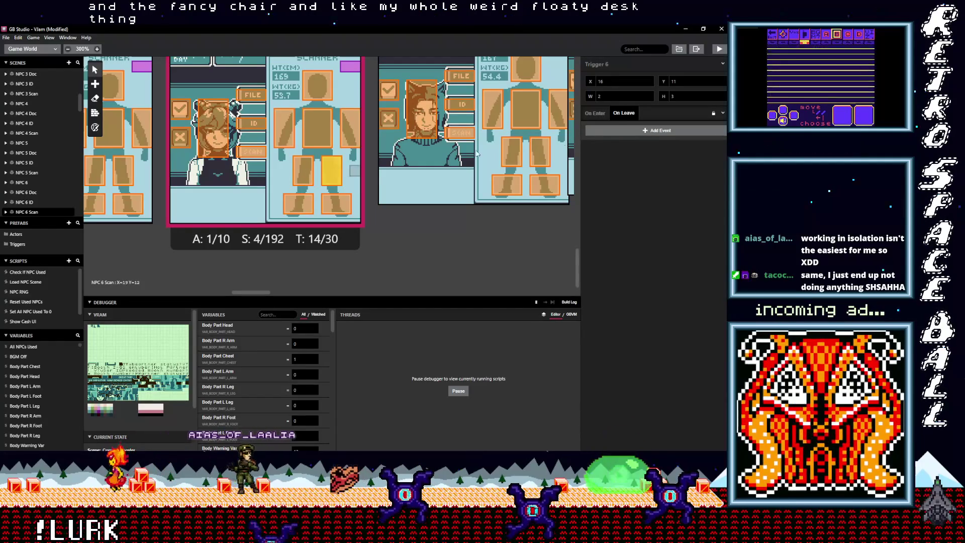
click(619, 131)
key(Return)
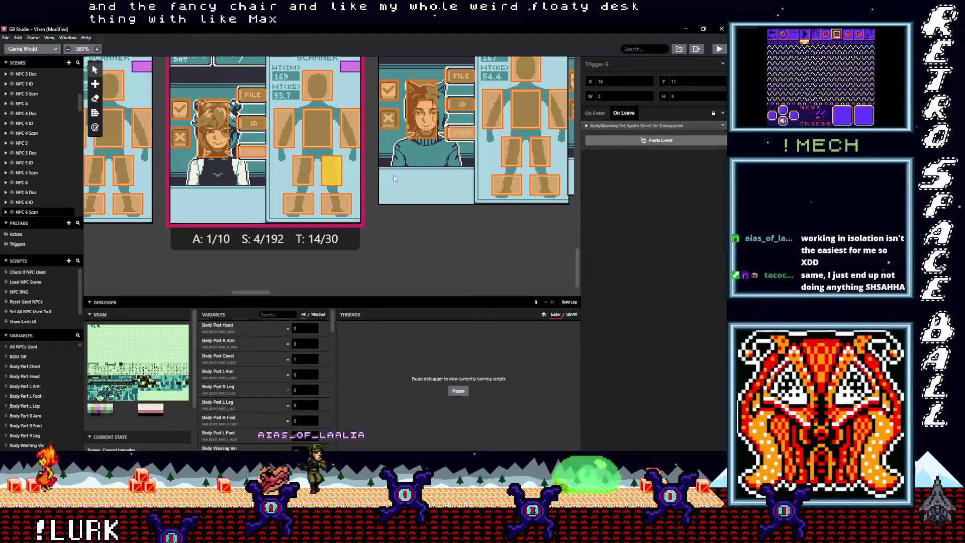
Paste the BodyWarning Transparent event into the right-foot and left-foot triggers.
click(332, 207)
click(634, 131)
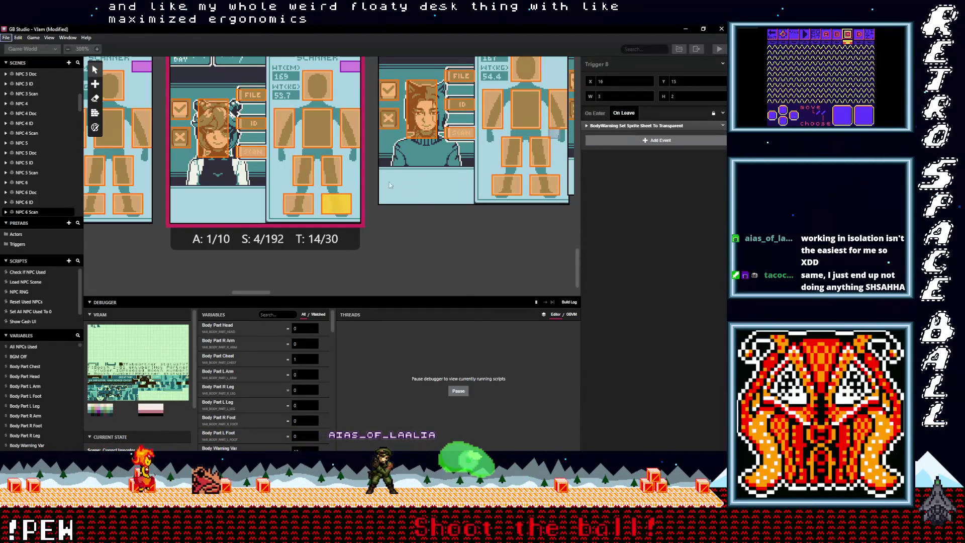
click(310, 203)
click(640, 132)
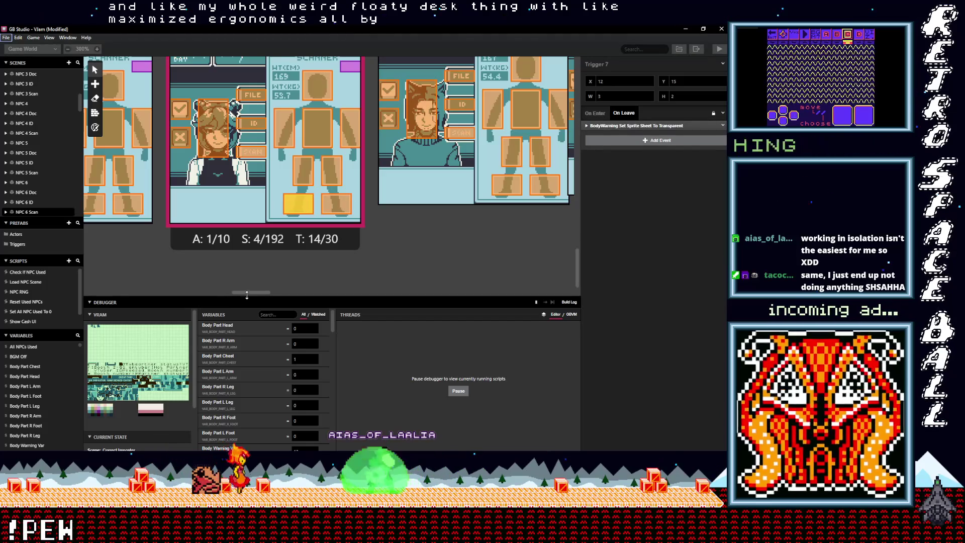
drag(259, 294, 270, 294)
Add the Set Sprite Sheet To Transparent event for BodyWarning to the left-leg trigger's On Leave.
click(298, 71)
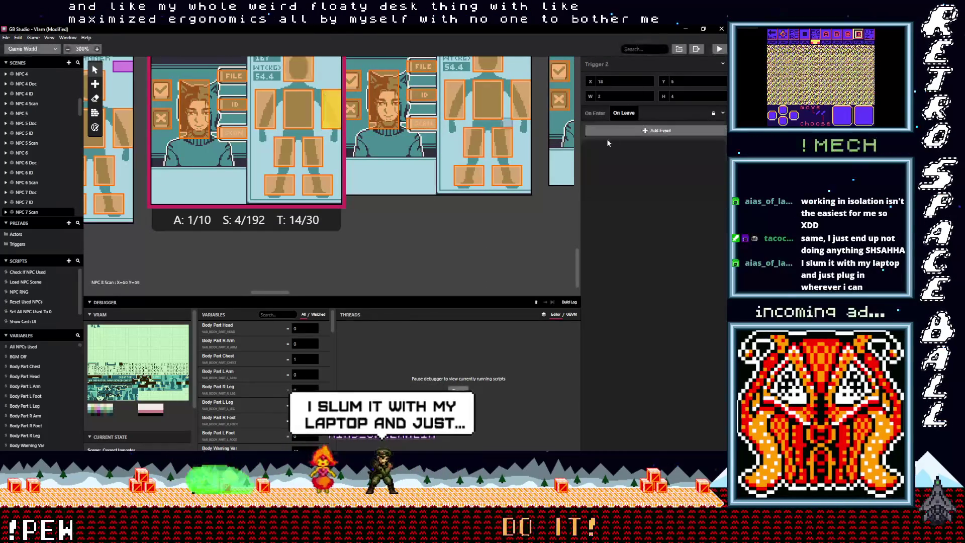
click(307, 110)
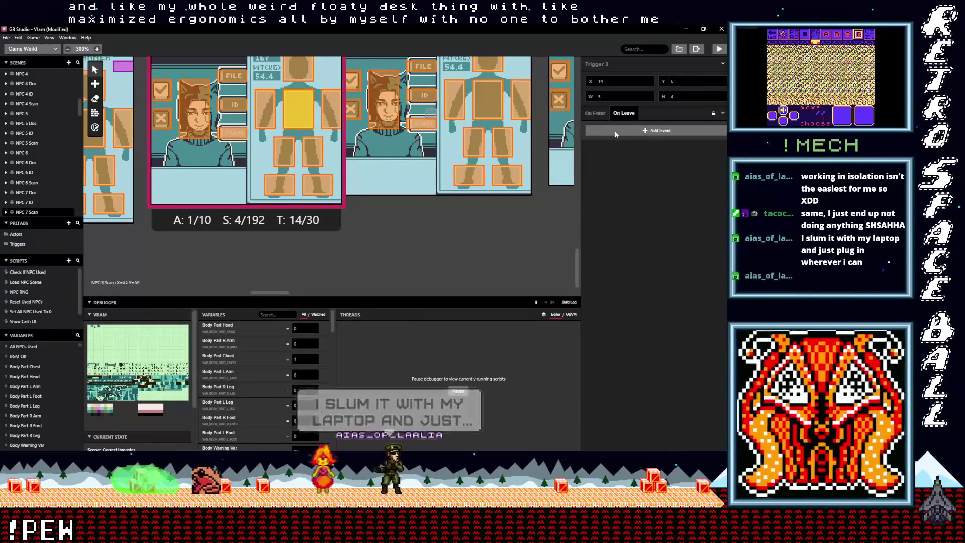
click(266, 109)
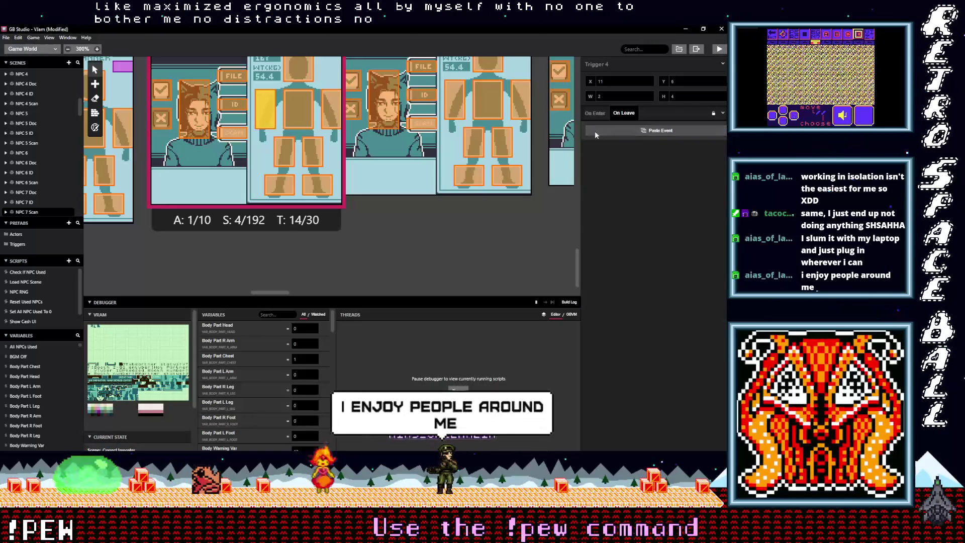
click(312, 151)
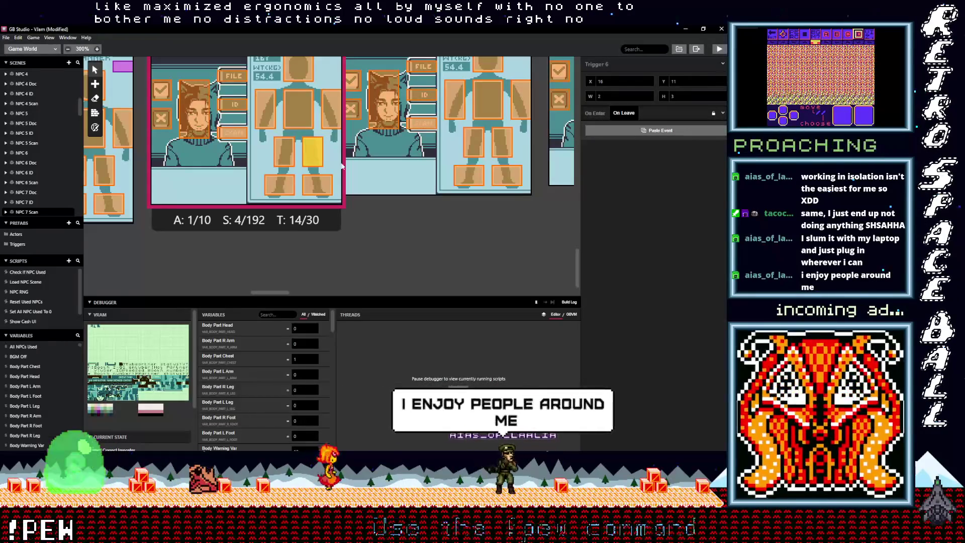
click(285, 147)
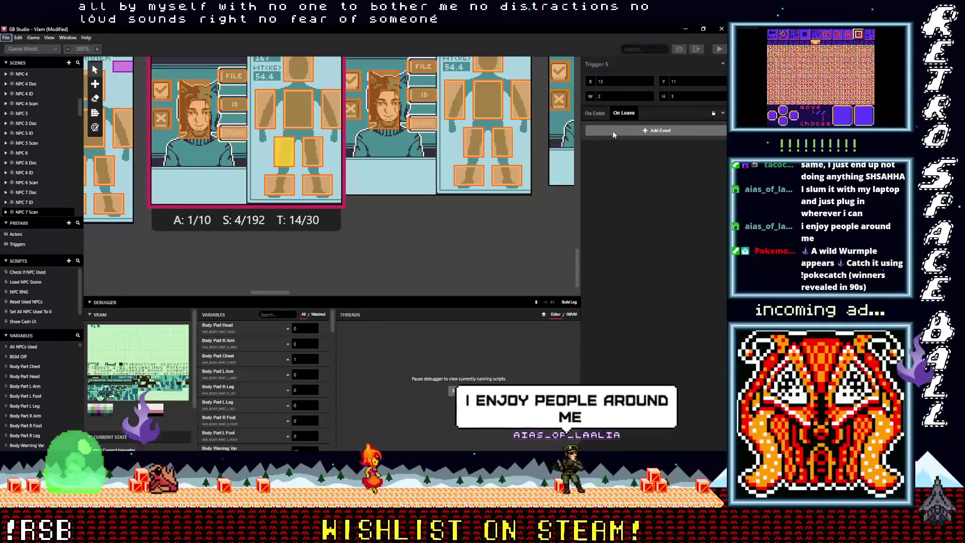
click(593, 131)
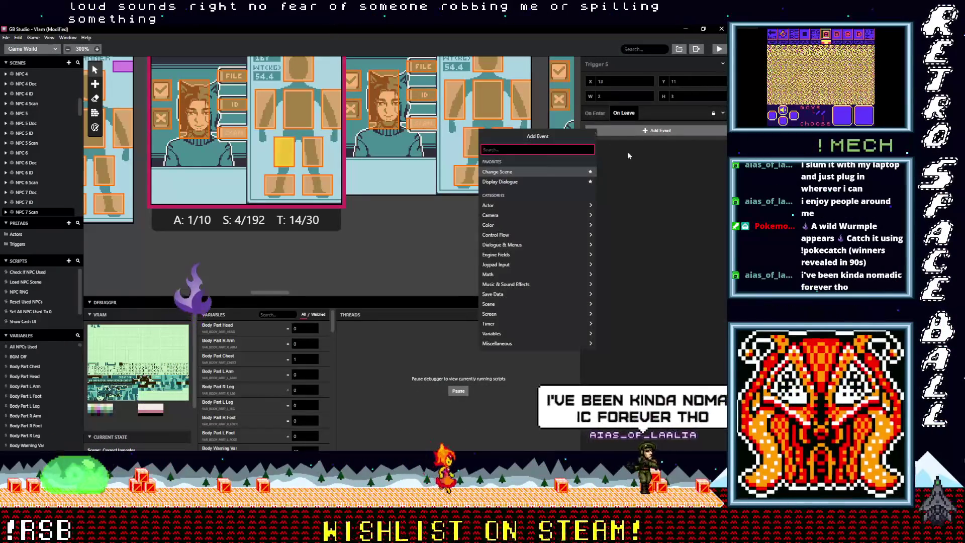
click(627, 152)
alt+click(621, 132)
Check the foot triggers, then move to NPC 8 Scan's head trigger.
click(311, 191)
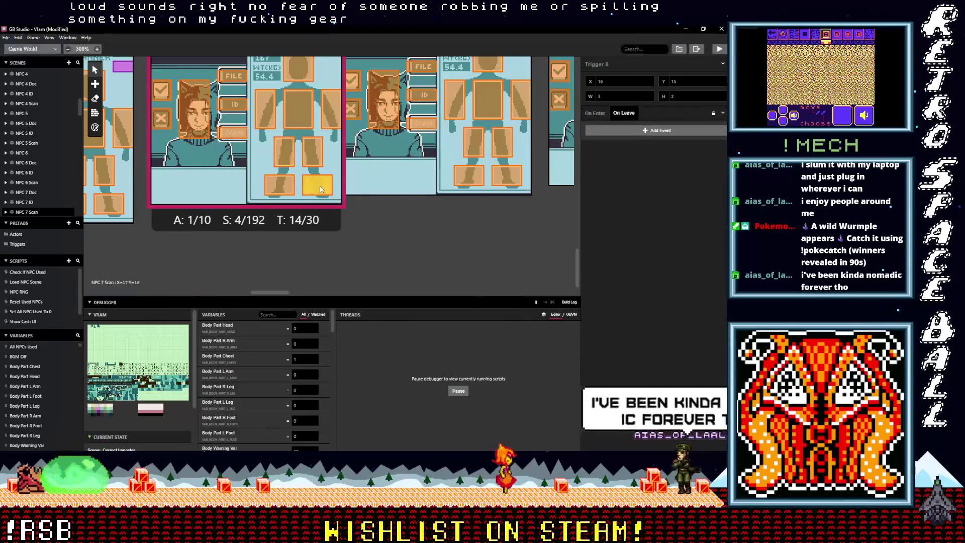
click(280, 185)
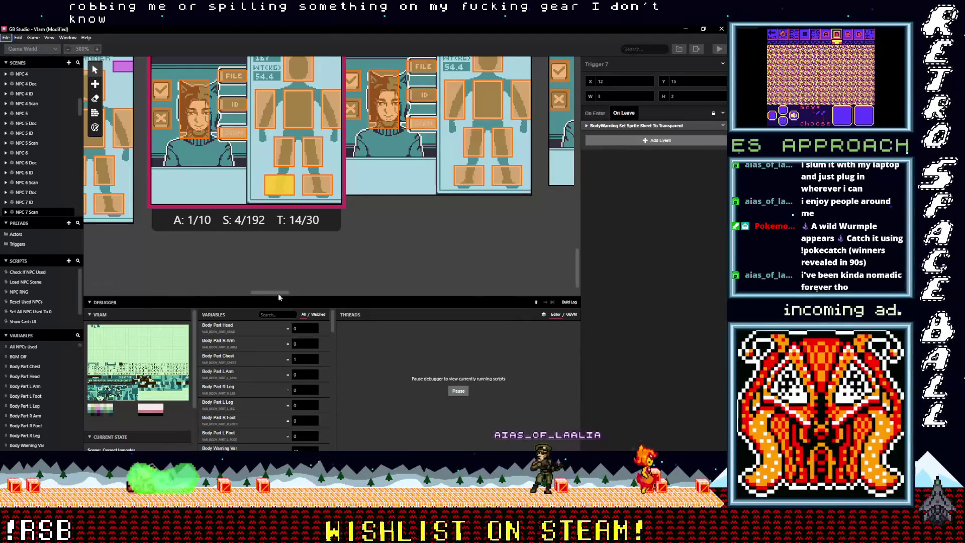
drag(274, 292, 288, 293)
scroll(327, 271, up, 2)
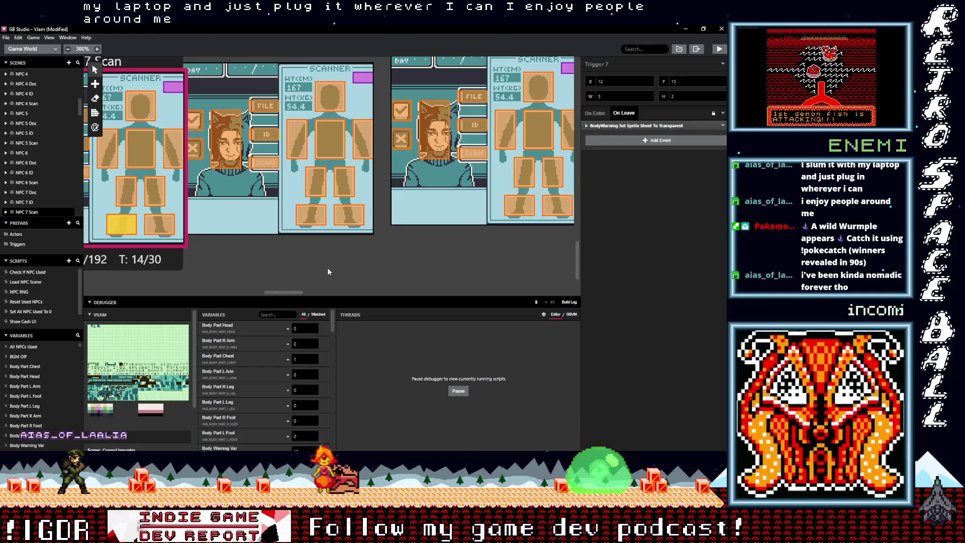
click(331, 104)
click(164, 221)
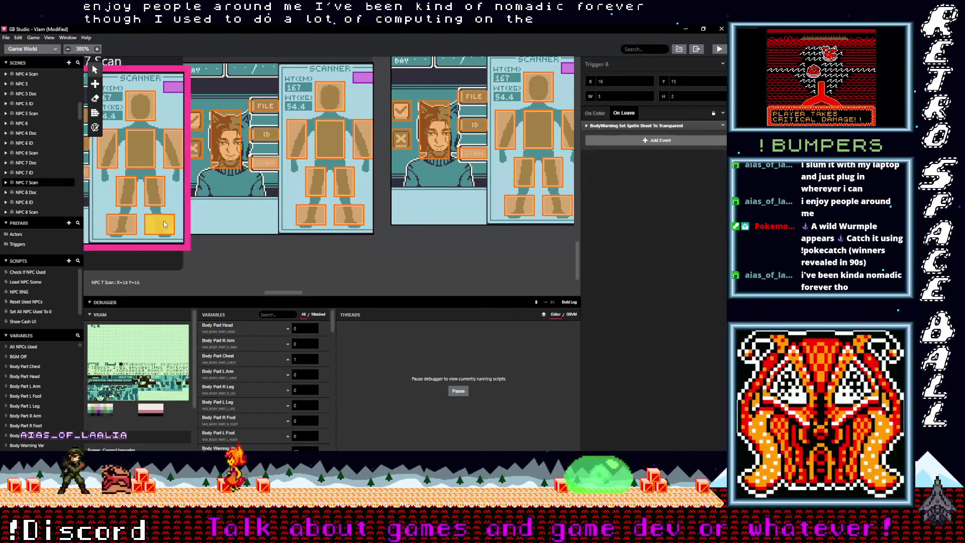
click(122, 224)
click(336, 99)
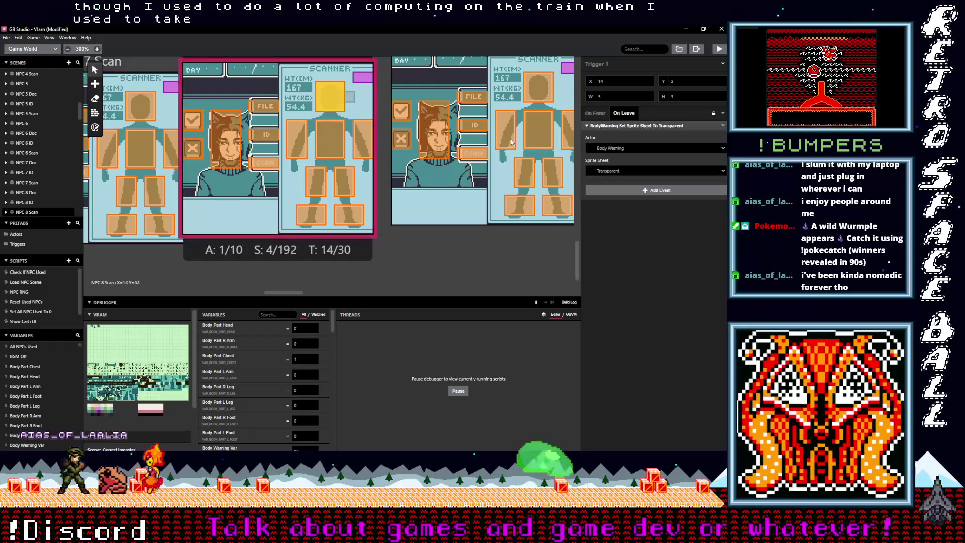
Paste the BodyWarning event into the head trigger, remove its duplicate, and paste into both arm triggers.
alt+click(622, 191)
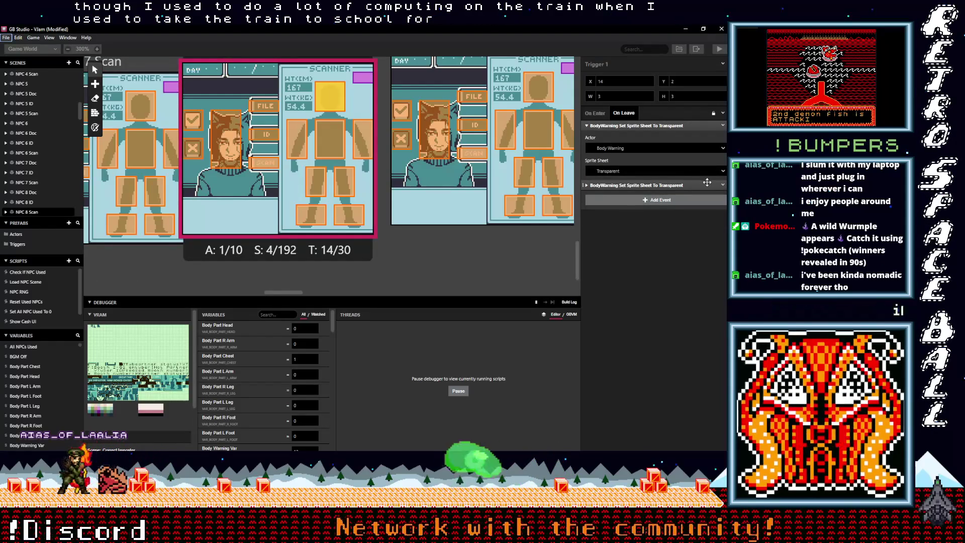
click(723, 185)
click(701, 287)
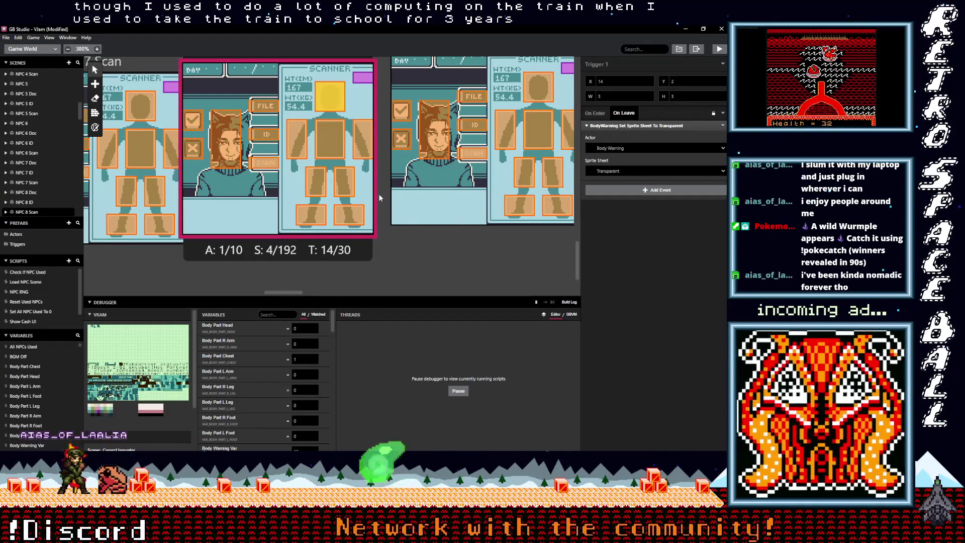
click(360, 132)
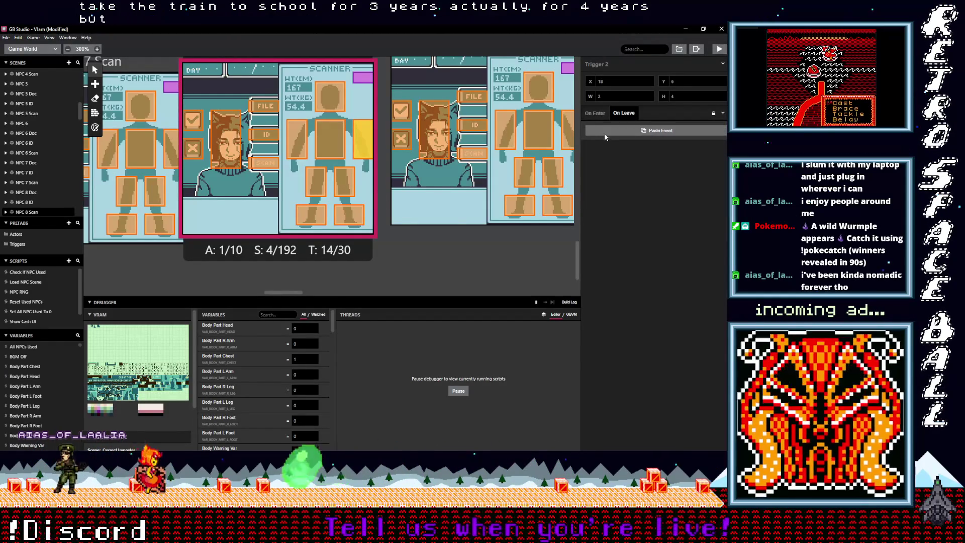
alt+click(606, 132)
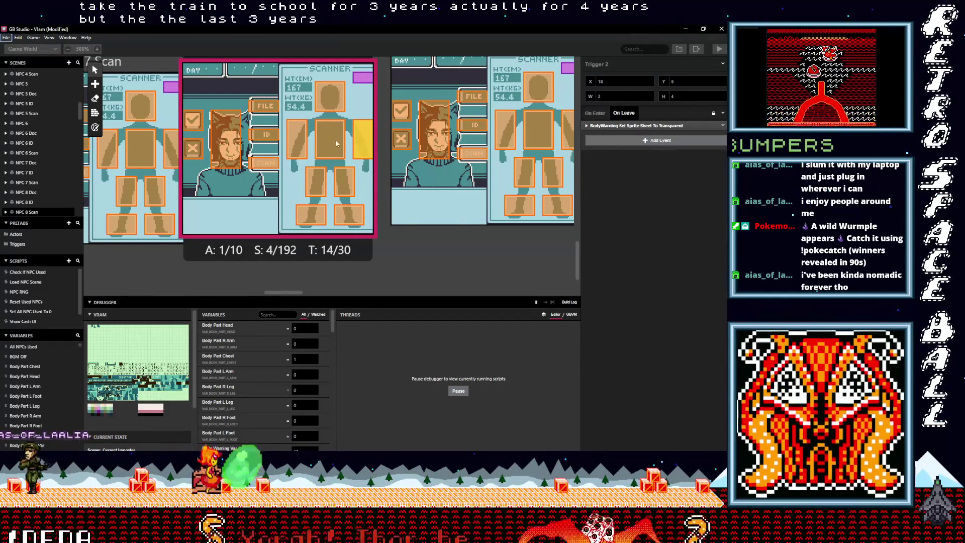
click(297, 139)
alt+click(639, 131)
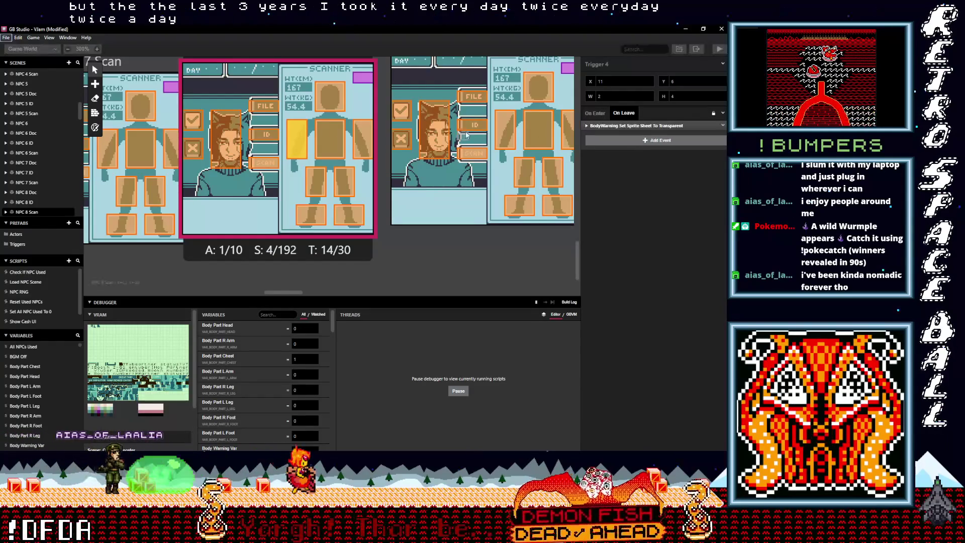
Paste the BodyWarning Transparent event into the chest, leg and foot triggers.
click(337, 135)
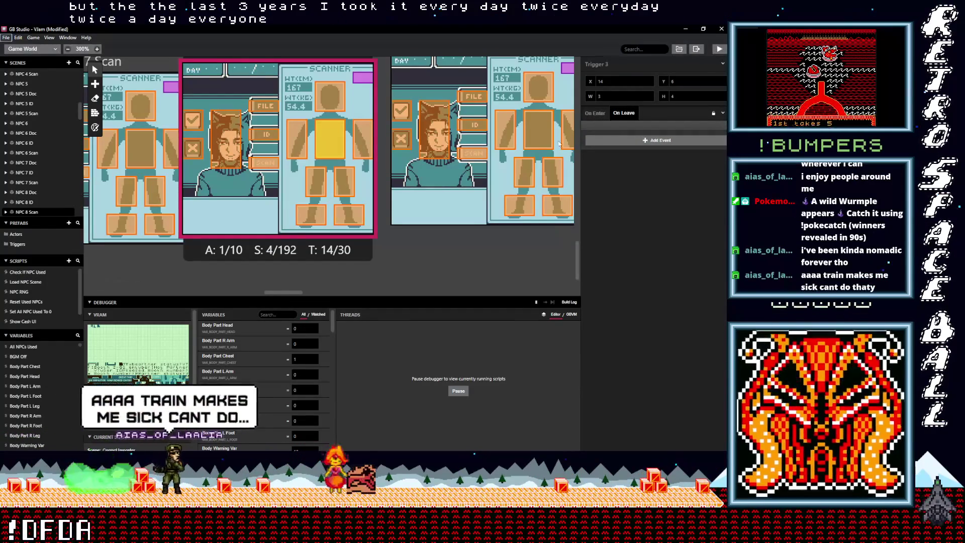
click(344, 181)
alt+click(604, 131)
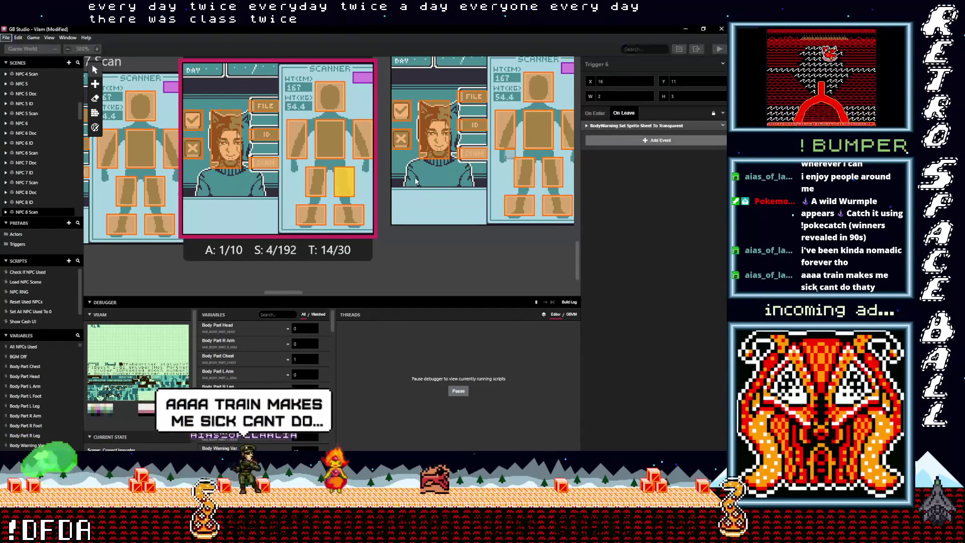
click(325, 182)
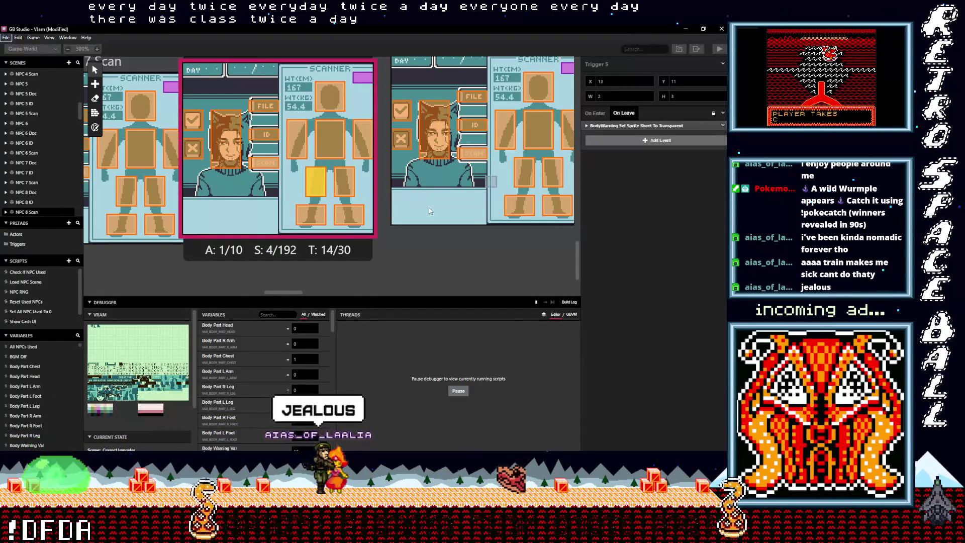
click(349, 220)
alt+click(611, 134)
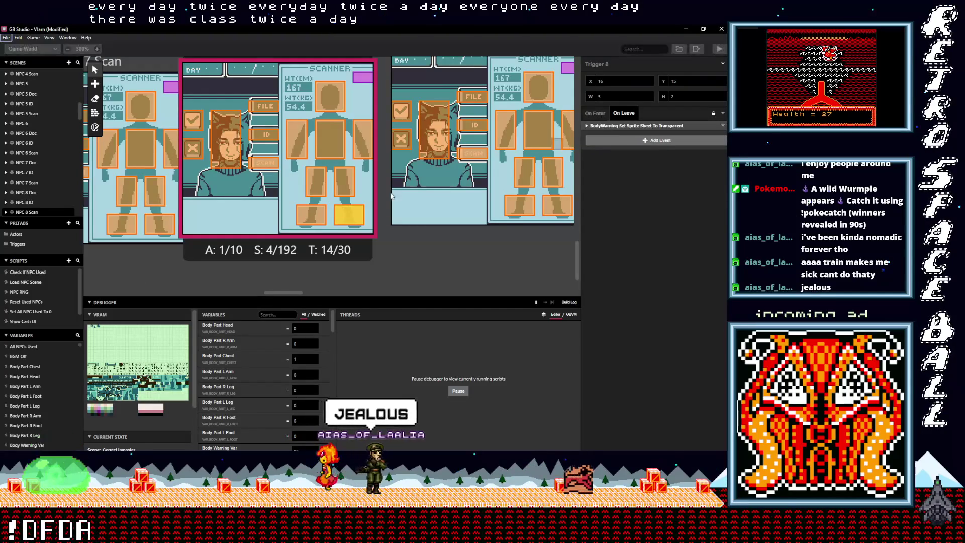
click(306, 218)
alt+click(608, 133)
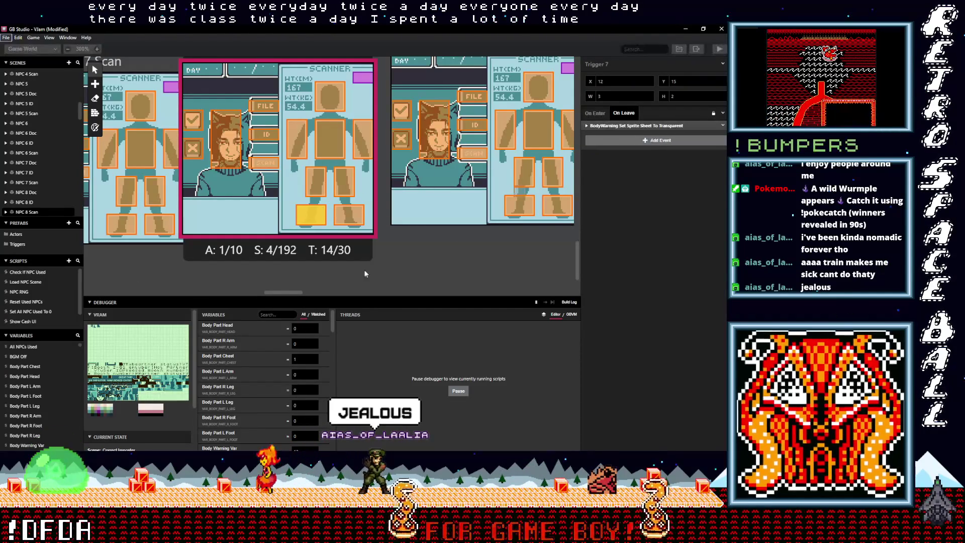
Paste the BodyWarning Transparent event into NPC 9 Scan's right-arm, chest and left-arm triggers.
drag(287, 292, 312, 293)
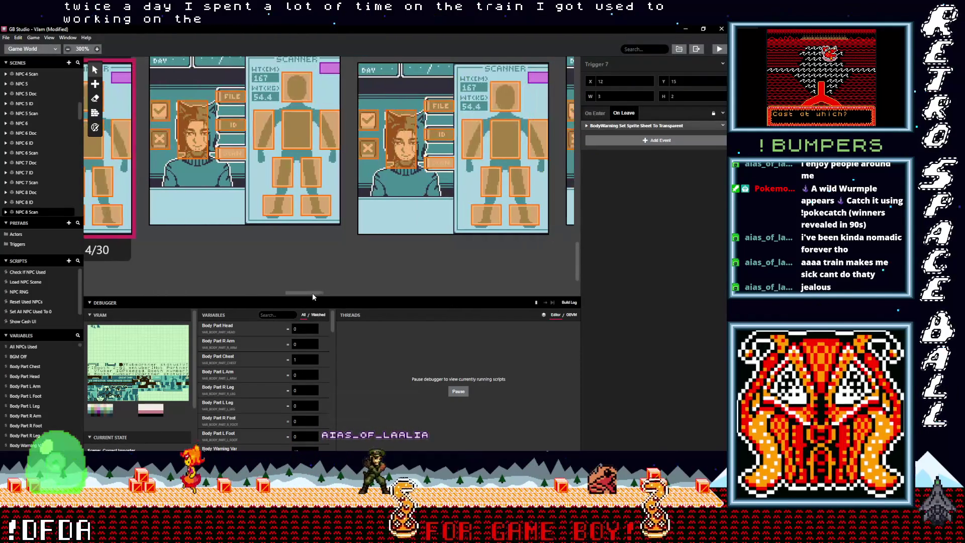
click(306, 80)
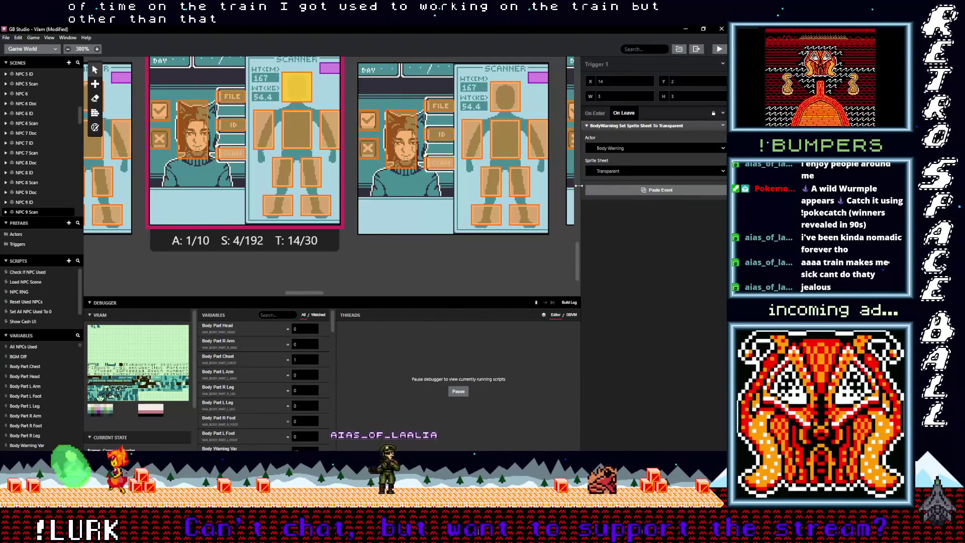
click(335, 137)
click(620, 130)
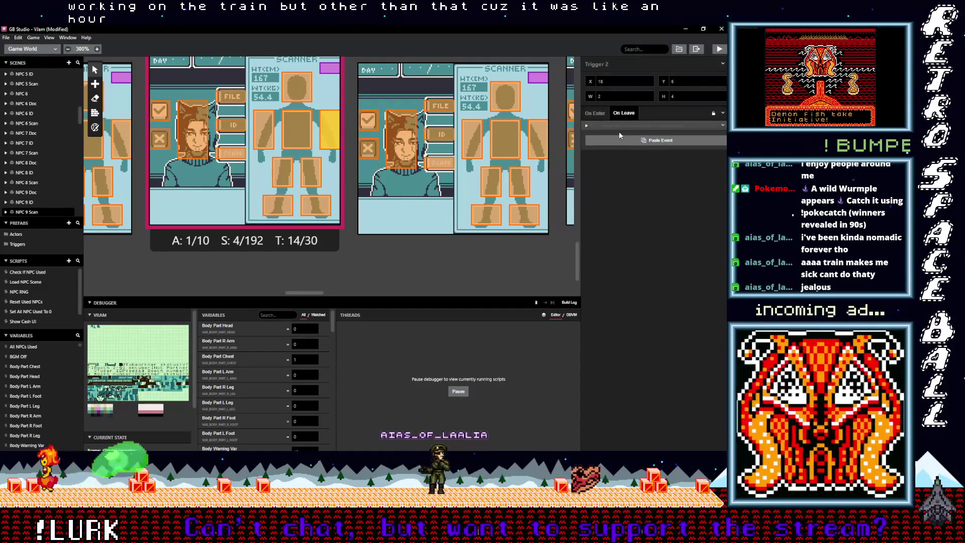
click(297, 145)
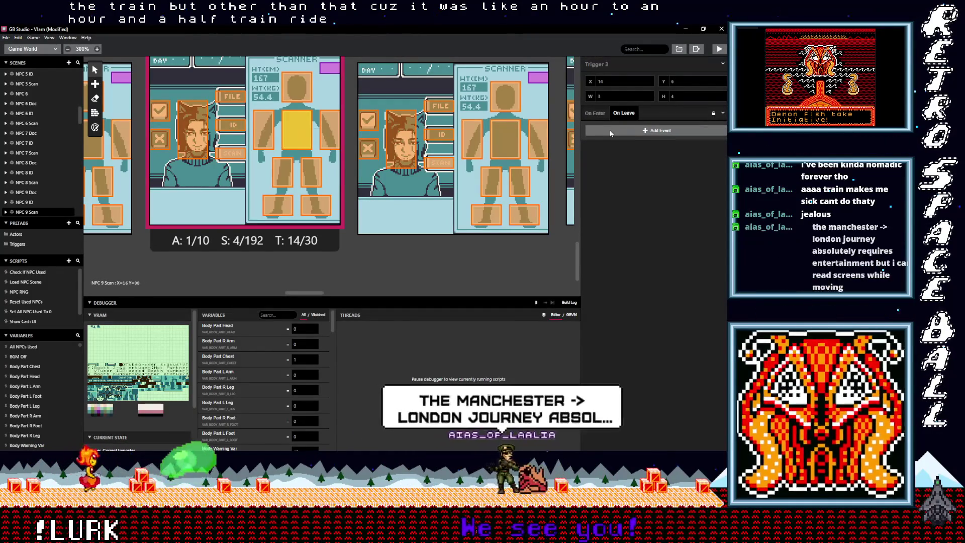
click(263, 130)
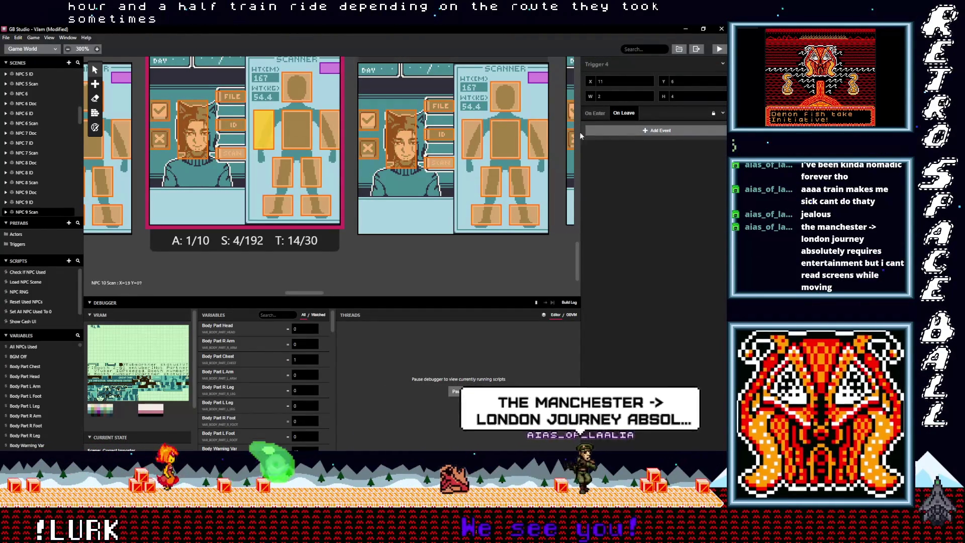
click(606, 132)
click(311, 171)
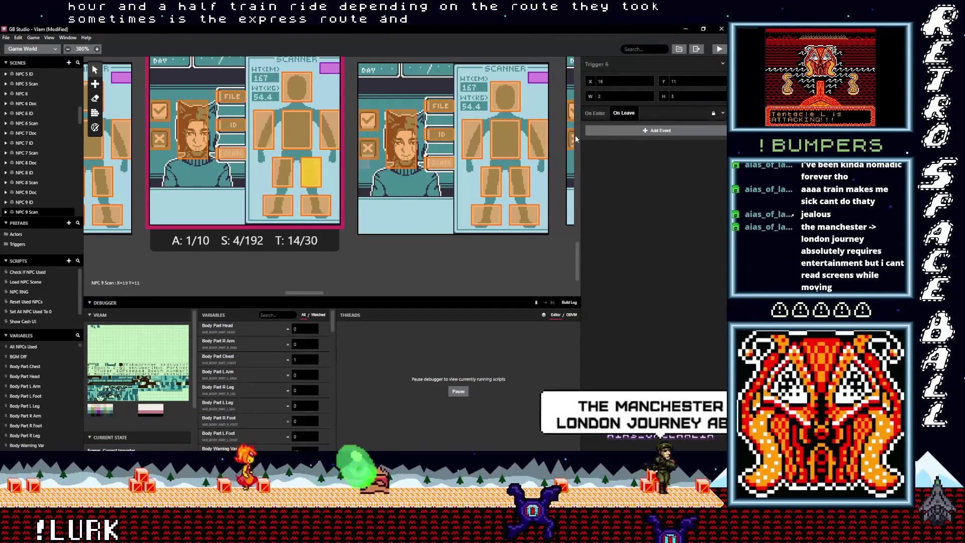
Paste the same on-leave event into the left-leg, right-foot and left-foot triggers.
click(605, 128)
click(279, 170)
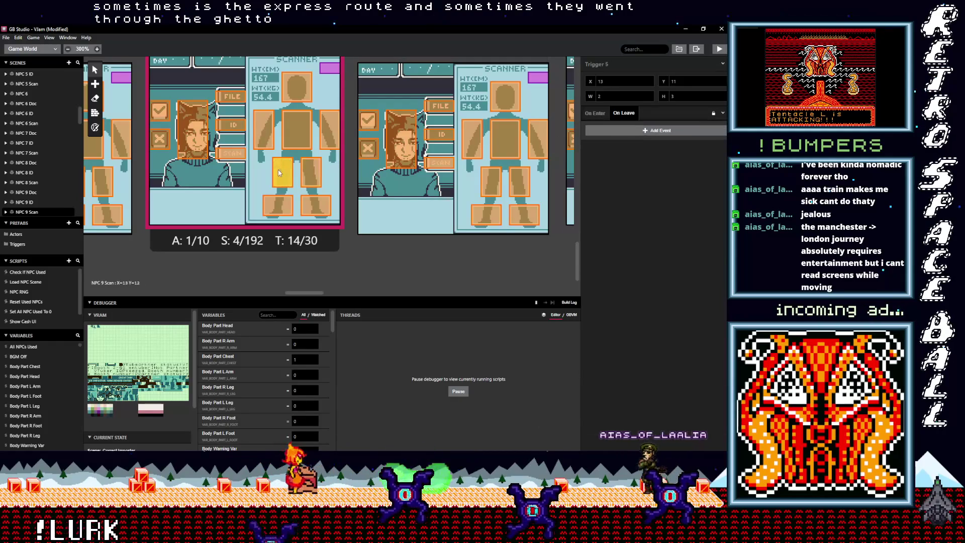
click(614, 130)
click(316, 205)
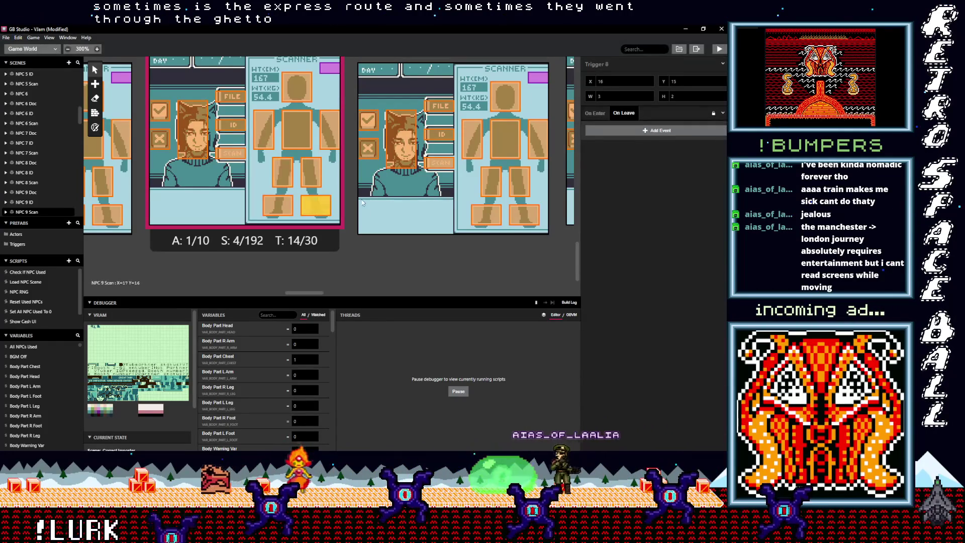
click(609, 129)
click(282, 205)
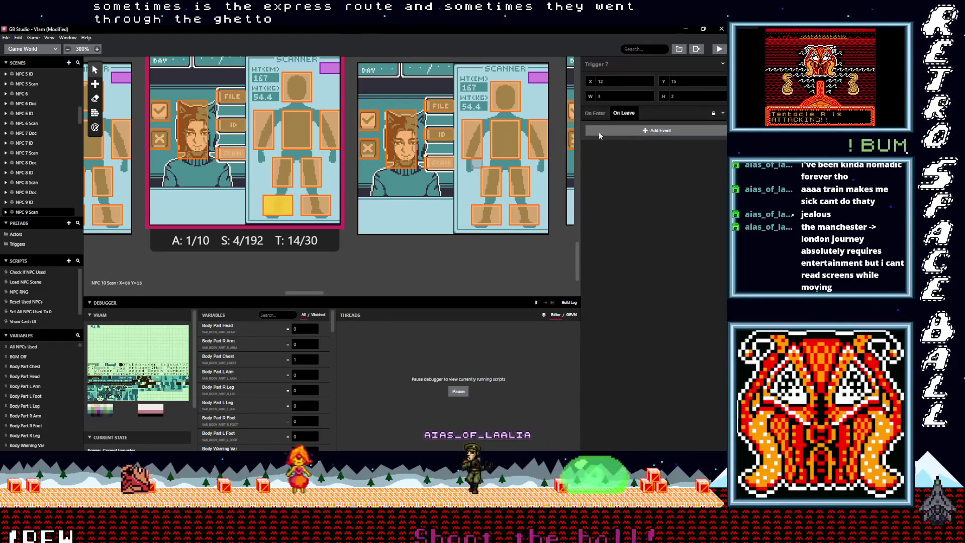
click(600, 131)
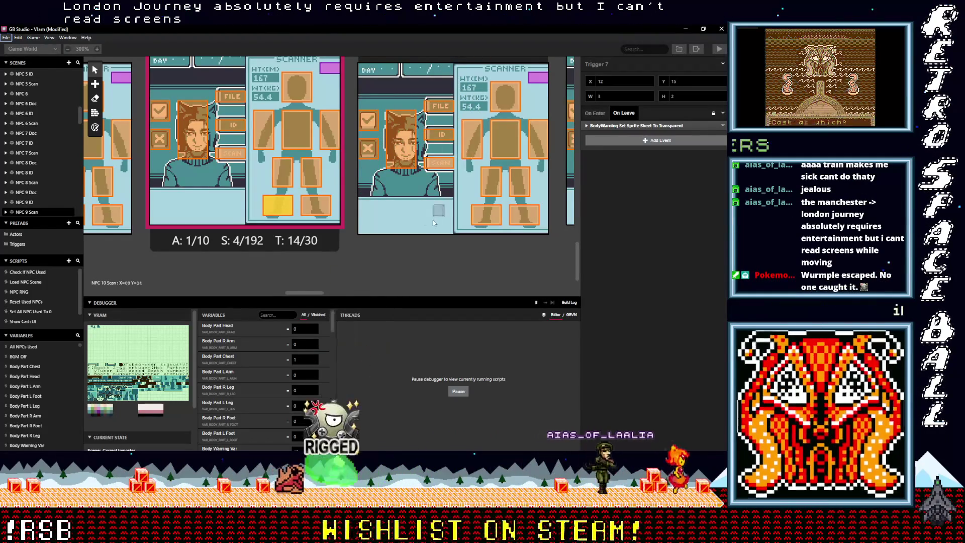
In NPC 10 Scan, paste the BodyWarning transparent leave event into the right-leg, left-leg and left-foot triggers.
drag(308, 291, 320, 296)
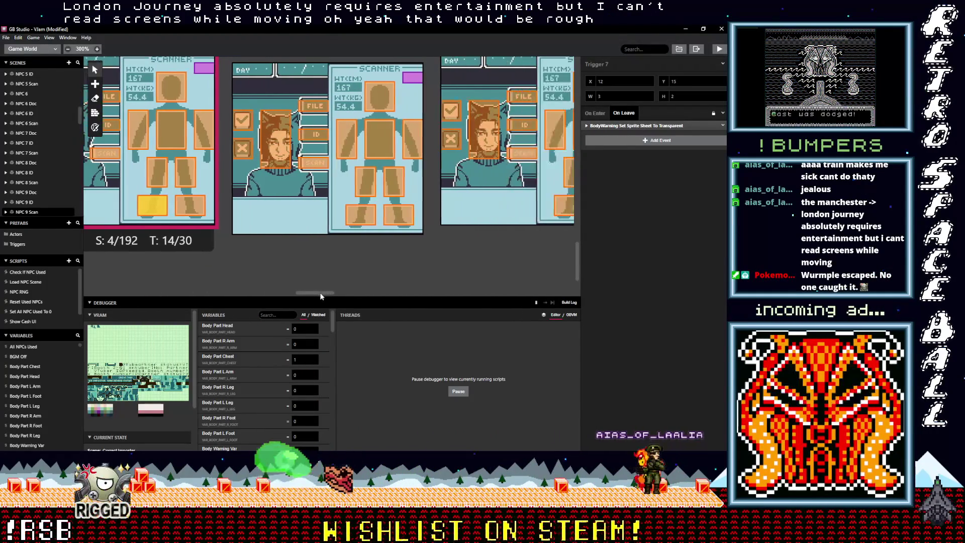
click(361, 96)
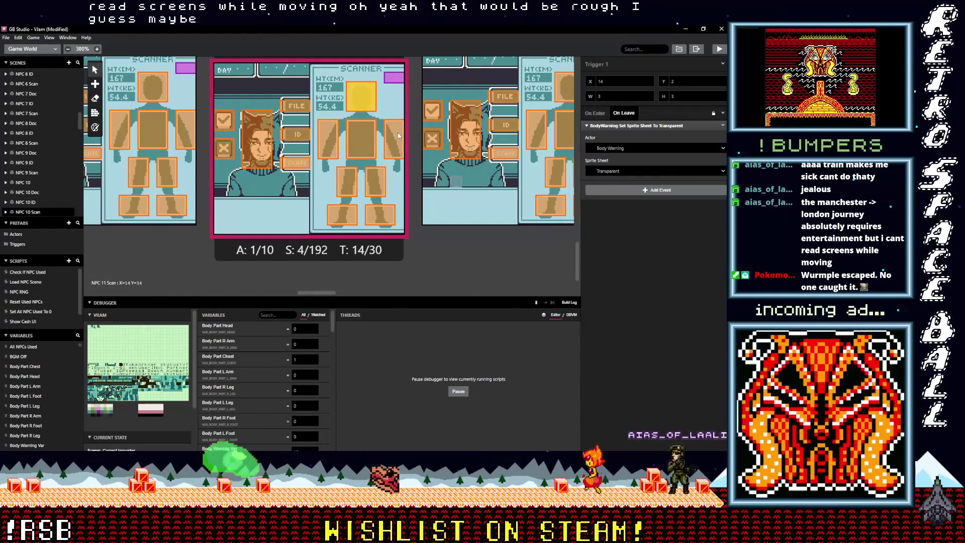
click(399, 135)
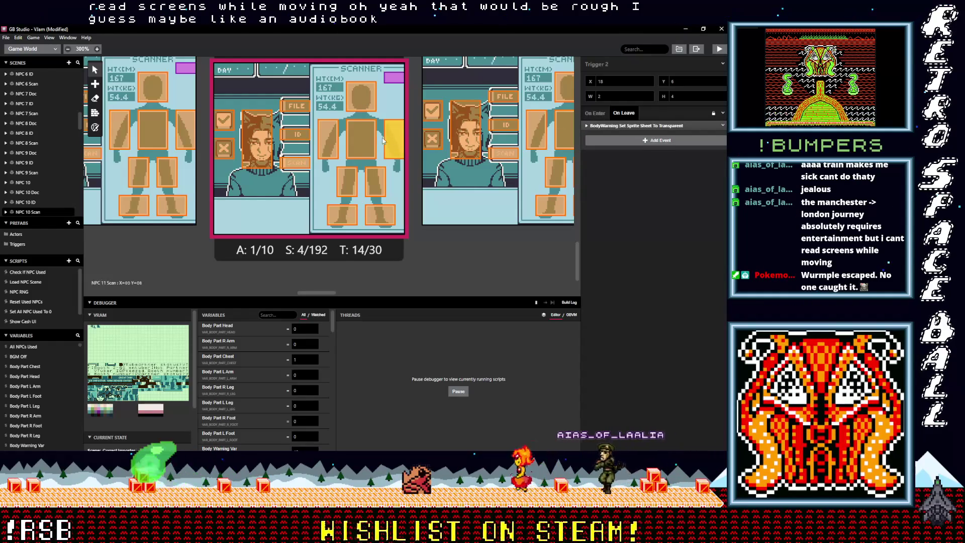
click(362, 139)
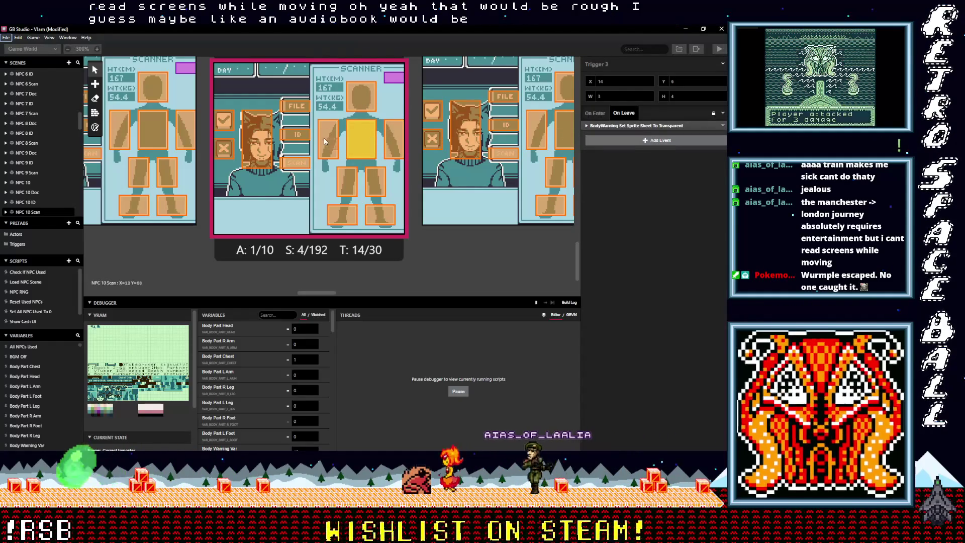
click(327, 139)
click(376, 182)
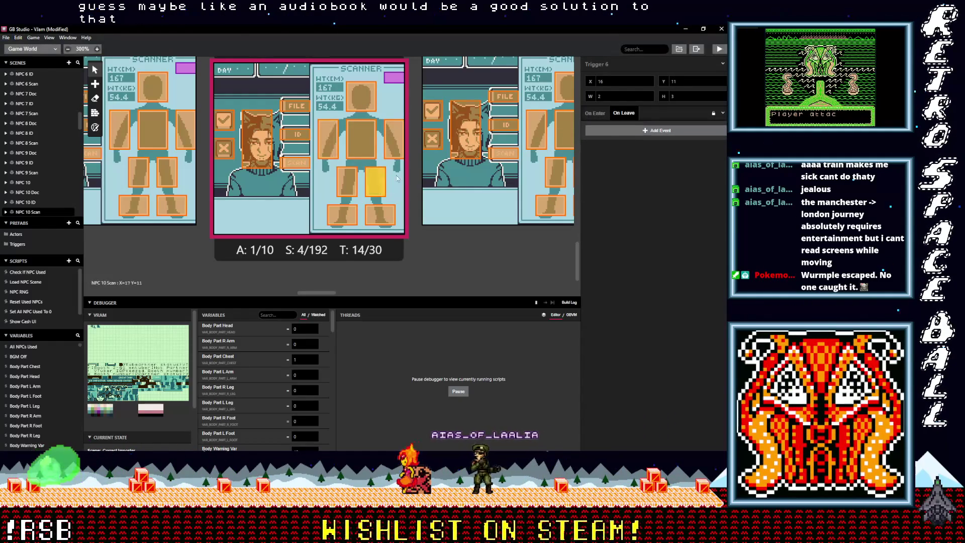
click(595, 128)
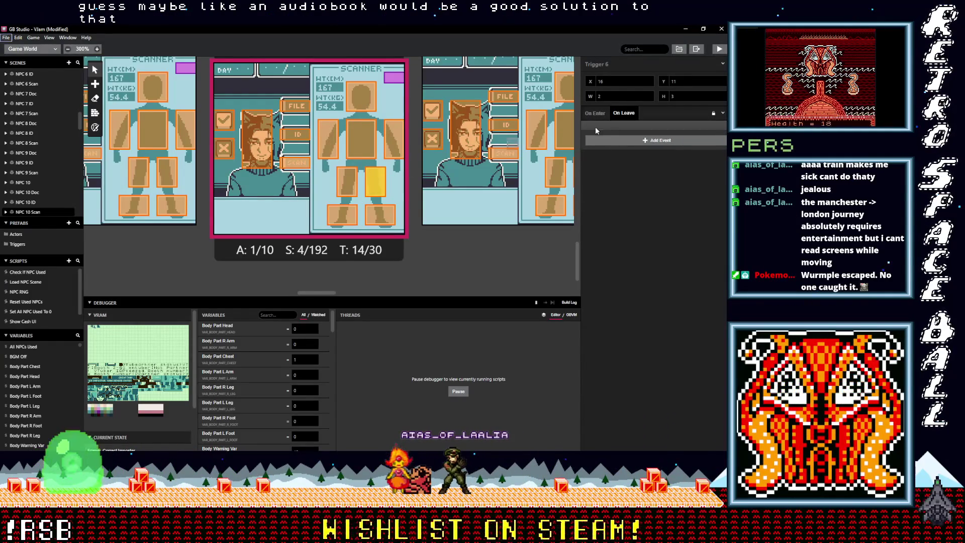
click(345, 185)
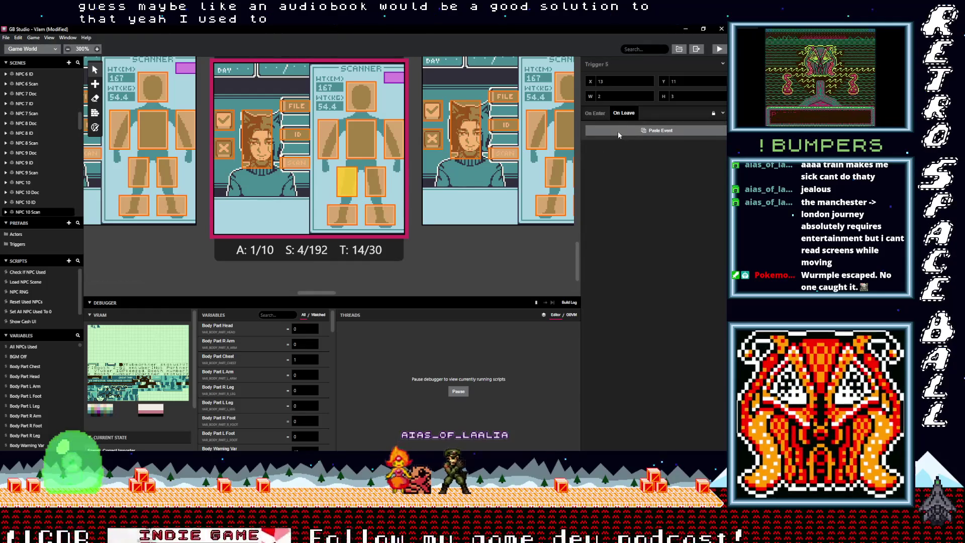
click(617, 132)
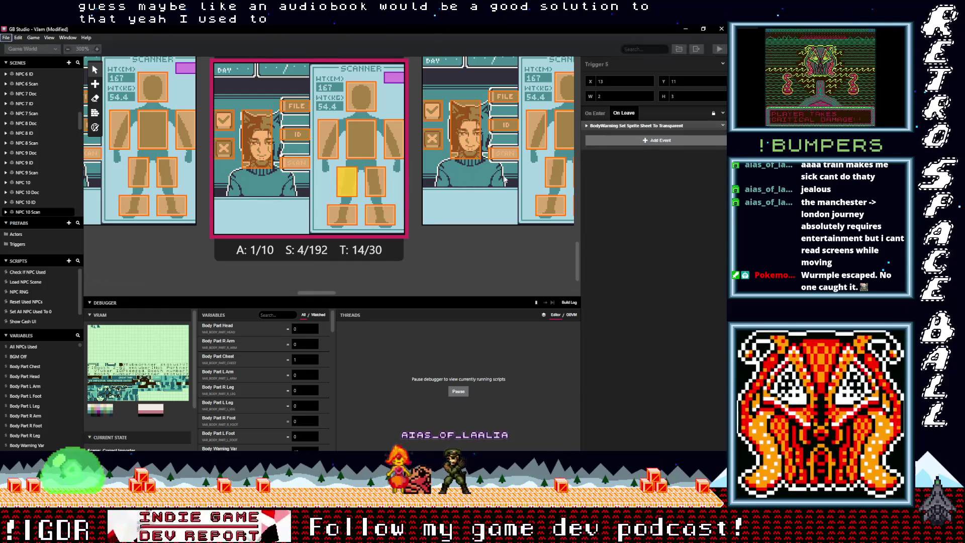
click(340, 217)
alt+click(622, 130)
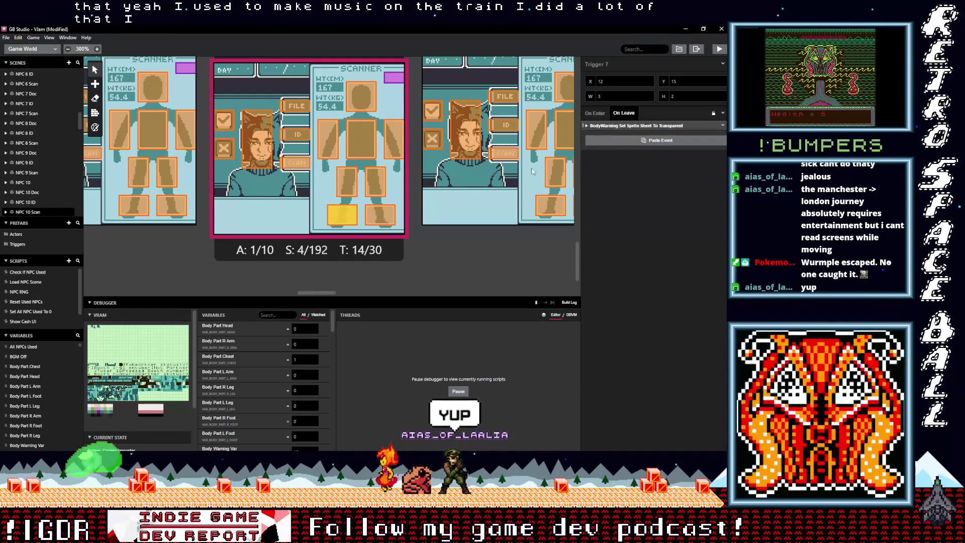
In NPC 11 Scan, paste the event into the right-foot, right-leg, chest and left-arm triggers, checking the head.
drag(309, 291, 318, 291)
click(455, 201)
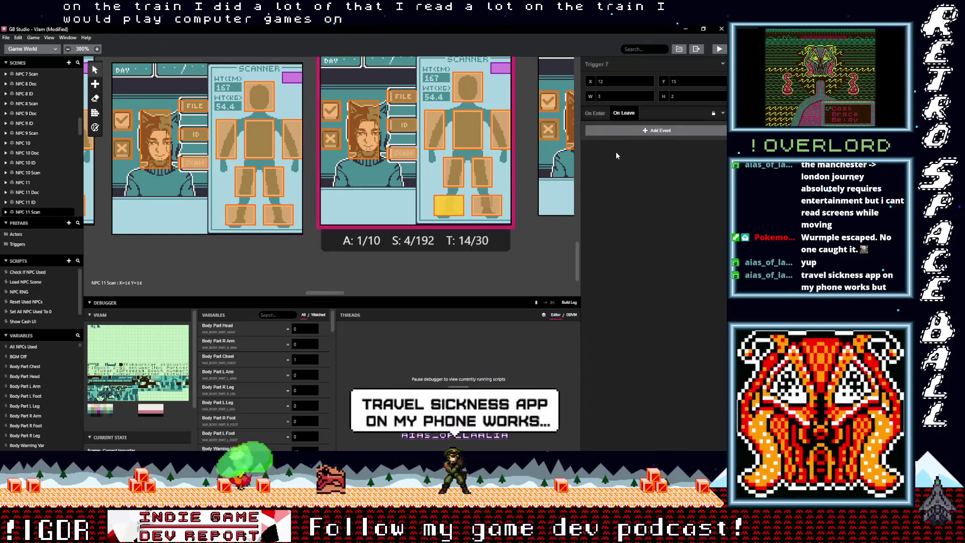
key(alt)
click(486, 203)
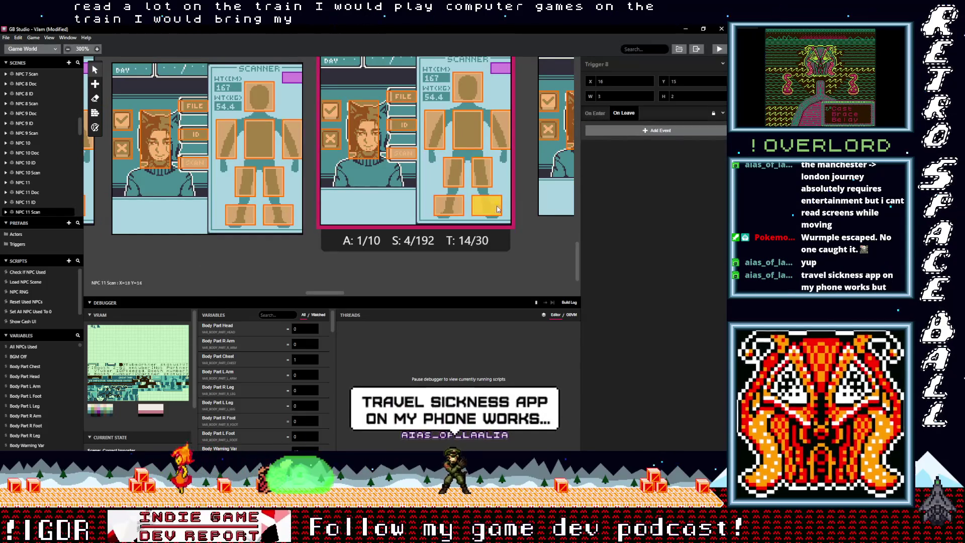
alt+click(631, 130)
click(484, 173)
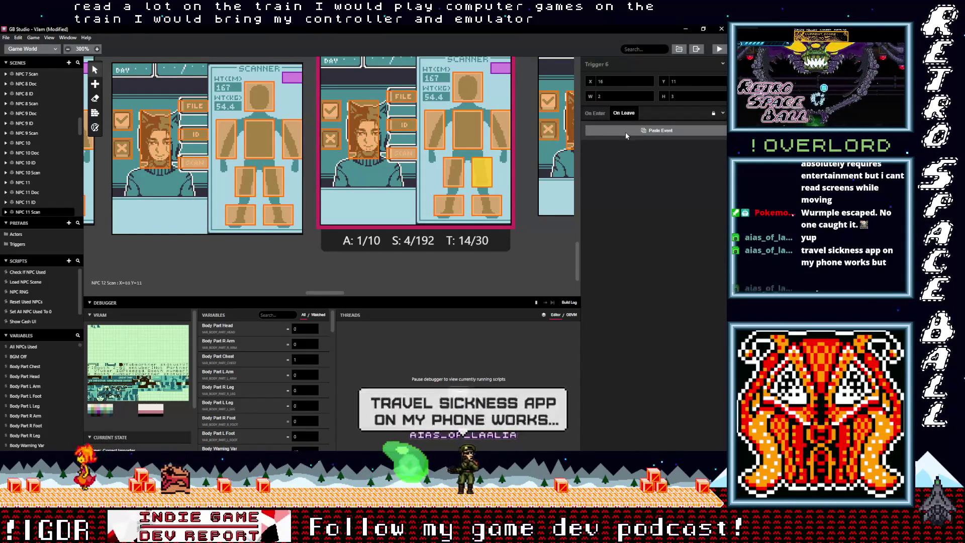
alt+click(626, 131)
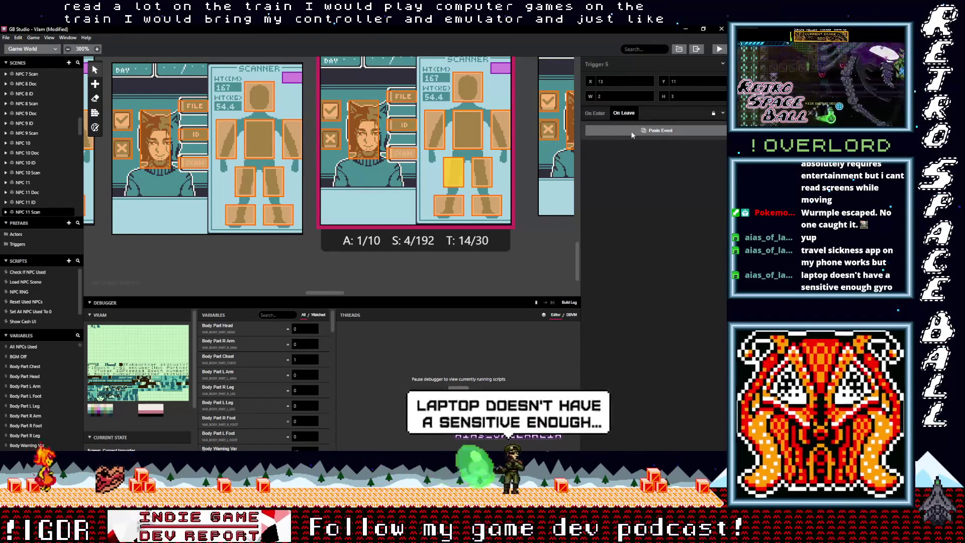
click(503, 126)
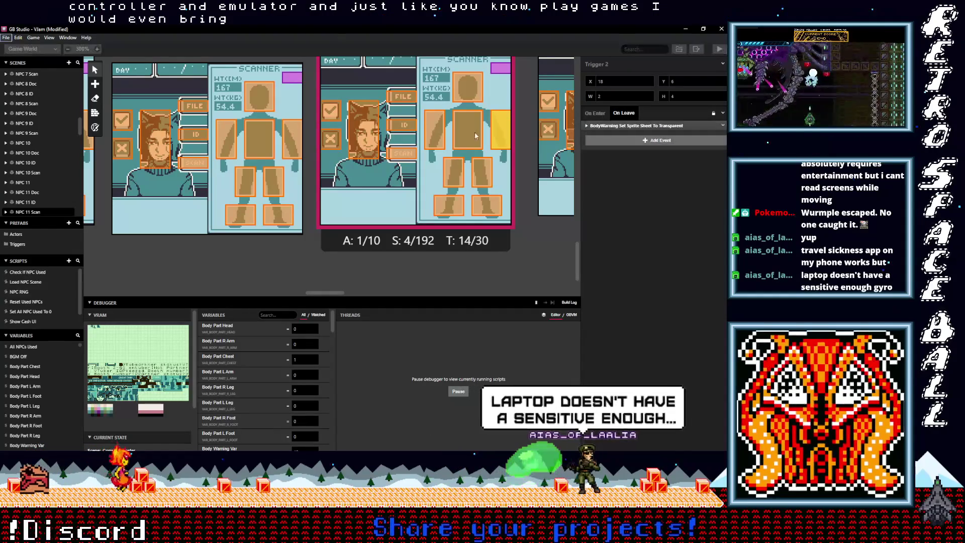
click(474, 132)
alt+click(631, 131)
click(434, 130)
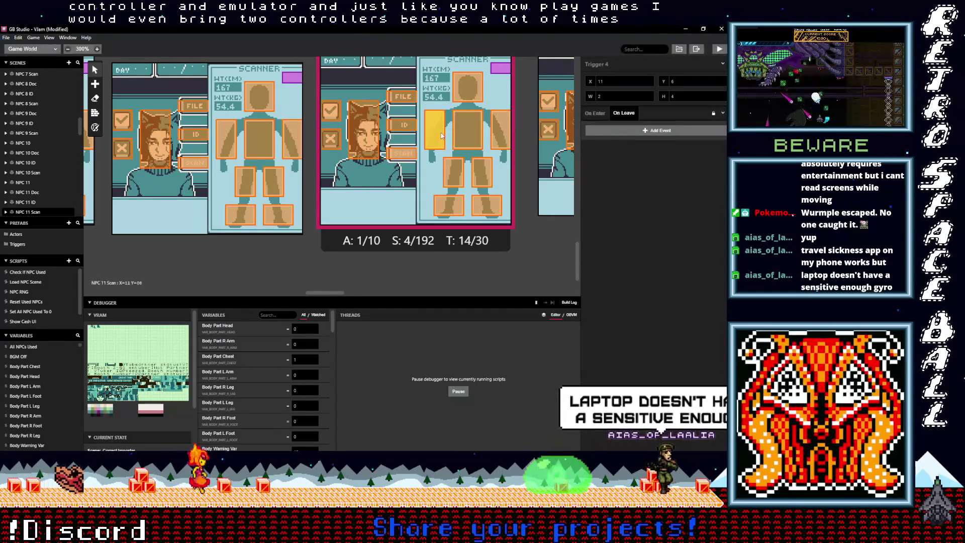
alt+click(620, 132)
click(467, 86)
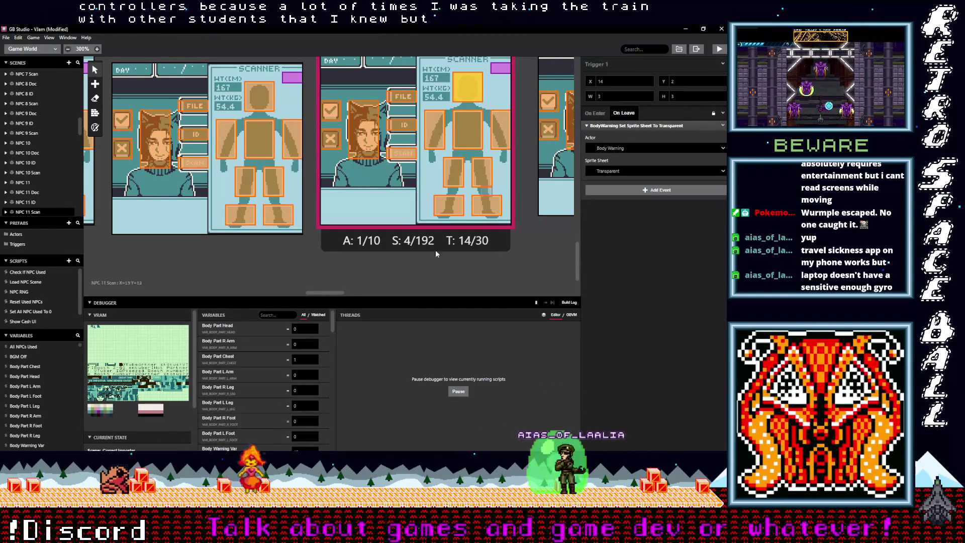
In NPC 12 Scan, paste the BodyWarning transparent leave event into the right-foot, right-arm and left-arm triggers.
drag(329, 293, 348, 294)
click(442, 196)
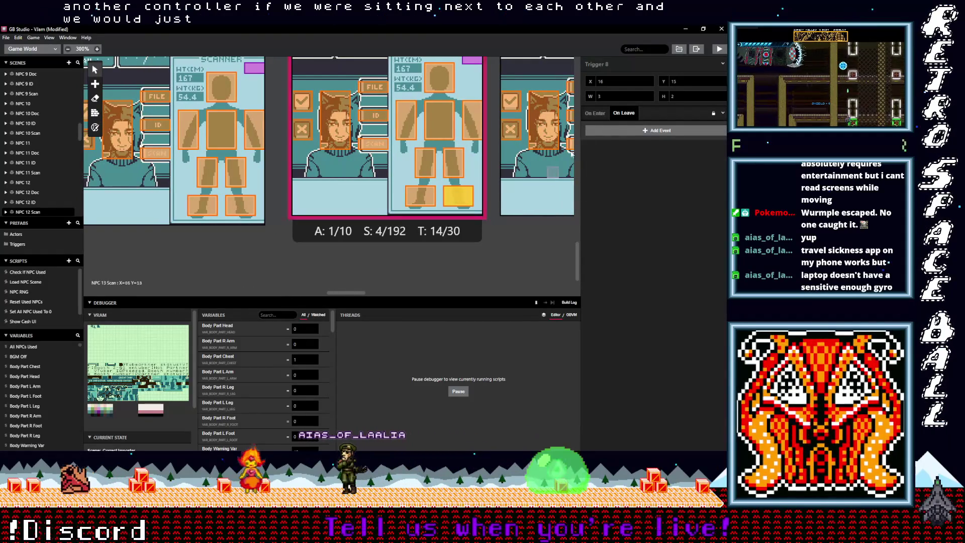
click(616, 133)
click(419, 201)
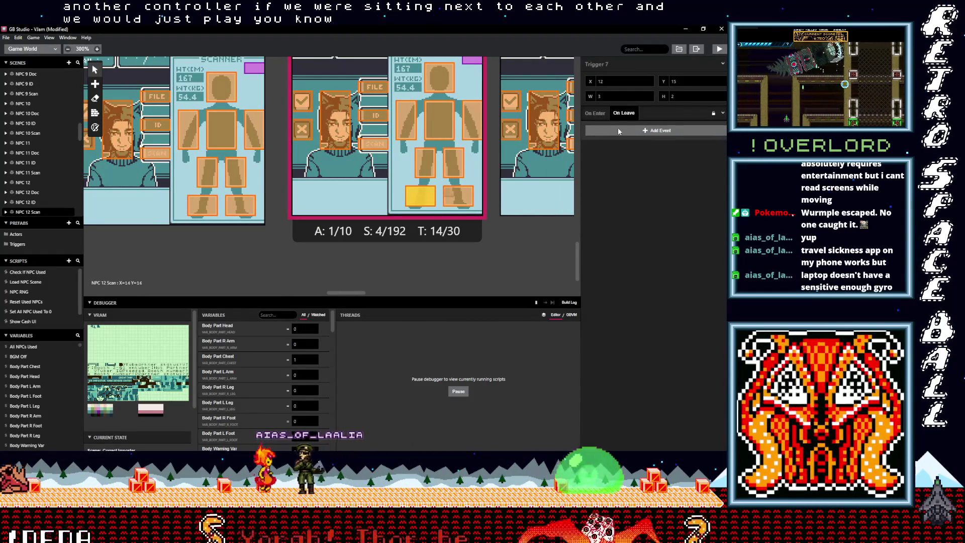
click(456, 161)
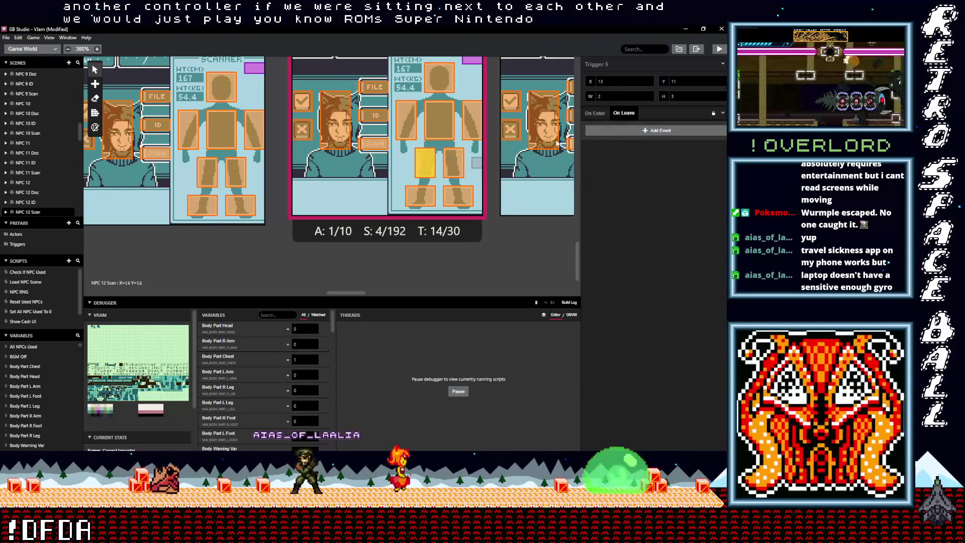
click(474, 113)
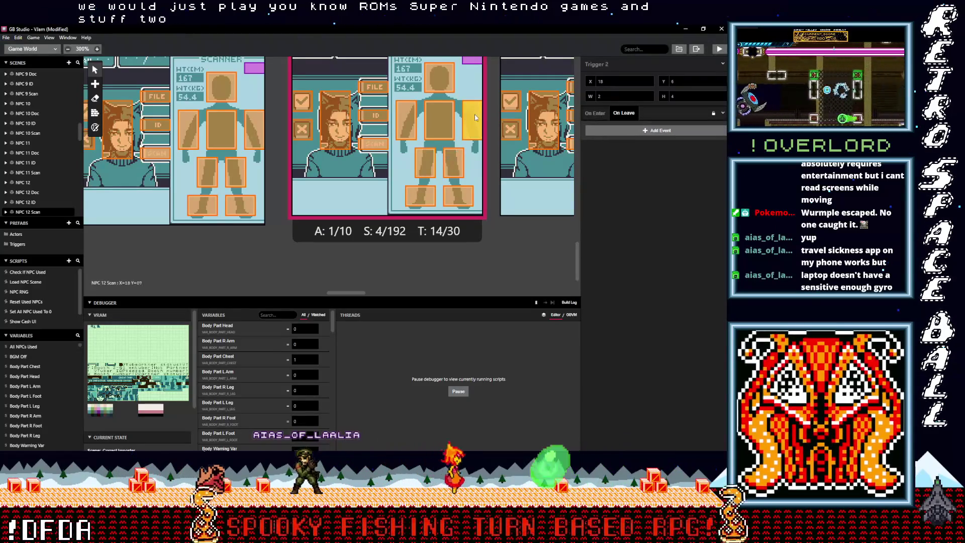
click(607, 130)
click(440, 120)
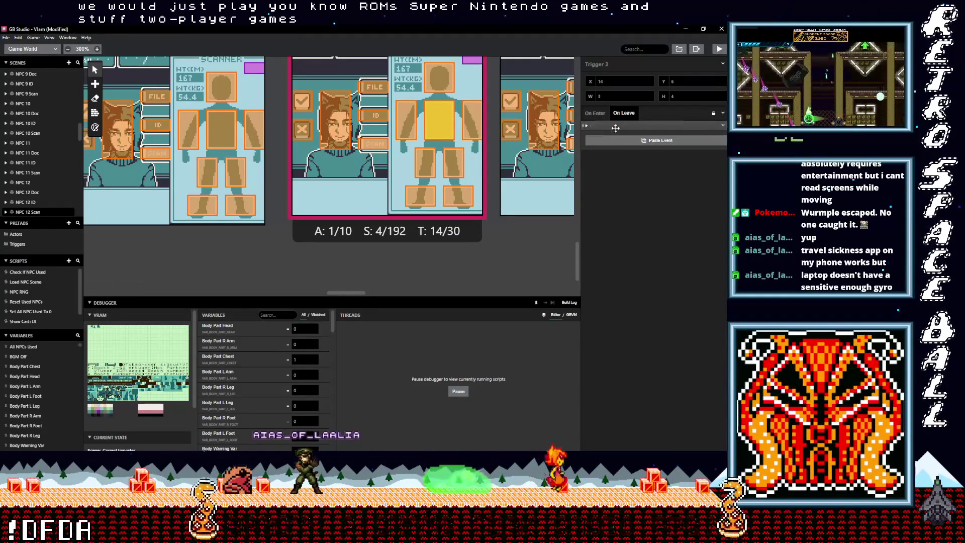
click(411, 123)
click(602, 130)
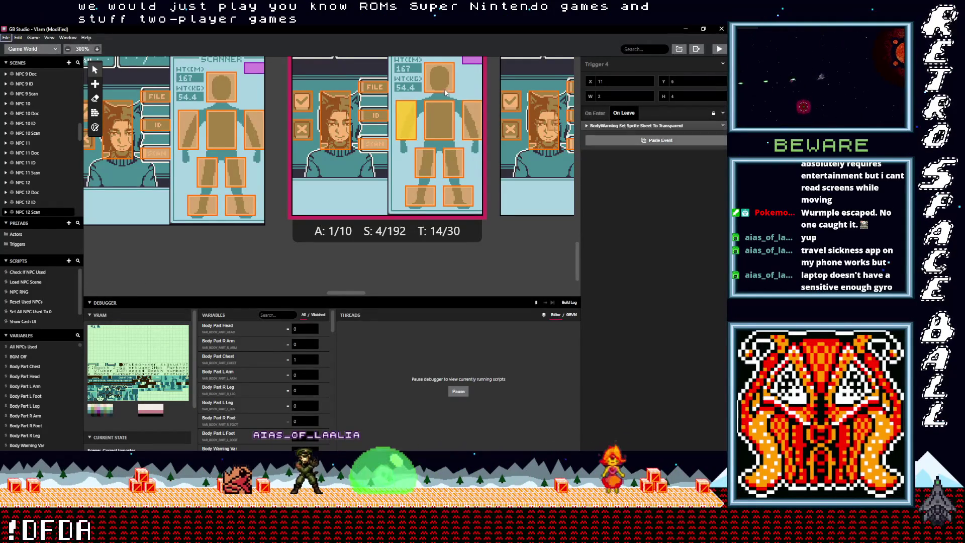
Paste the event into the head trigger and delete its duplicate BodyWarning event.
click(450, 87)
click(638, 190)
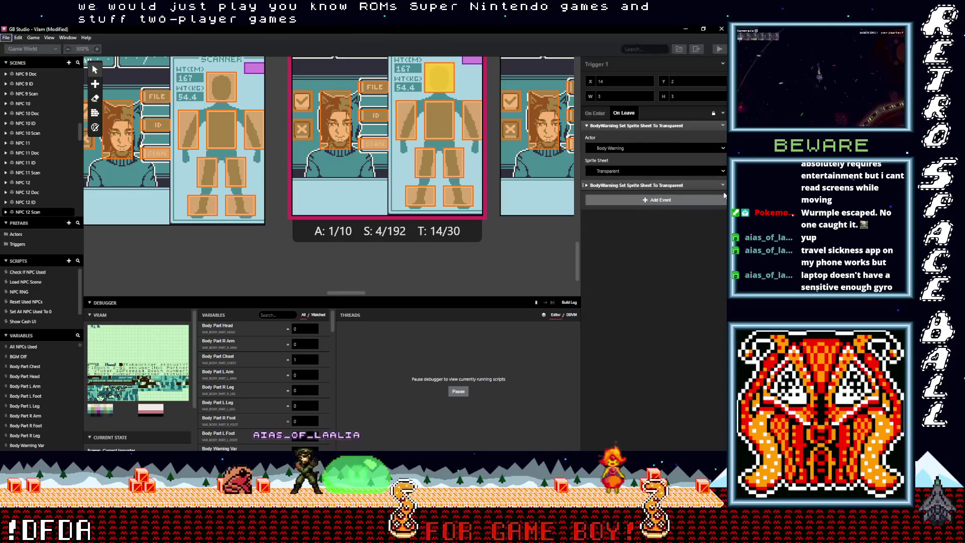
click(723, 185)
click(703, 289)
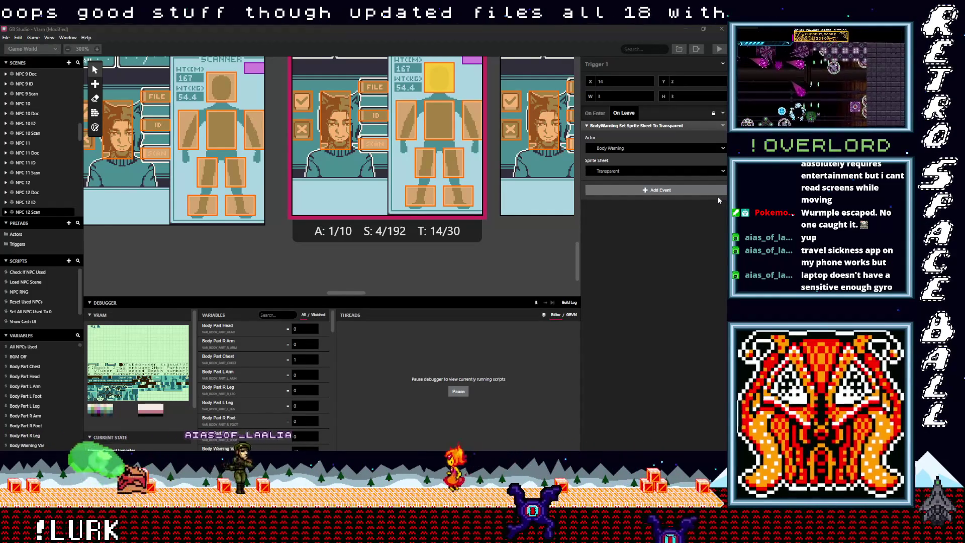
drag(345, 293, 372, 291)
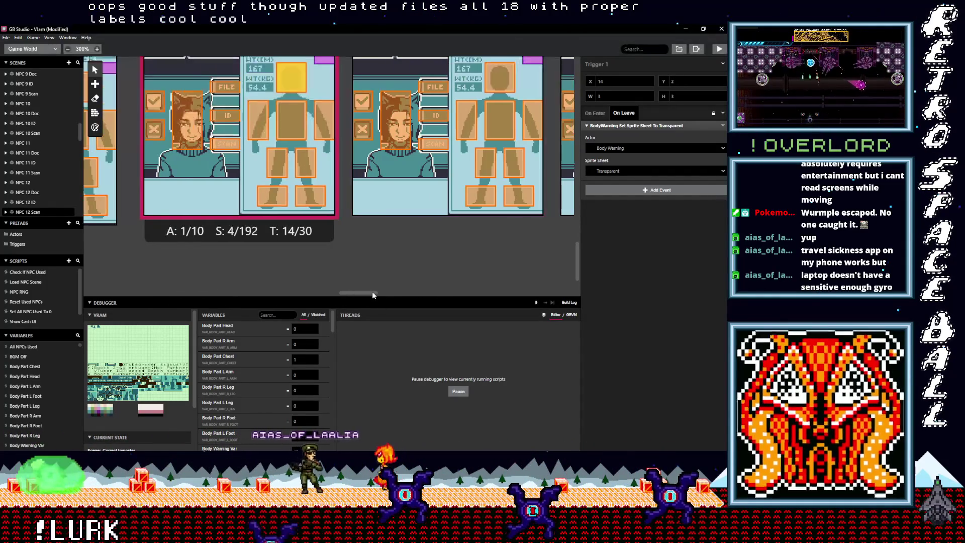
Check NPC 13 Scan's triggers and add the BodyWarning transparent leave event to the left-foot trigger.
click(327, 121)
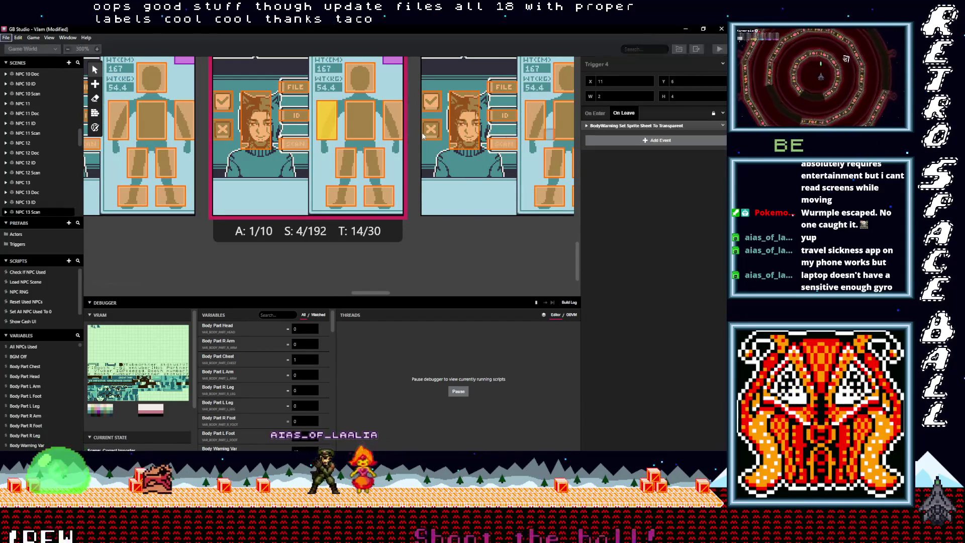
click(390, 123)
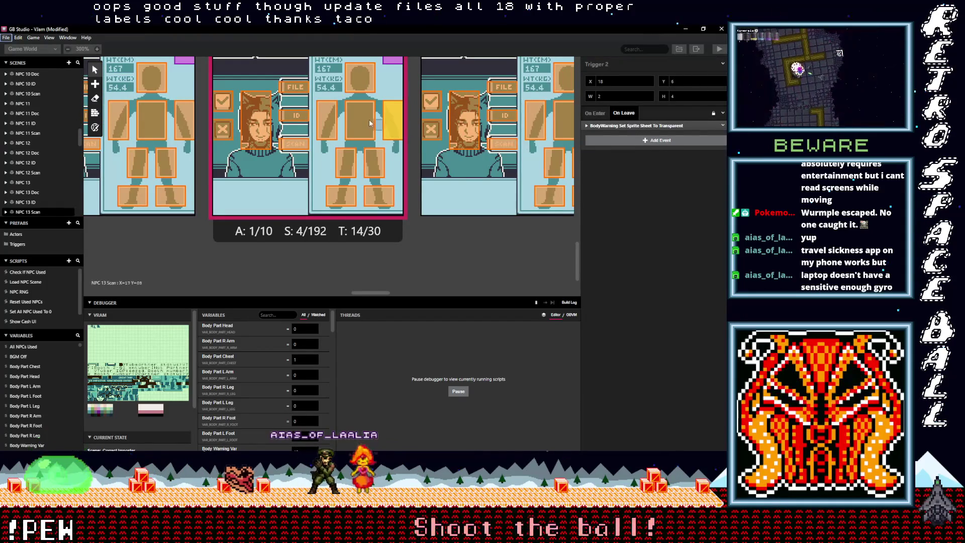
click(371, 118)
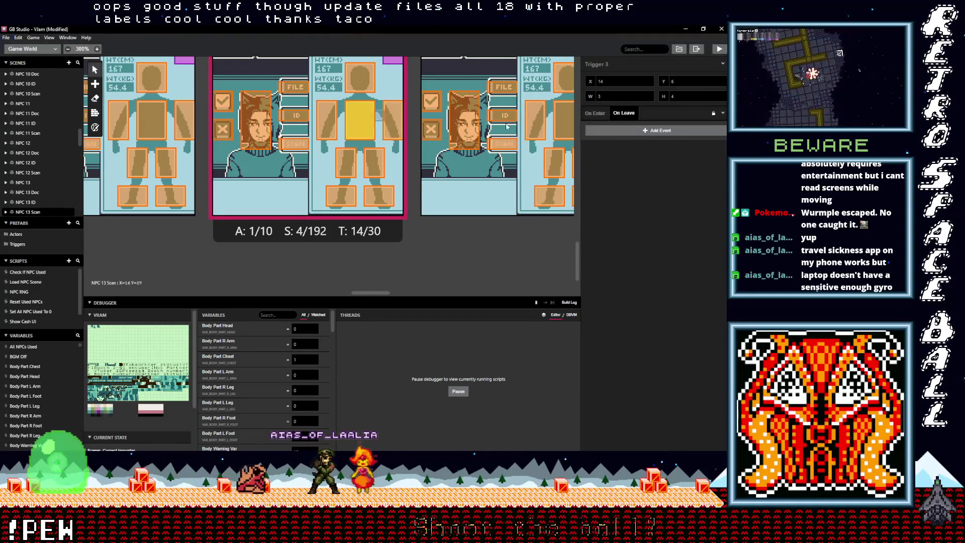
click(375, 162)
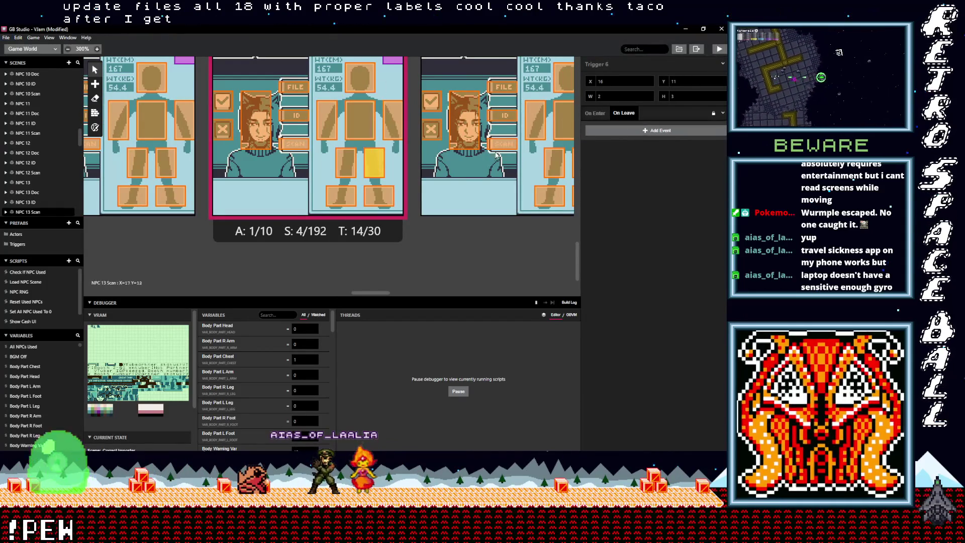
click(346, 162)
click(379, 196)
click(341, 196)
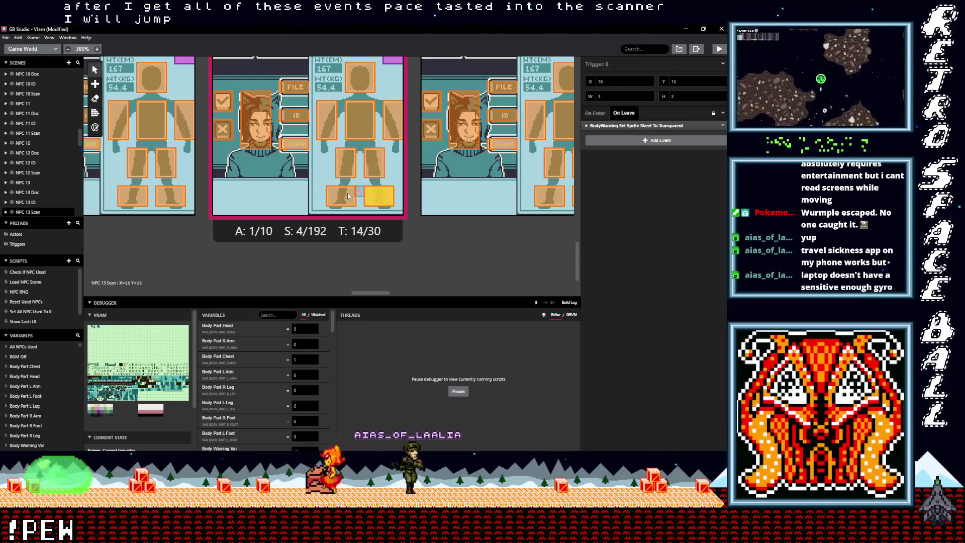
key(alt)
alt+click(640, 130)
In NPC 14 Scan, add the event to the right-foot, right-leg, left-leg, chest and left-arm triggers.
drag(373, 293, 391, 293)
click(379, 196)
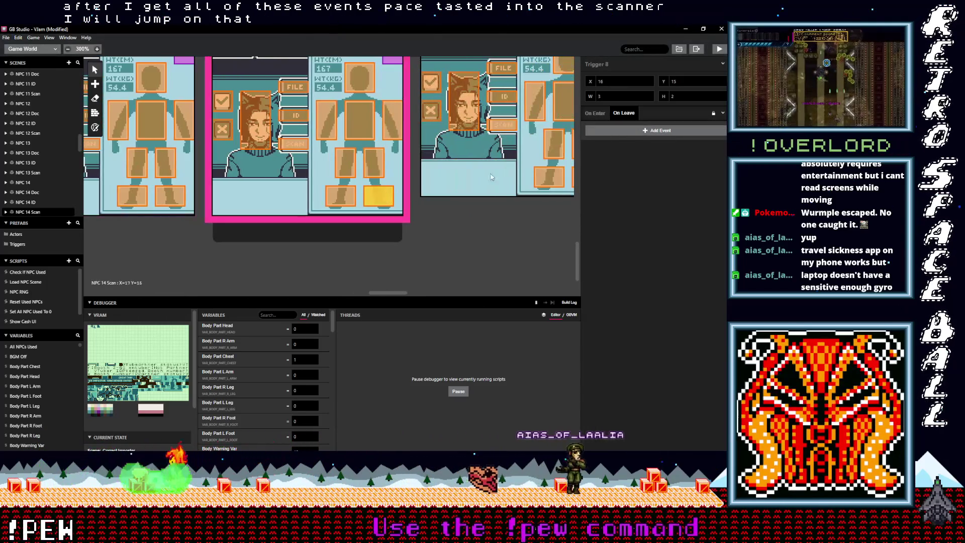
alt+click(635, 130)
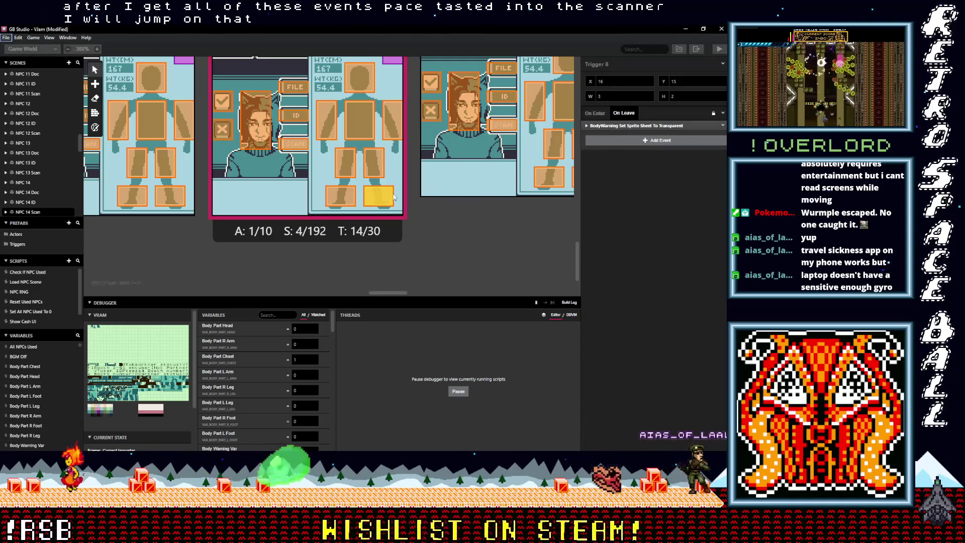
key(alt)
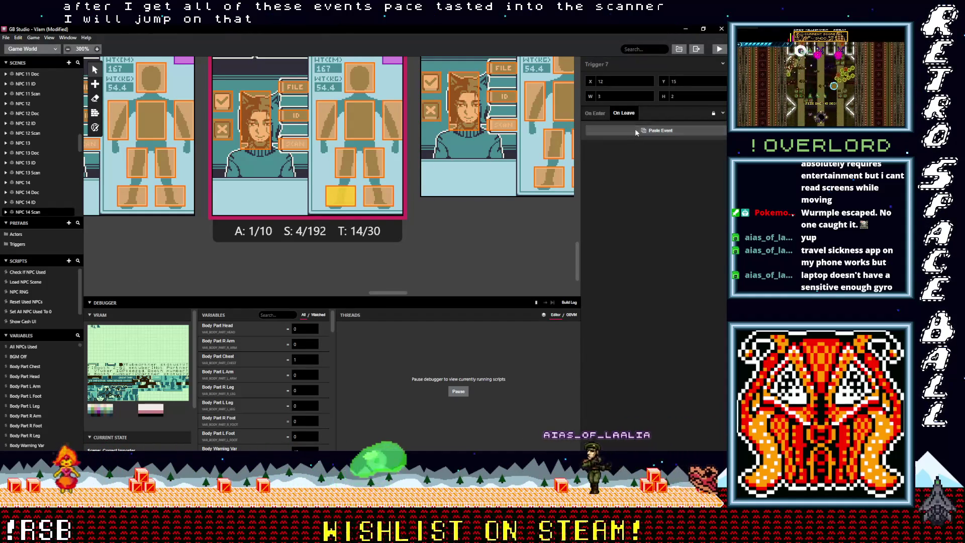
click(373, 162)
alt+click(622, 131)
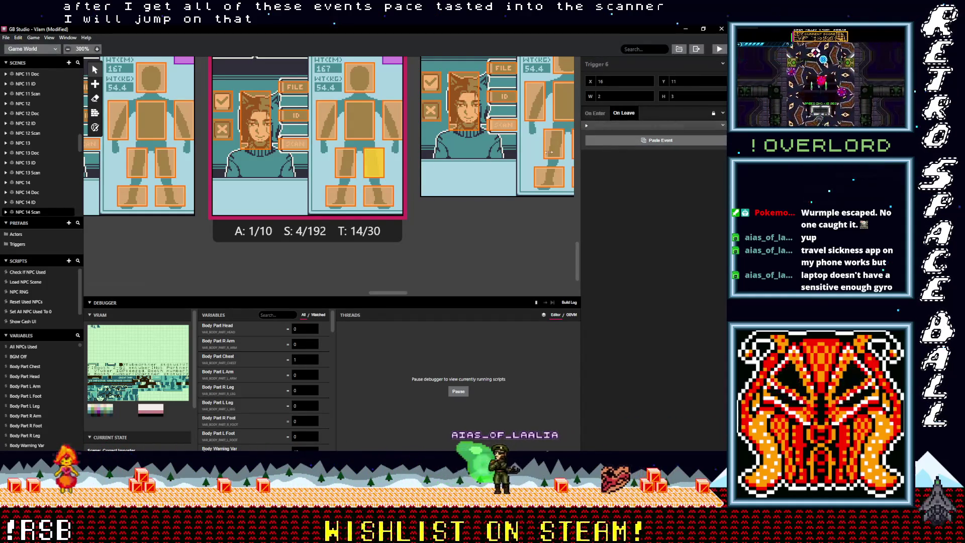
click(344, 162)
alt+click(624, 132)
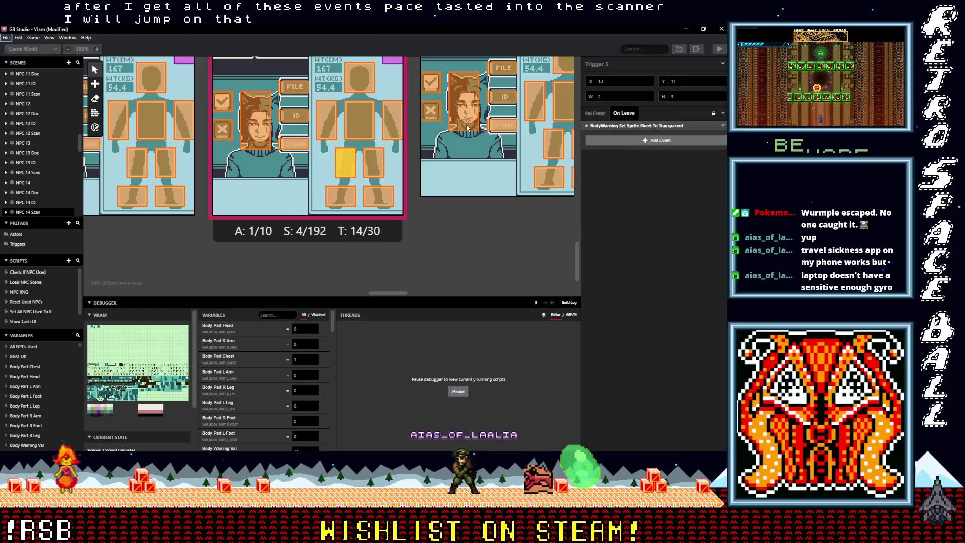
click(359, 120)
alt+click(618, 132)
click(326, 120)
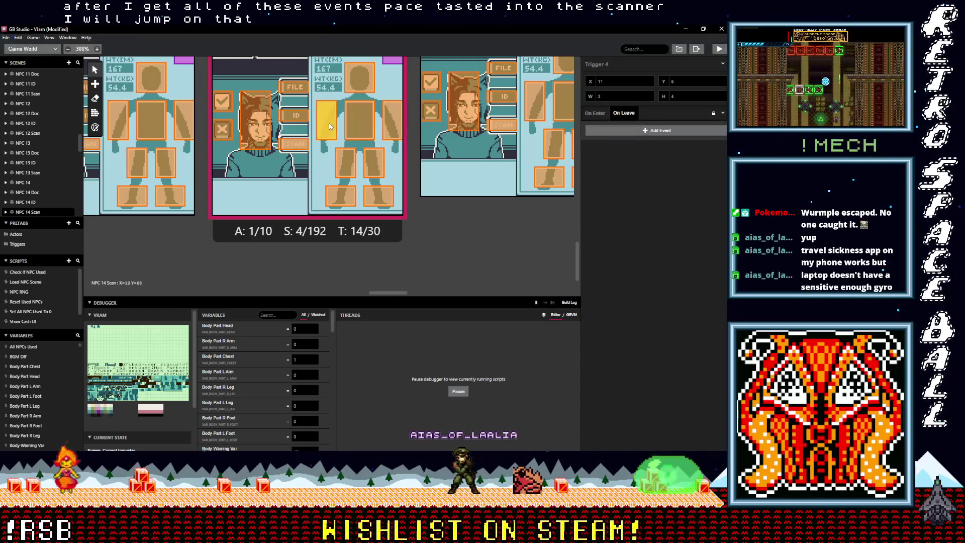
alt+click(614, 133)
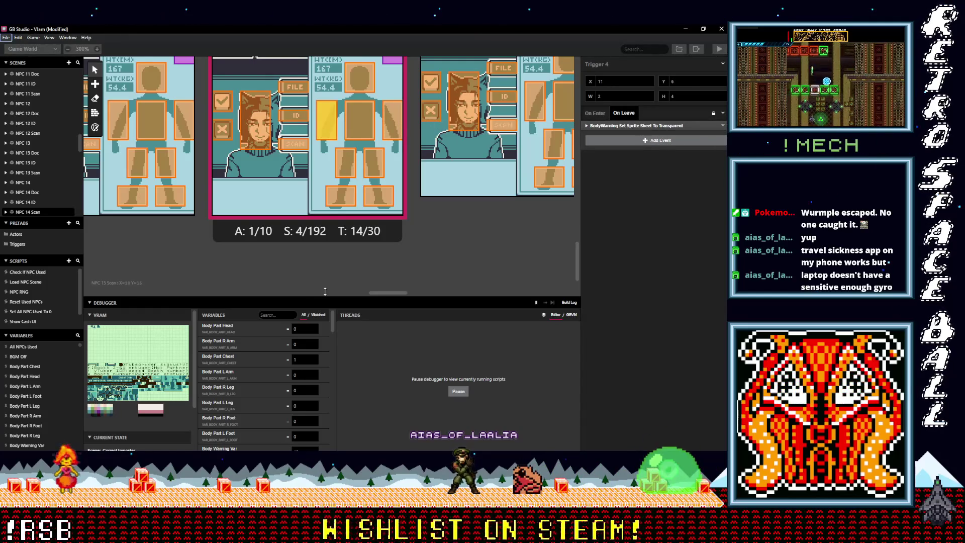
In NPC 15 Scan, add the event to both foot triggers, both leg triggers and the left-arm trigger.
scroll(403, 291, down, 5)
click(415, 181)
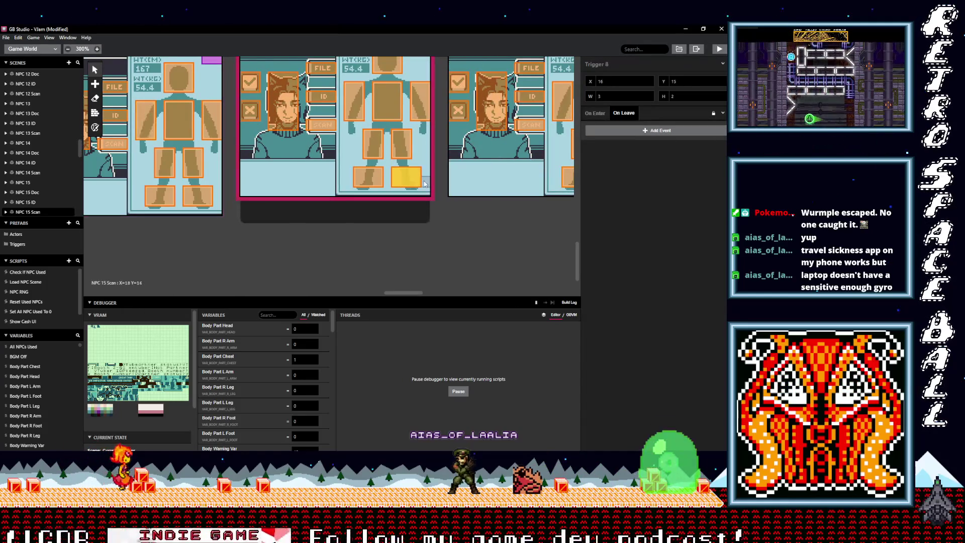
alt+click(623, 132)
click(382, 179)
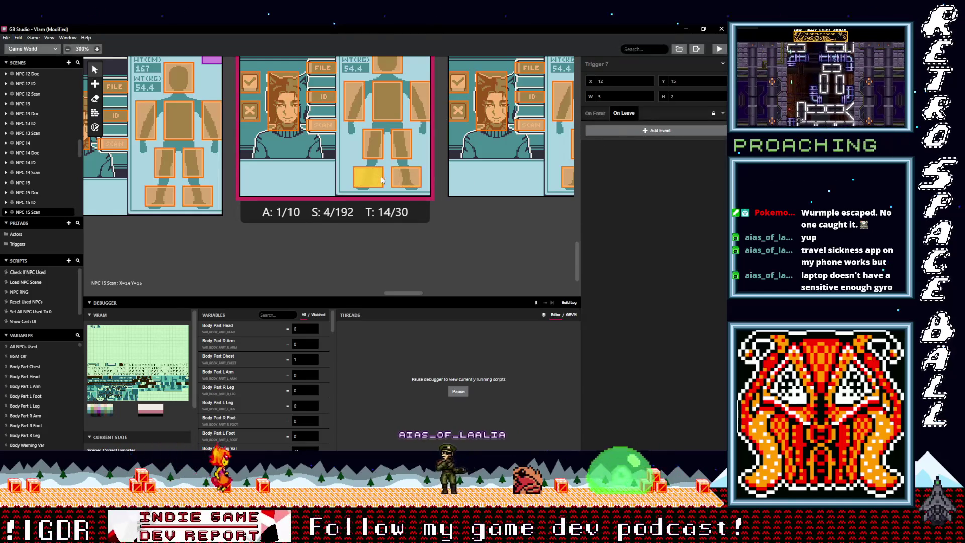
alt+click(622, 132)
click(408, 147)
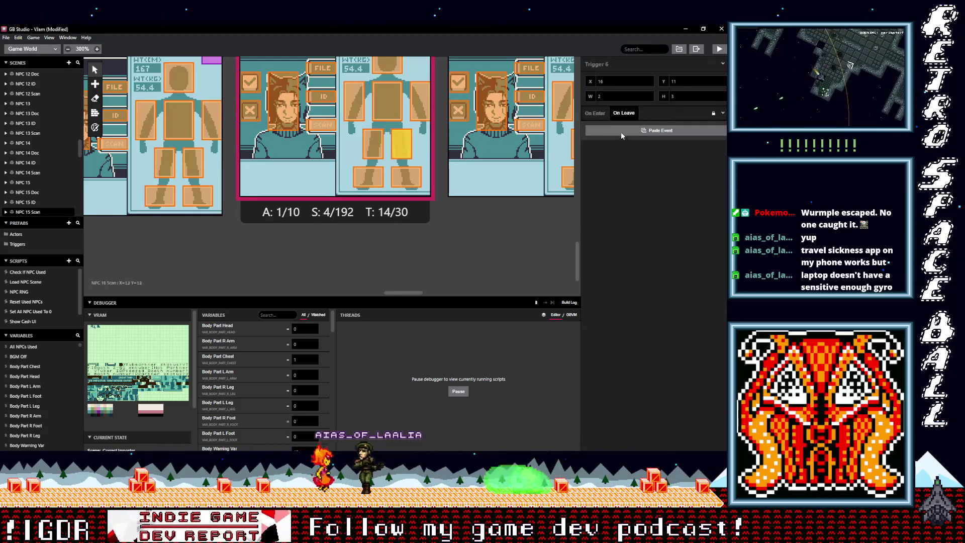
alt+click(621, 133)
click(372, 136)
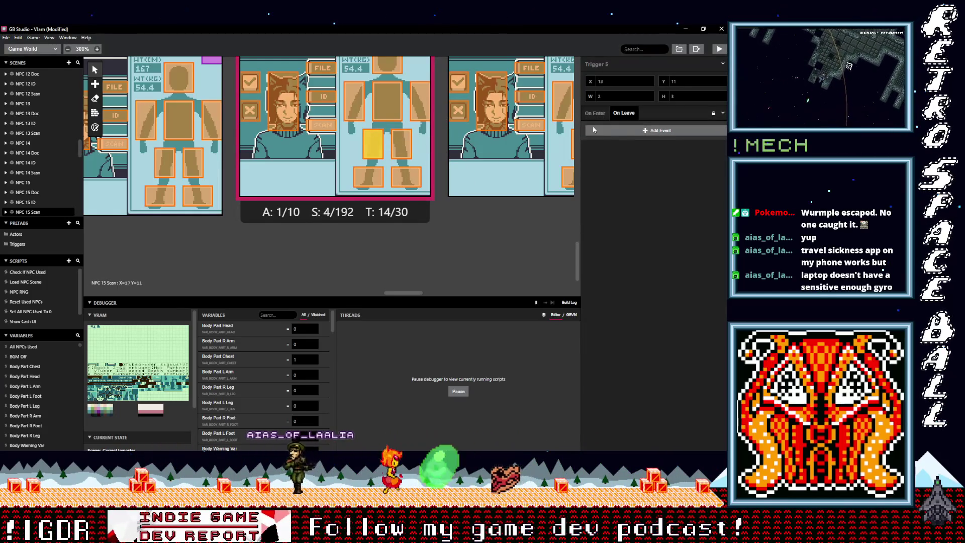
alt+click(619, 130)
click(413, 112)
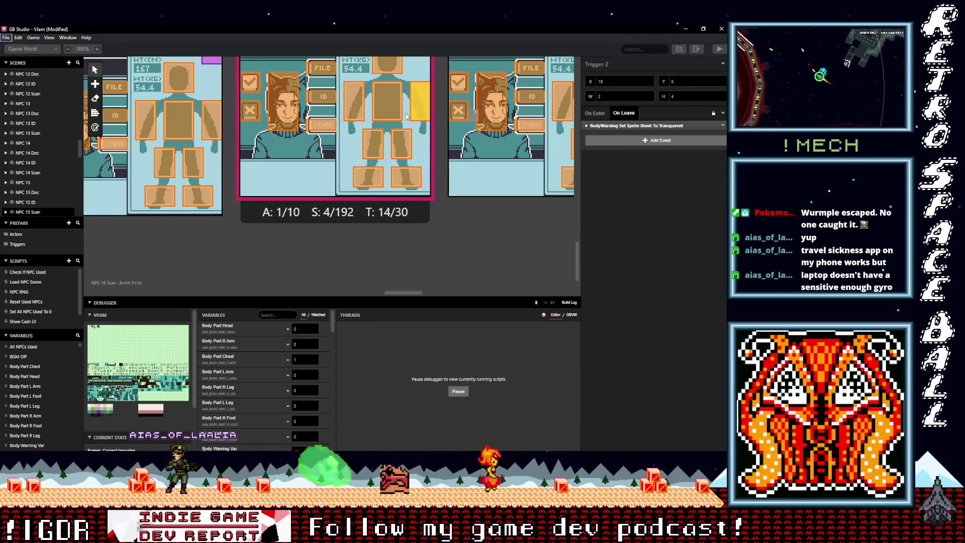
click(396, 111)
key(alt)
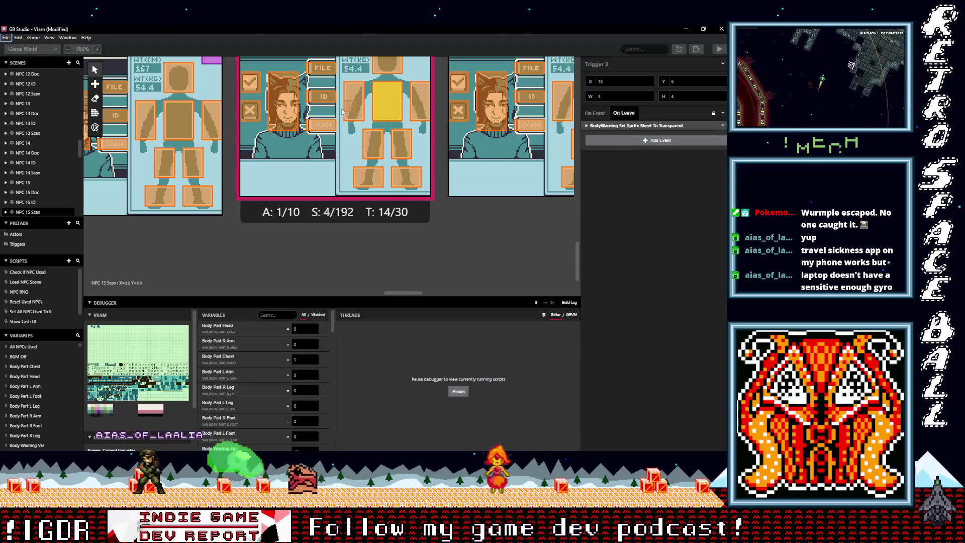
click(358, 106)
alt+click(621, 128)
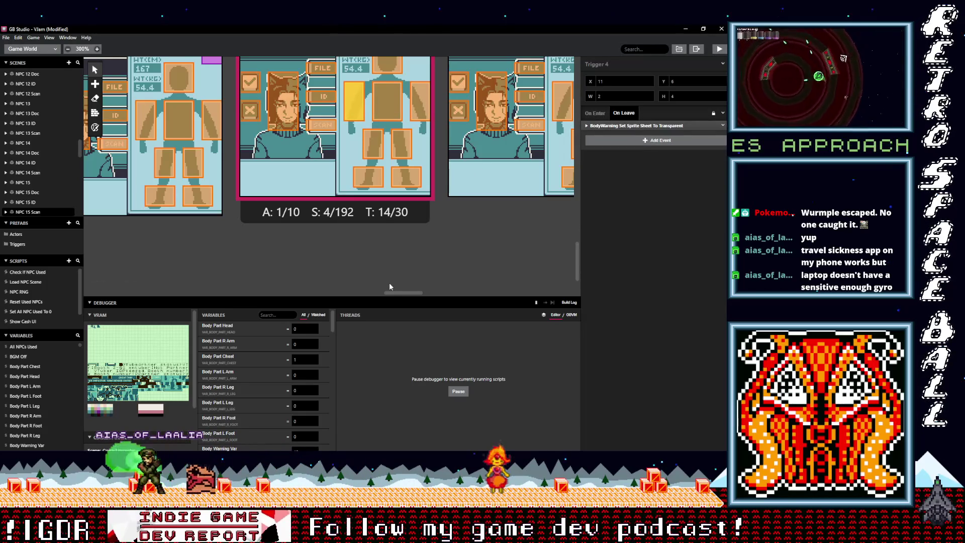
drag(408, 293, 426, 289)
In NPC 16 Scan, add the BodyWarning transparent leave event to the leg, foot, chest and left-arm triggers.
click(414, 144)
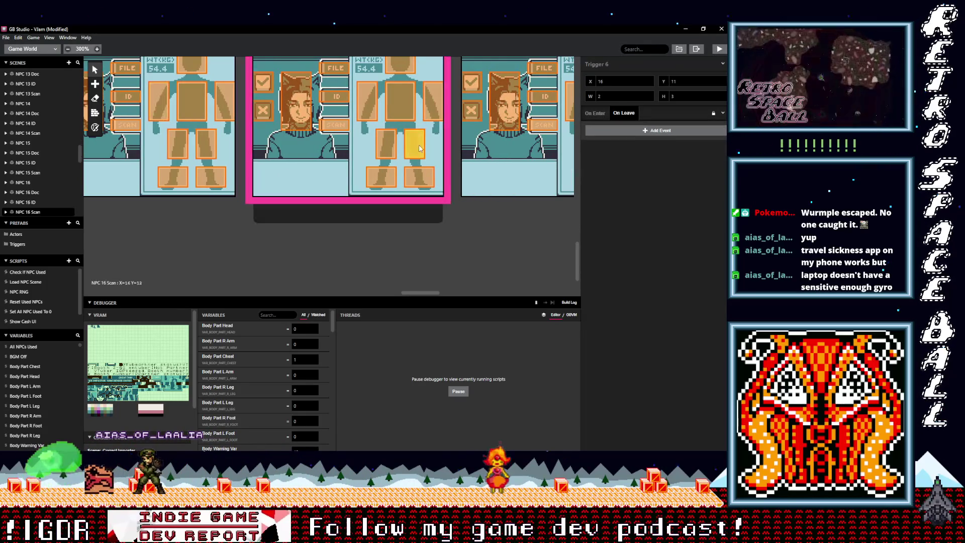
alt+click(634, 132)
click(385, 145)
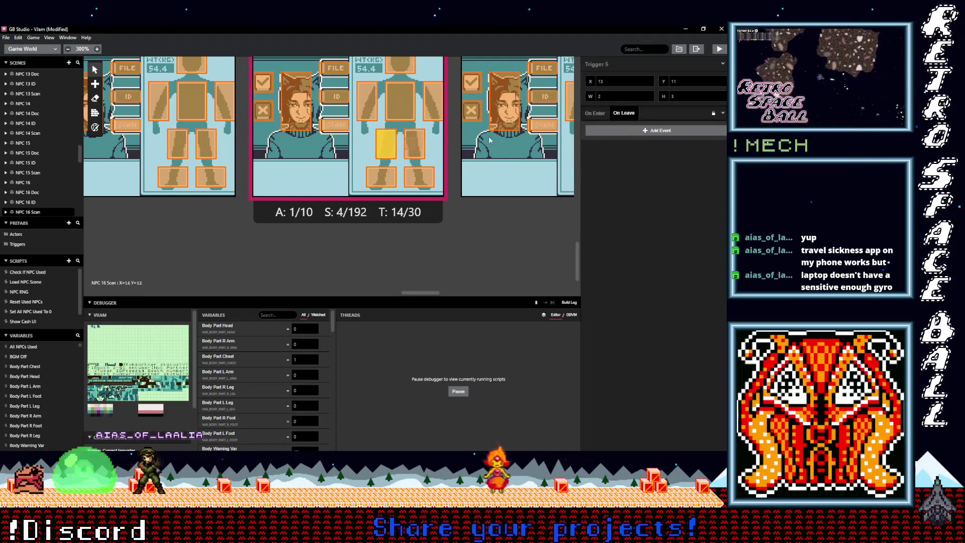
alt+click(607, 132)
click(419, 176)
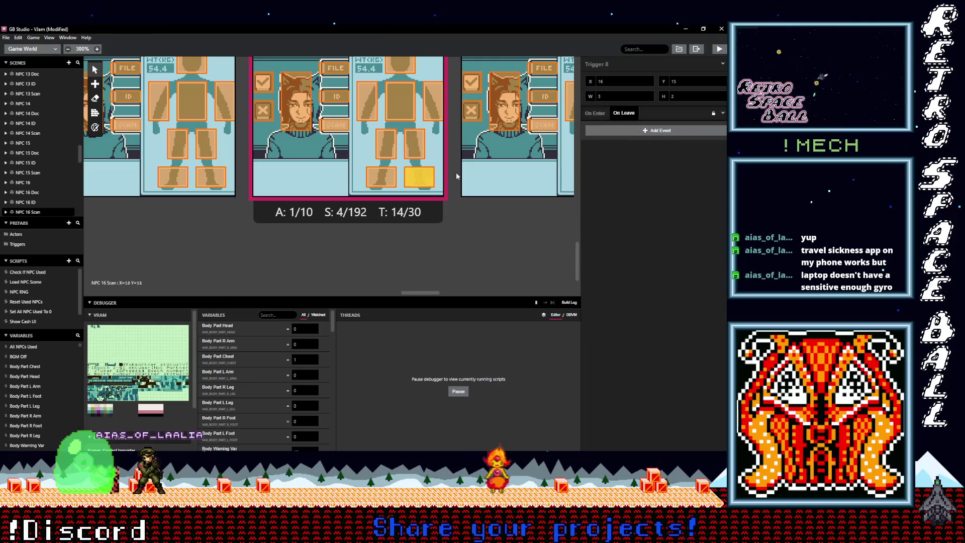
alt+click(634, 132)
click(382, 176)
alt+click(604, 131)
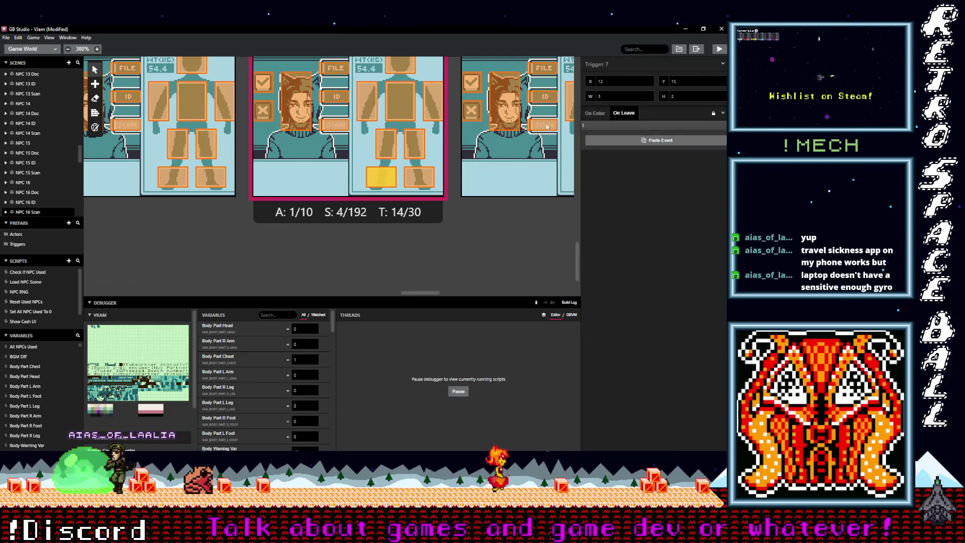
click(433, 101)
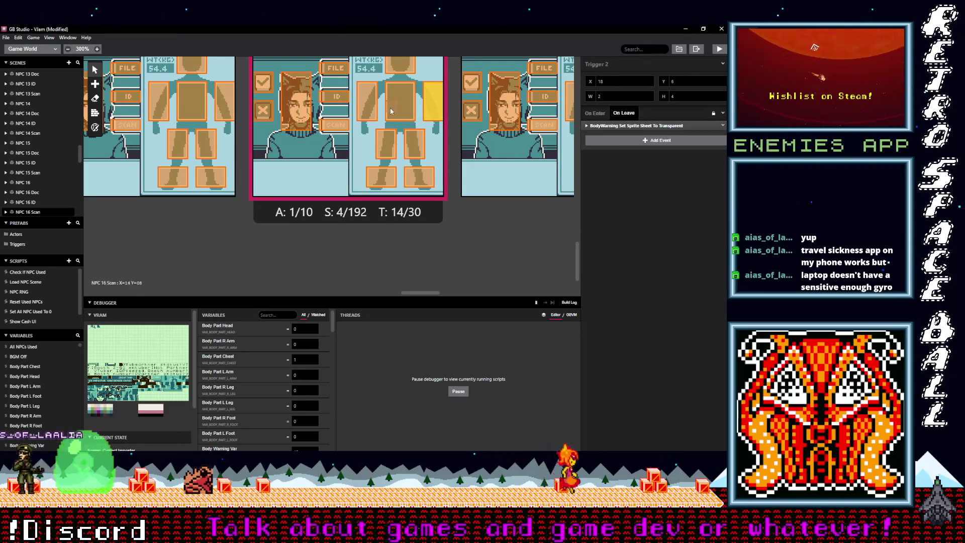
click(390, 110)
alt+click(616, 132)
click(367, 103)
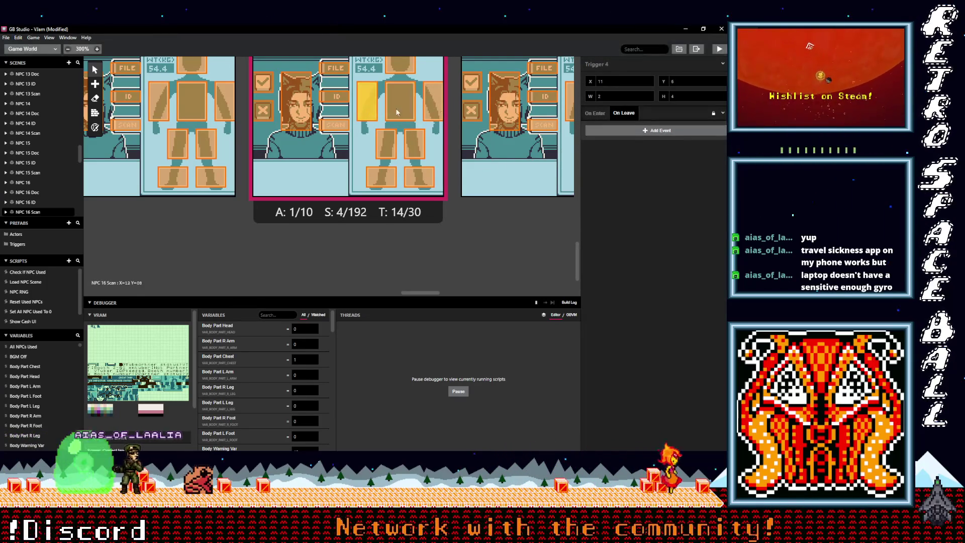
alt+click(623, 131)
In NPC 17 Scan, add the event to the foot, leg, right-arm, chest and left-arm triggers.
drag(418, 292, 439, 292)
click(391, 177)
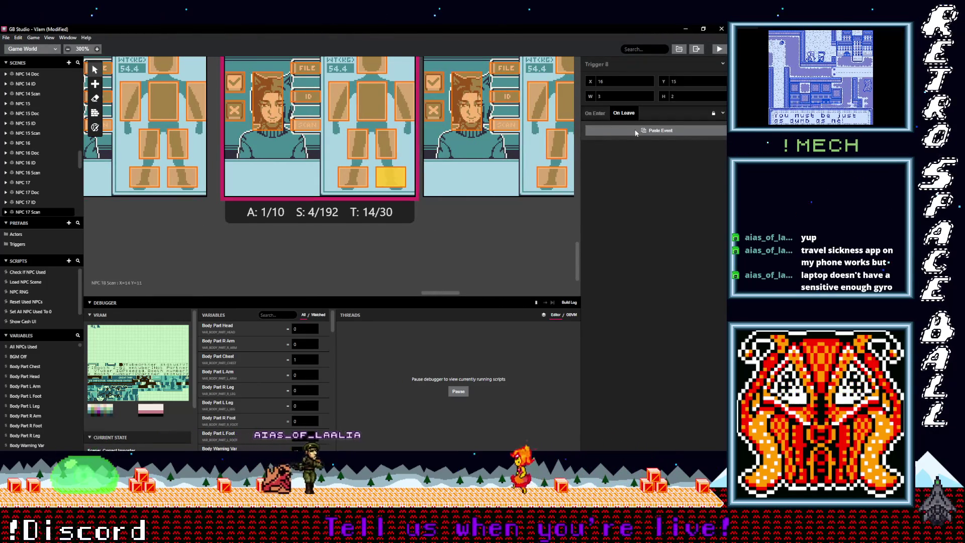
alt+click(636, 132)
click(354, 177)
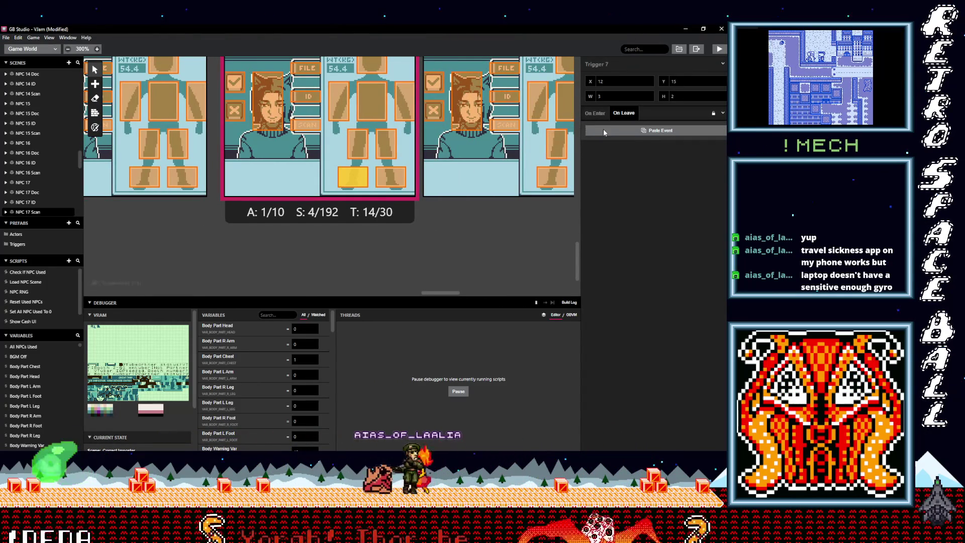
alt+click(605, 132)
click(391, 149)
alt+click(609, 131)
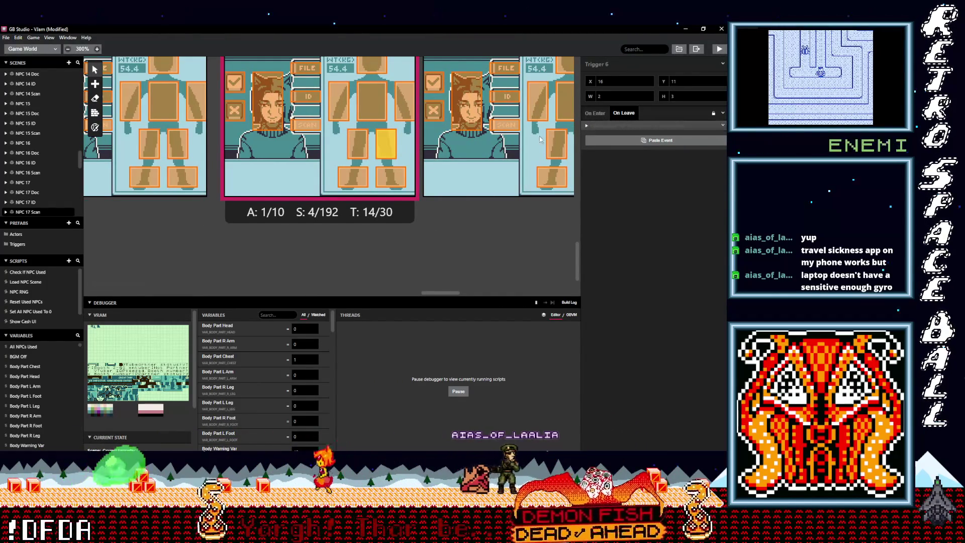
click(358, 149)
alt+click(604, 132)
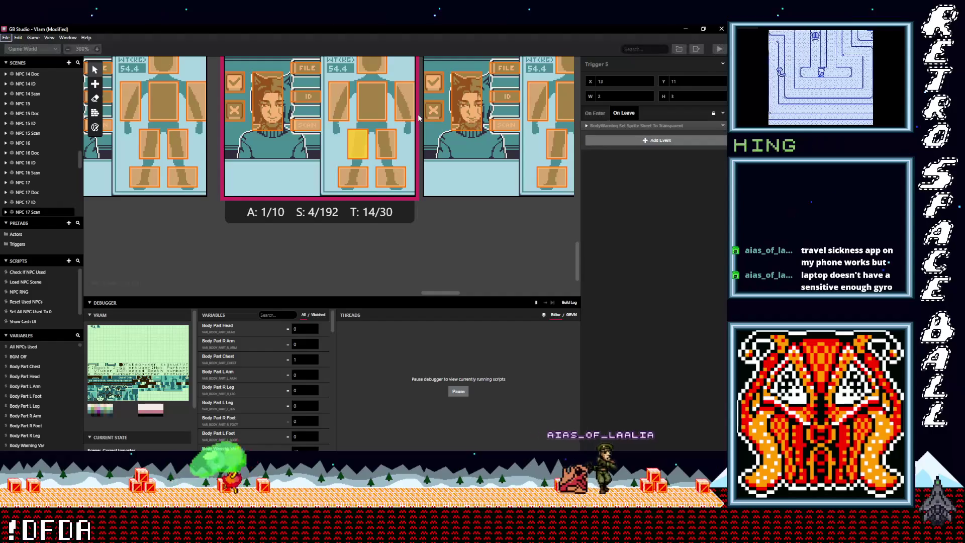
click(404, 101)
alt+click(616, 131)
click(371, 101)
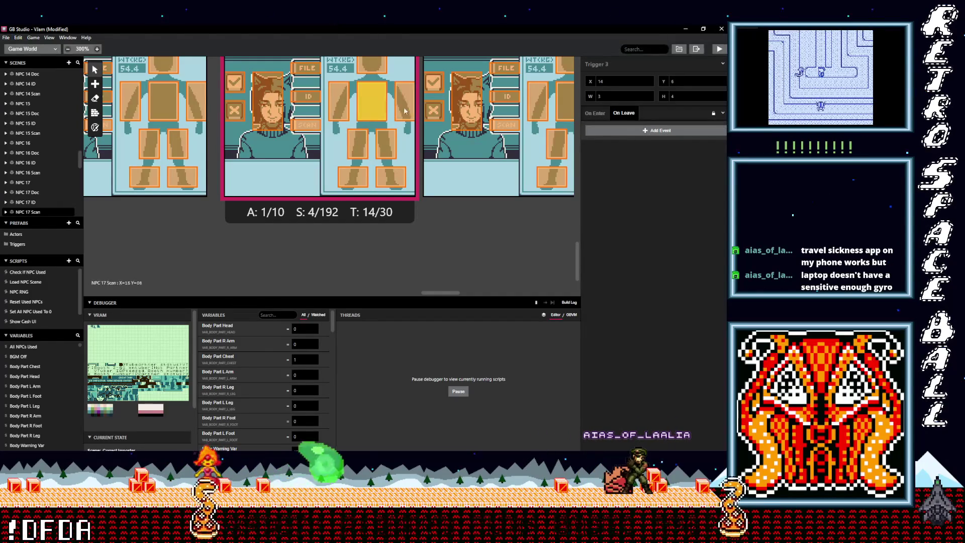
alt+click(628, 132)
click(344, 104)
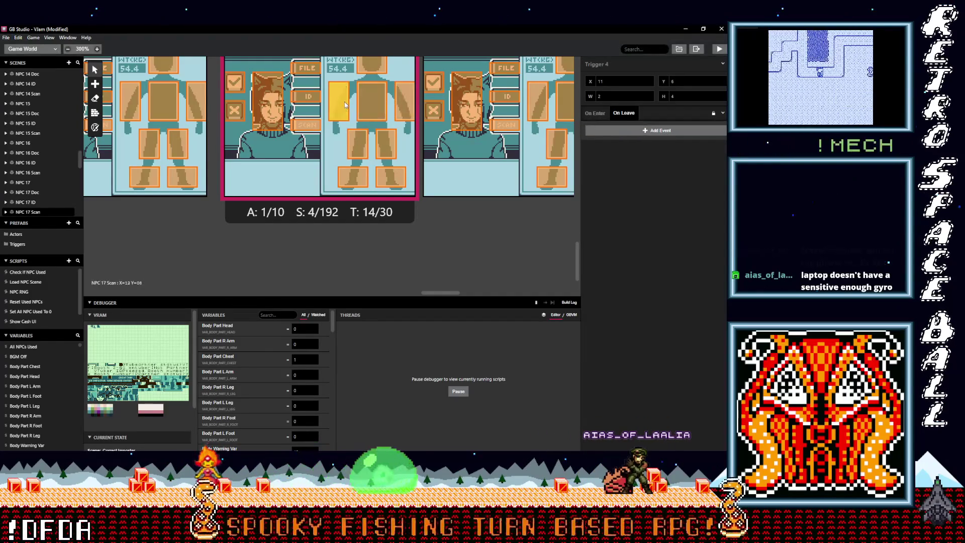
alt+click(610, 131)
drag(444, 295, 452, 296)
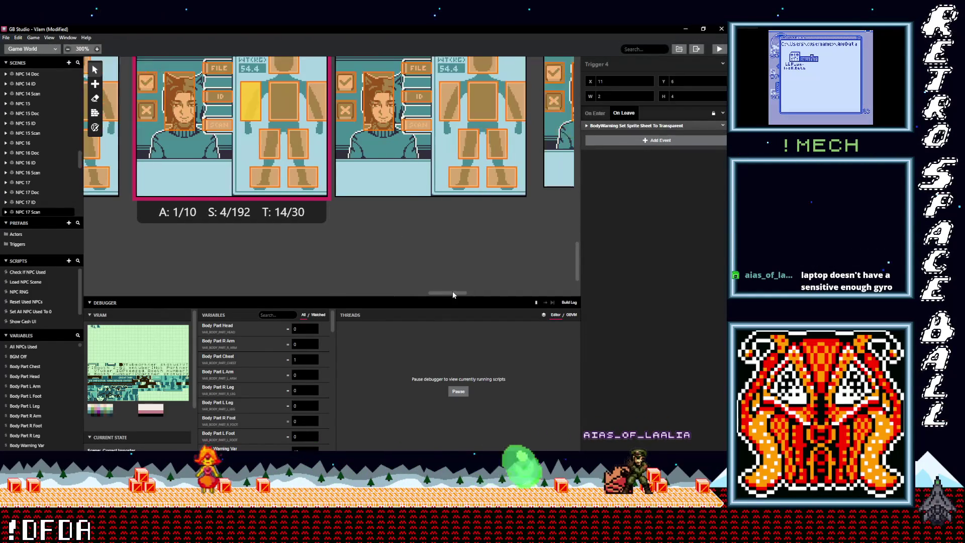
In NPC 18 Scan, paste the BodyWarning transparent leave event into both foot and leg triggers.
click(478, 177)
alt+click(615, 132)
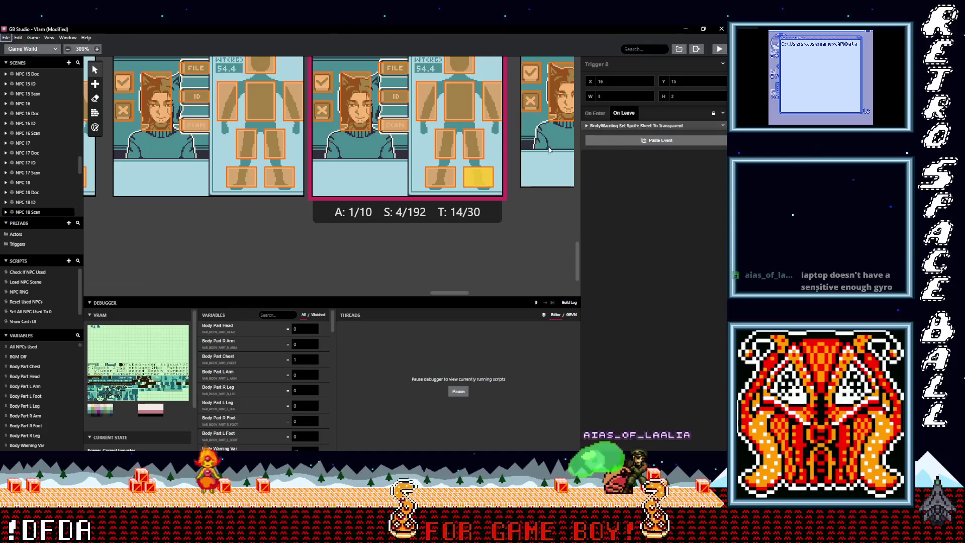
click(439, 177)
alt+click(623, 131)
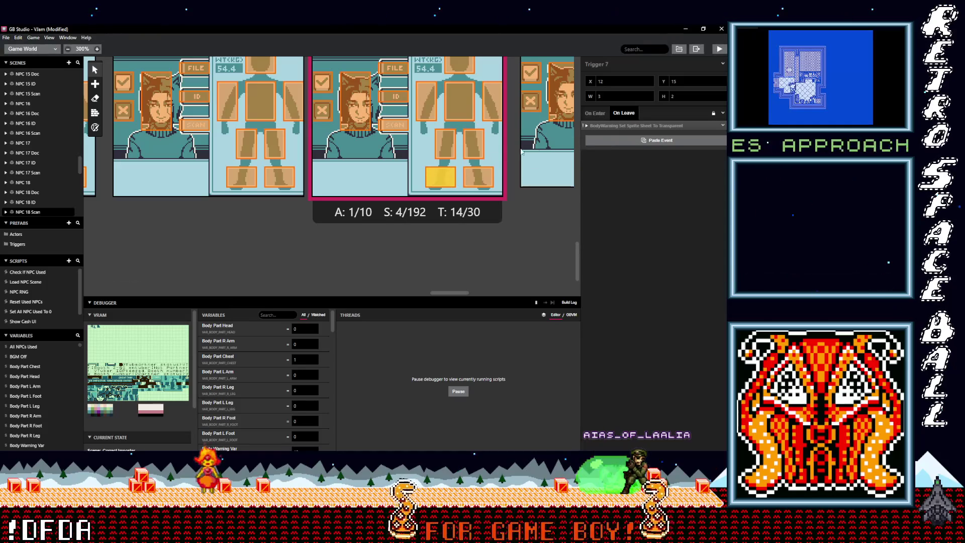
click(475, 146)
alt+click(625, 131)
click(455, 146)
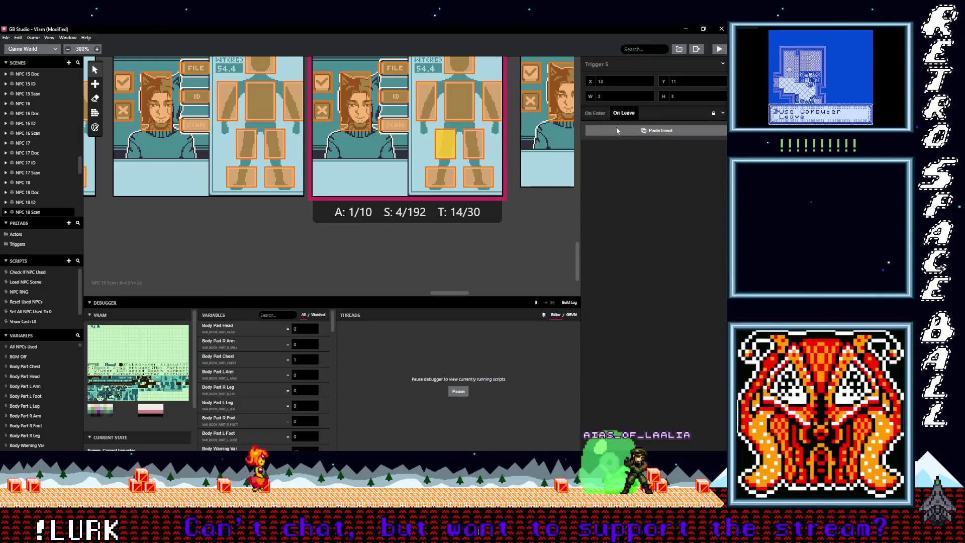
alt+click(623, 131)
Paste the same event into the right-arm, chest and head triggers.
click(492, 102)
alt+click(623, 131)
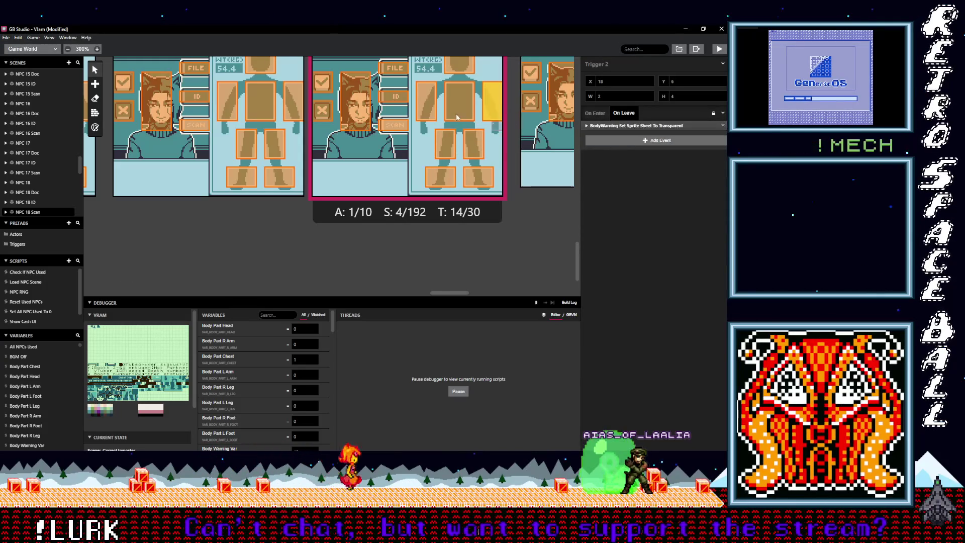
click(459, 102)
alt+click(606, 131)
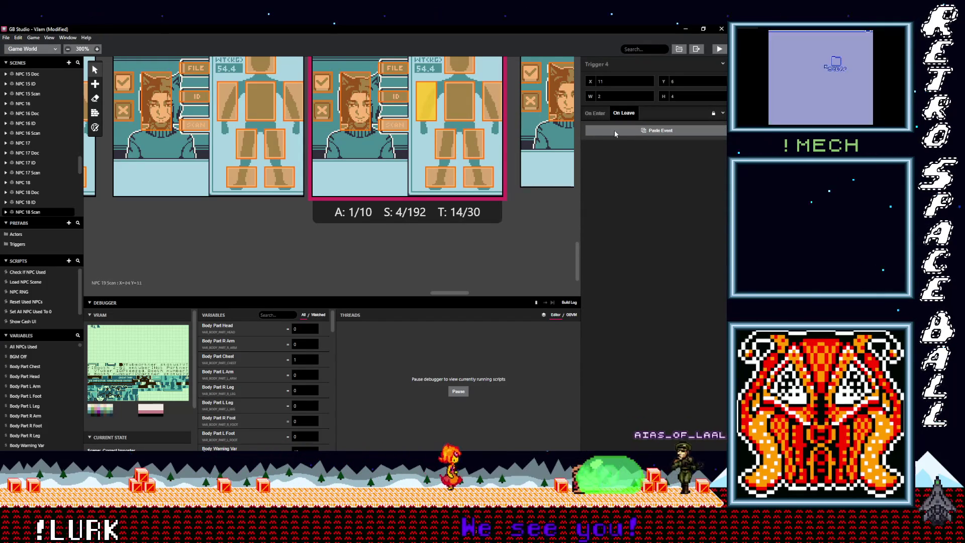
scroll(452, 151, up, 2)
click(472, 111)
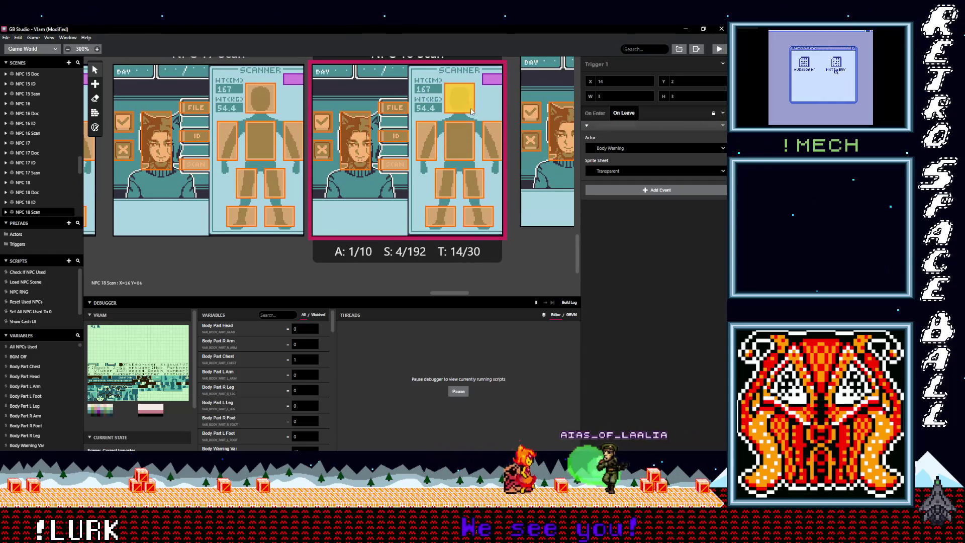
alt+click(617, 193)
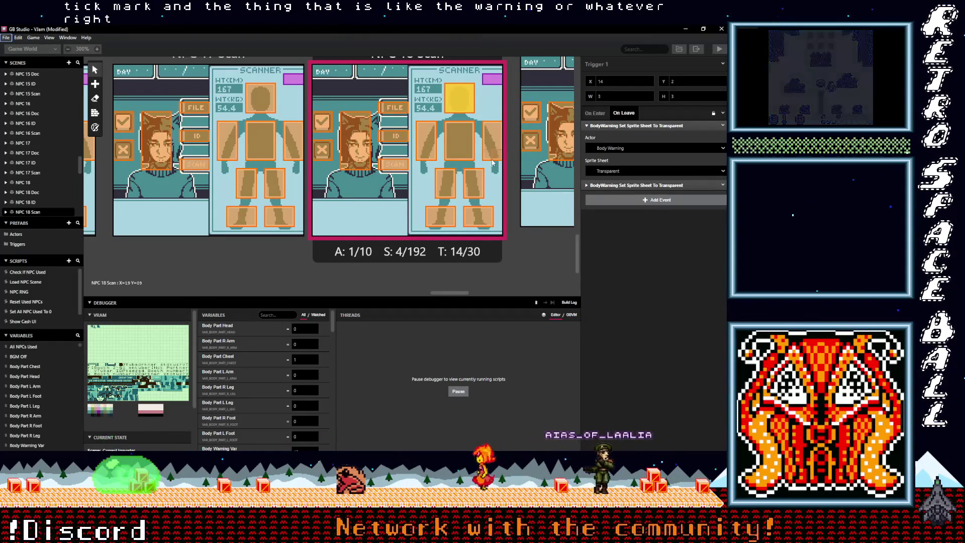
Review the leave events on the arm, chest, leg and foot triggers to verify them.
click(491, 138)
click(465, 143)
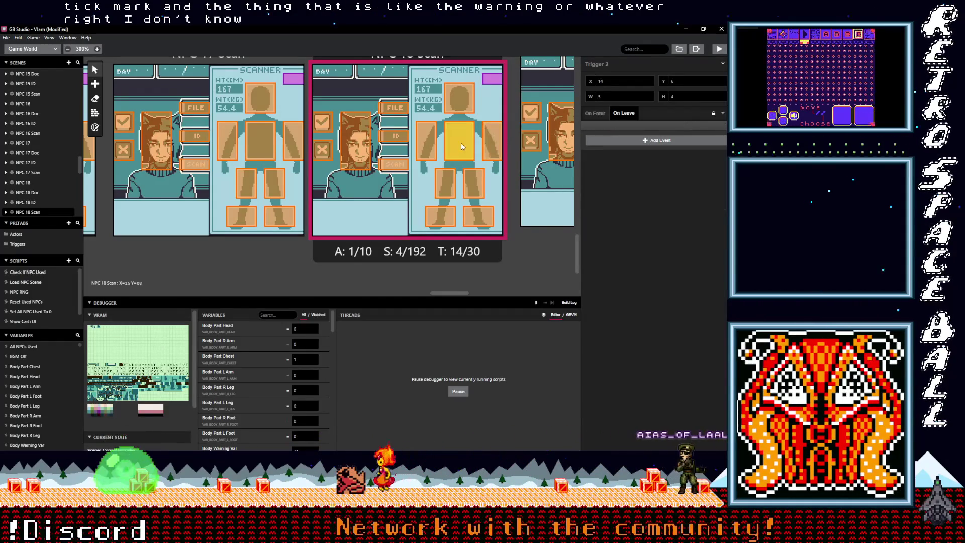
click(473, 184)
click(473, 221)
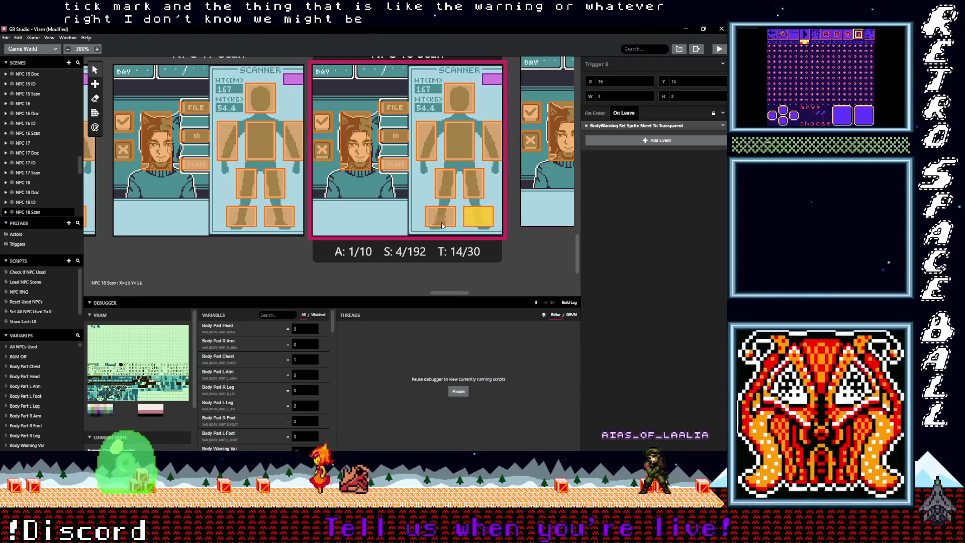
click(442, 224)
click(445, 185)
click(427, 146)
In NPC 19 Scan, paste the BodyWarning transparent leave event into the left-foot and right-arm triggers.
drag(439, 294, 472, 291)
click(471, 211)
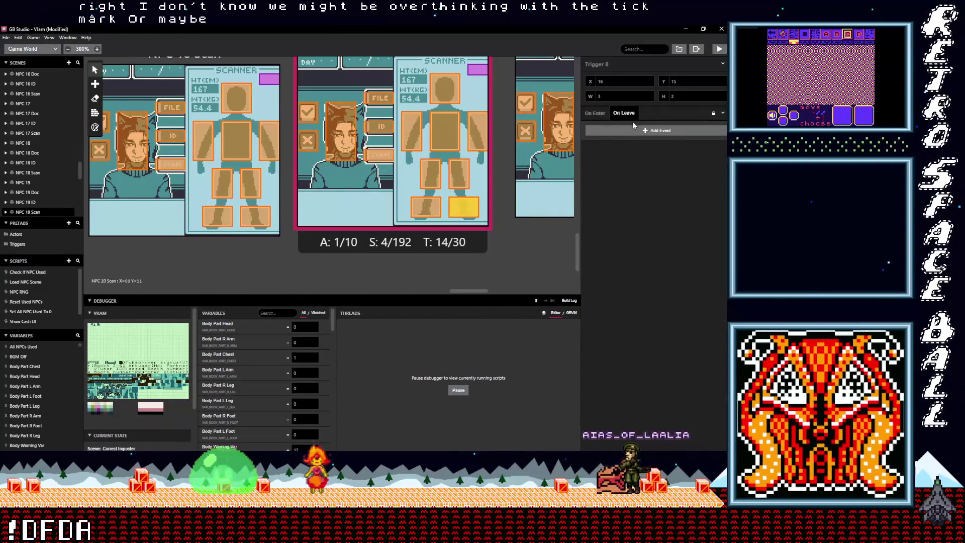
click(425, 207)
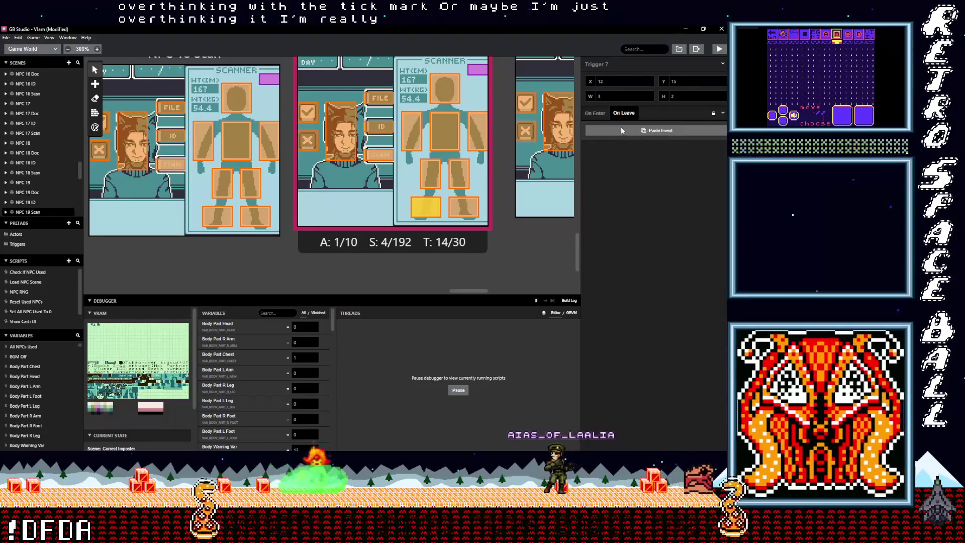
click(621, 130)
click(459, 173)
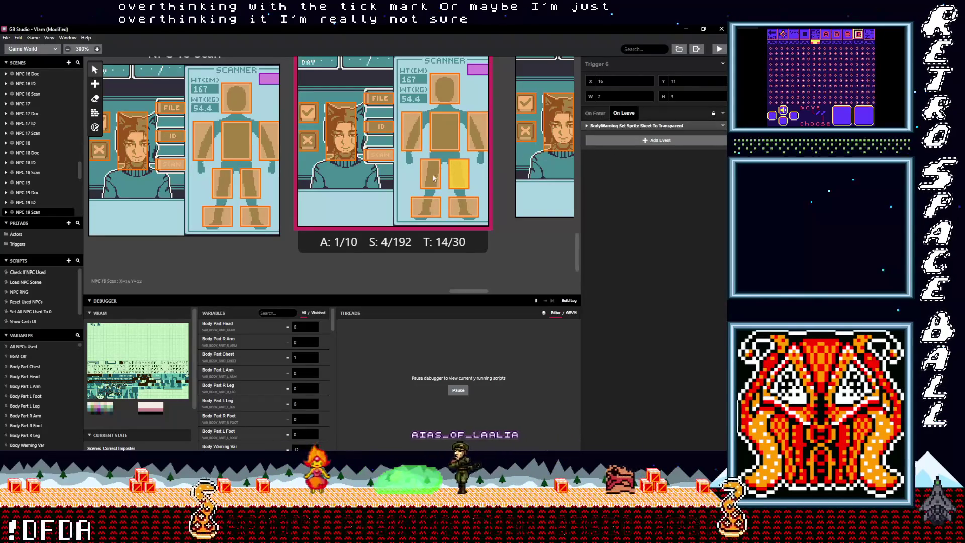
click(484, 136)
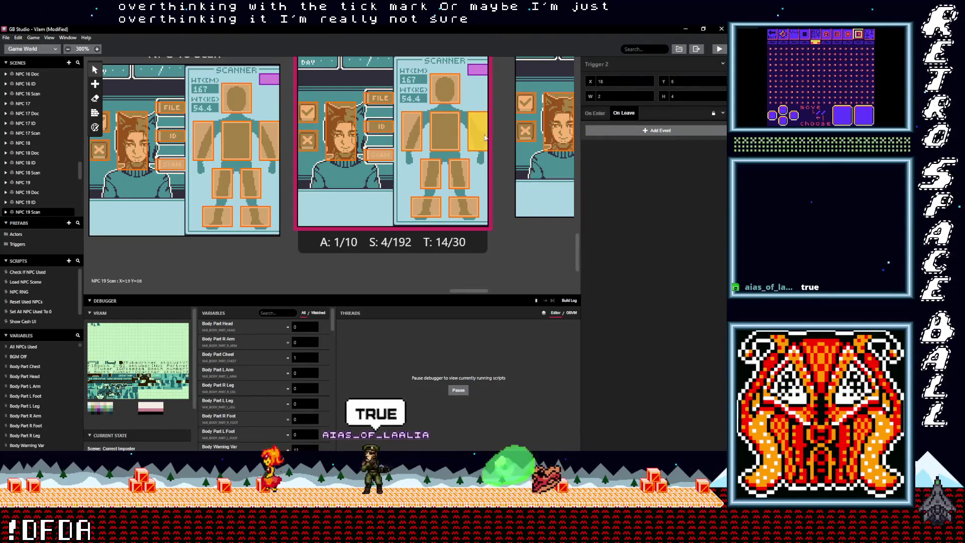
alt+click(635, 132)
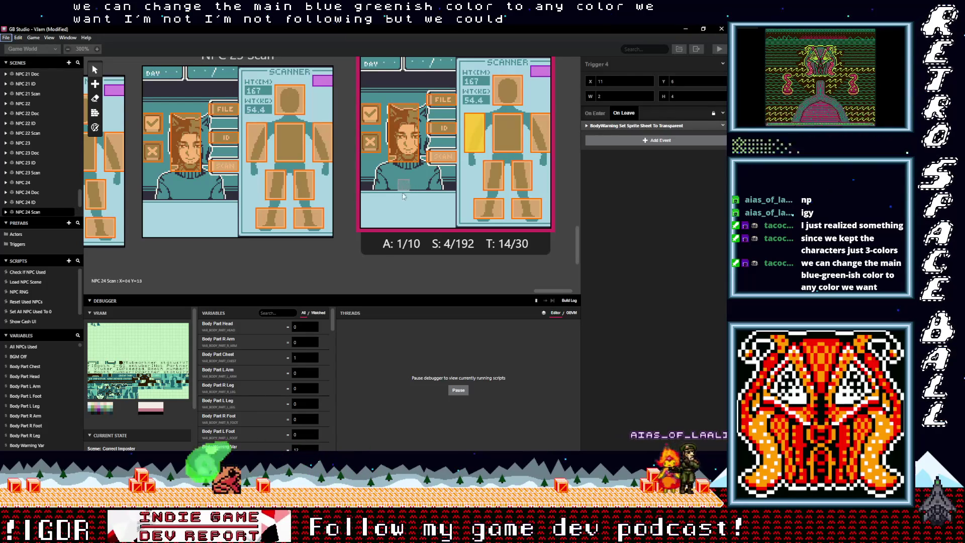
scroll(403, 199, up, 5)
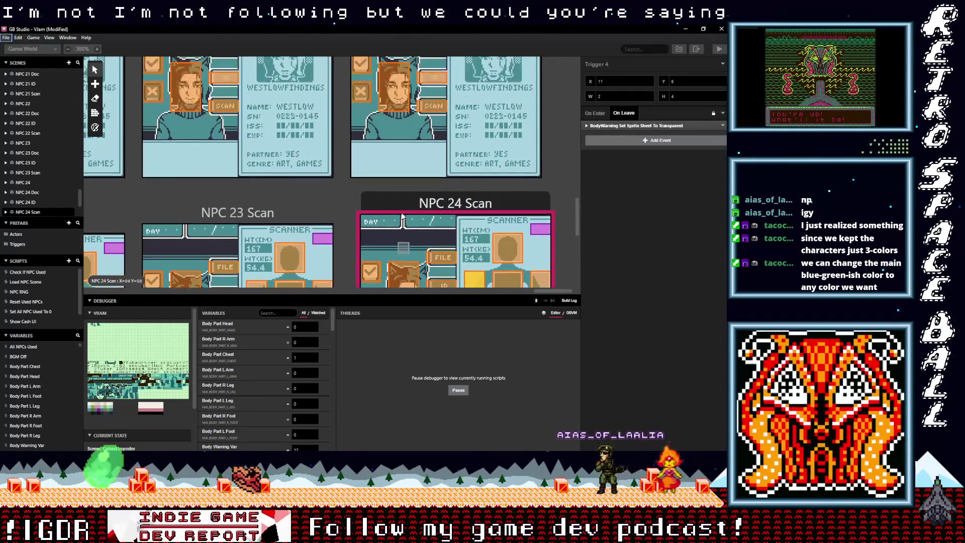
scroll(403, 216, up, 3)
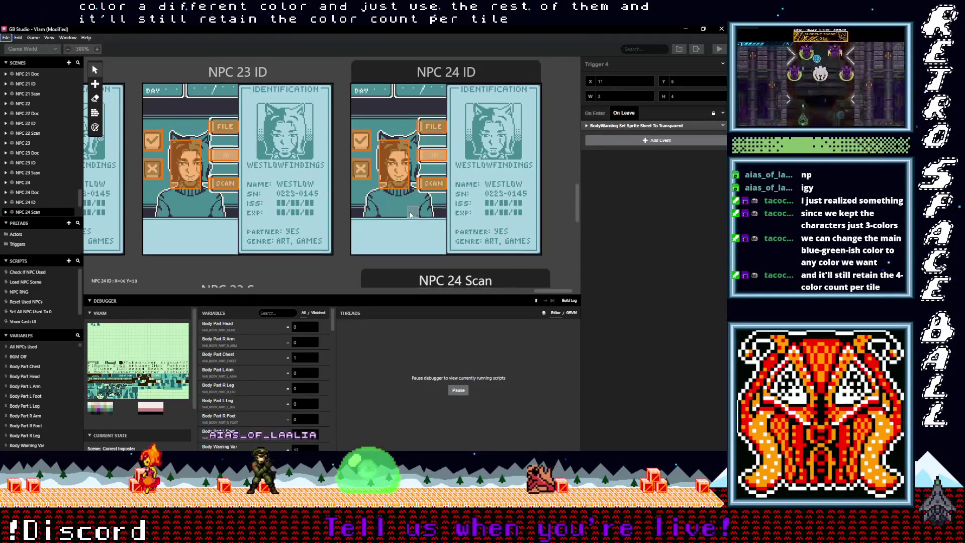
scroll(410, 215, down, 3)
scroll(410, 214, down, 2)
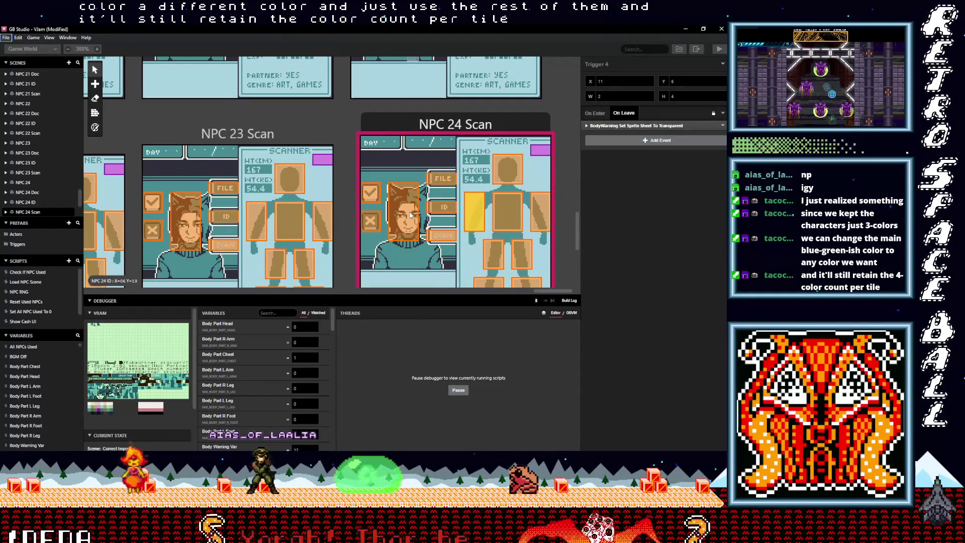
scroll(411, 214, down, 1)
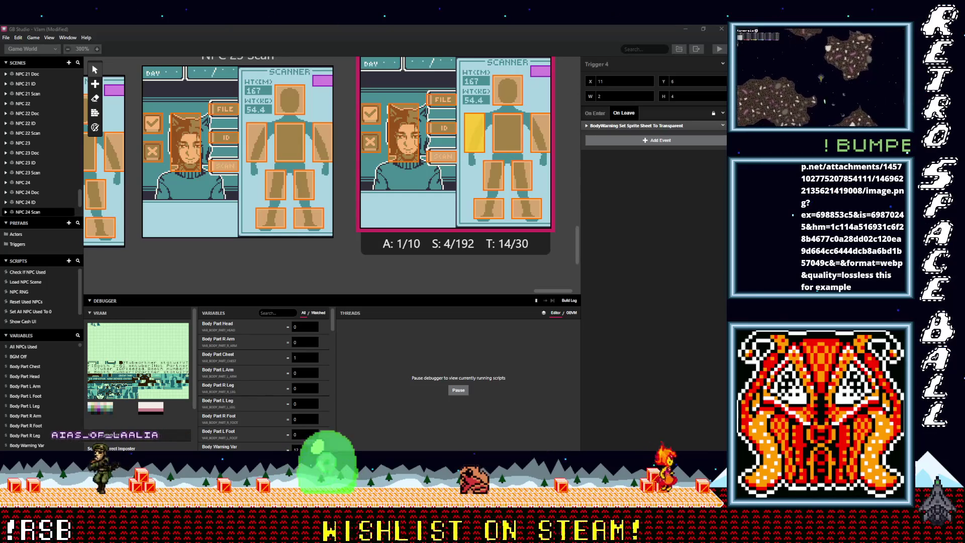
key(alt+Tab)
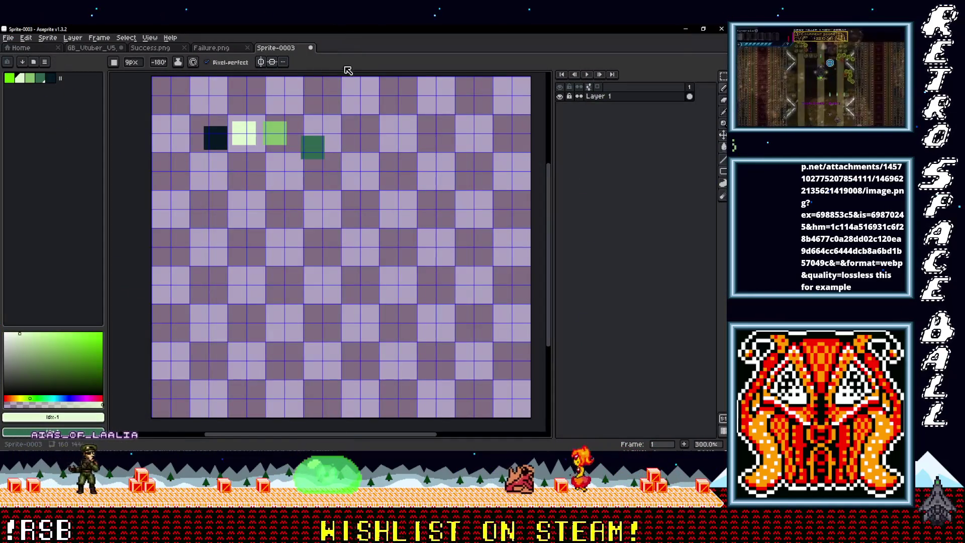
Create a blank 160x144 sprite (Sprite-0004) in Aseprite.
click(8, 37)
click(20, 48)
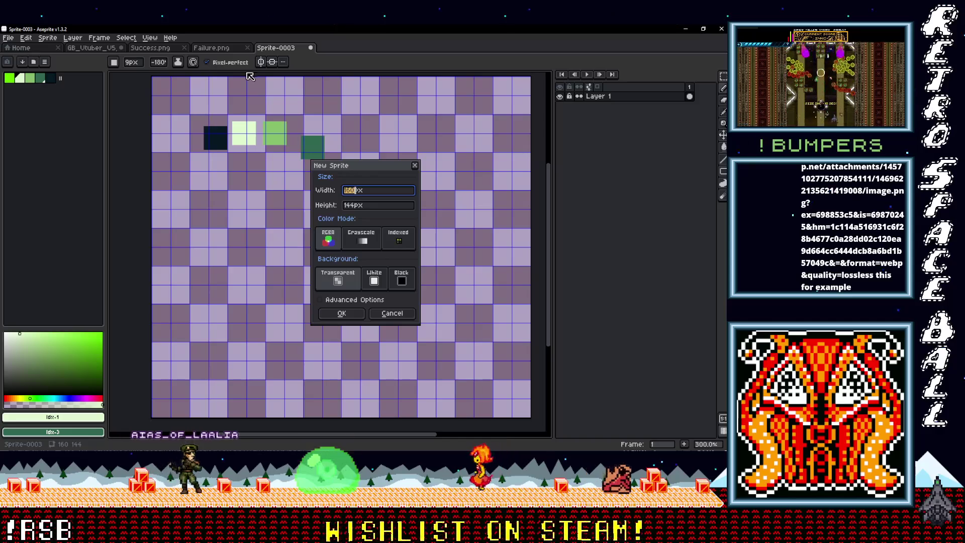
click(341, 313)
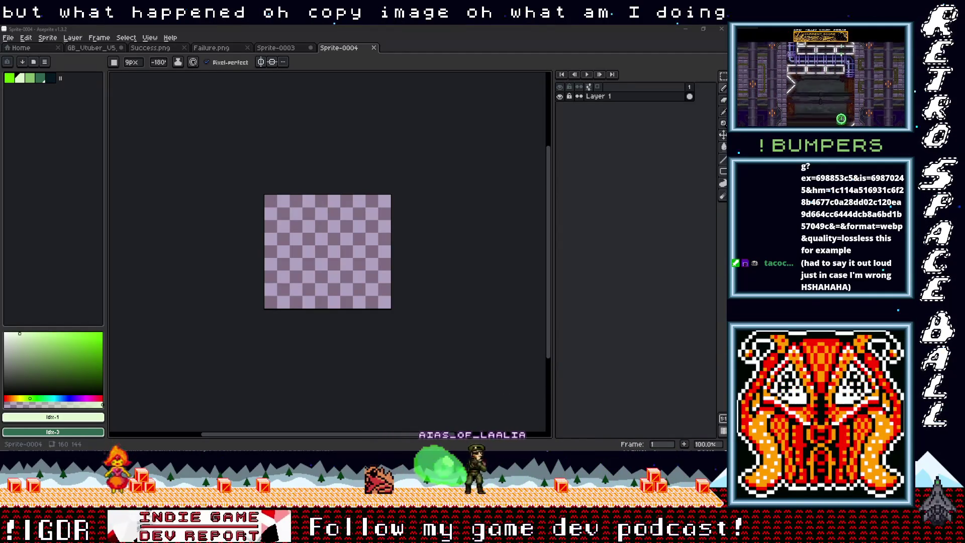
Create another new sprite, Sprite-0005, and paste the copied DOC/ID/SCAN inspection screenshot into it.
click(383, 100)
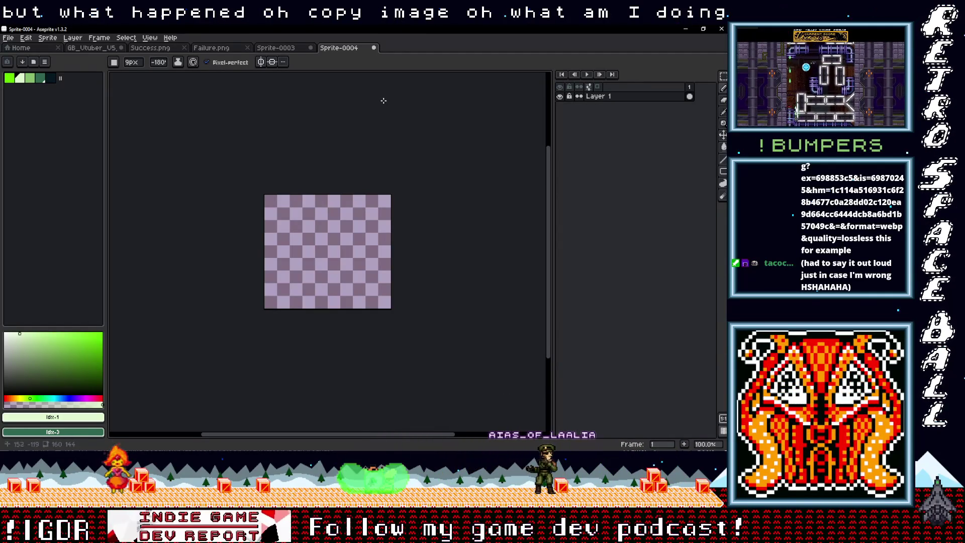
click(15, 41)
click(20, 48)
click(346, 313)
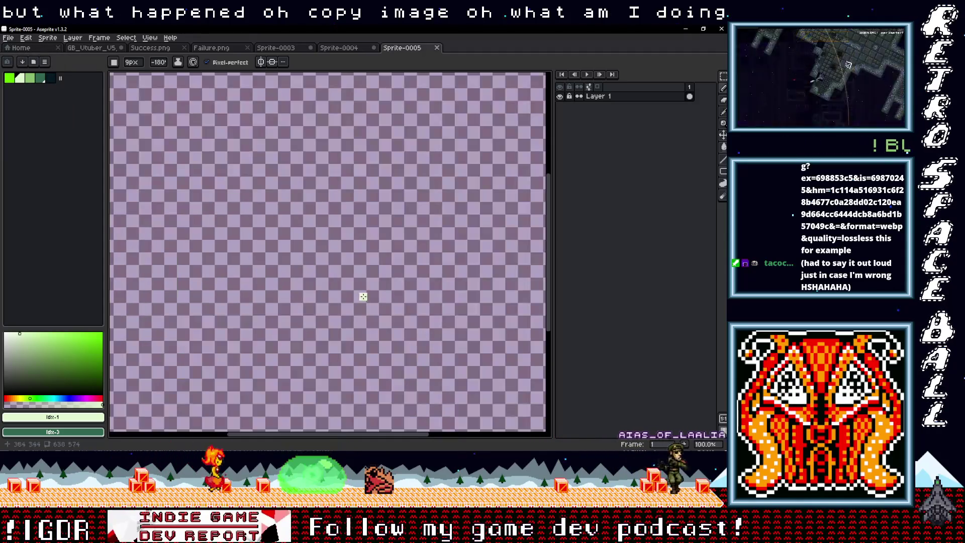
key(ctrl+v)
scroll(354, 303, down, 1)
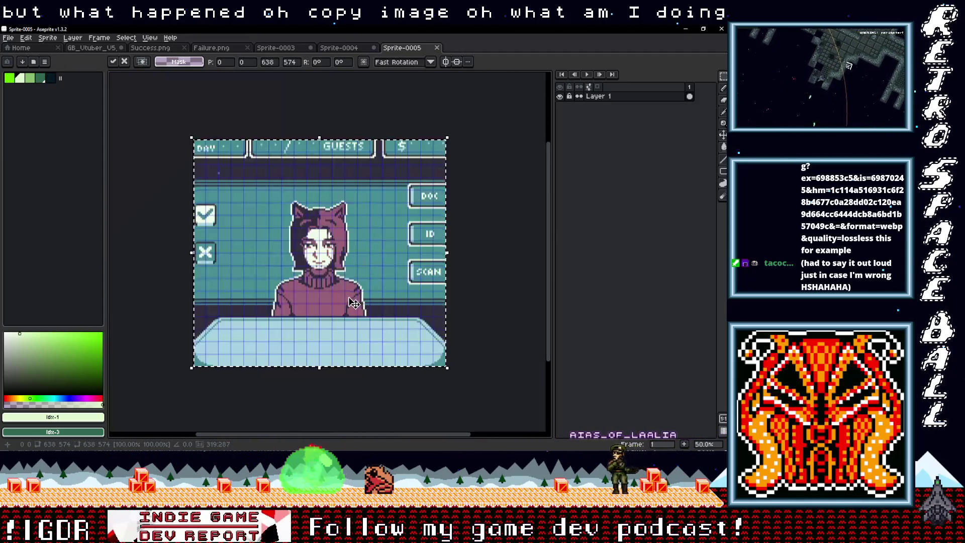
scroll(354, 303, up, 4)
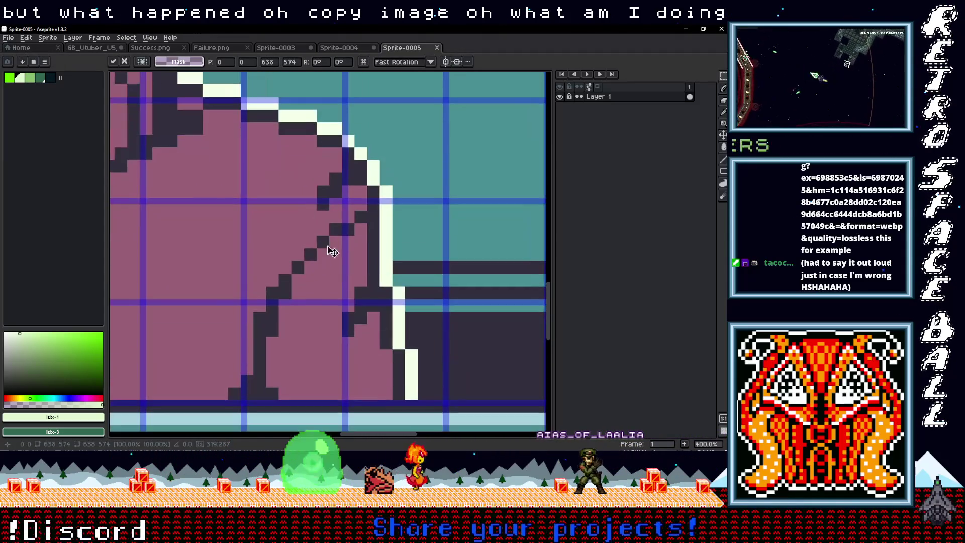
scroll(332, 252, up, 6)
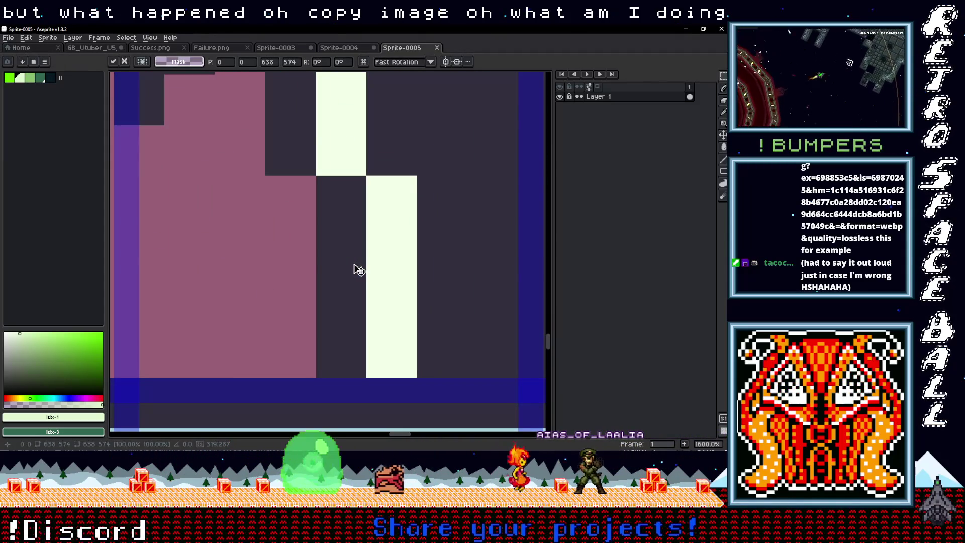
alt+click(357, 242)
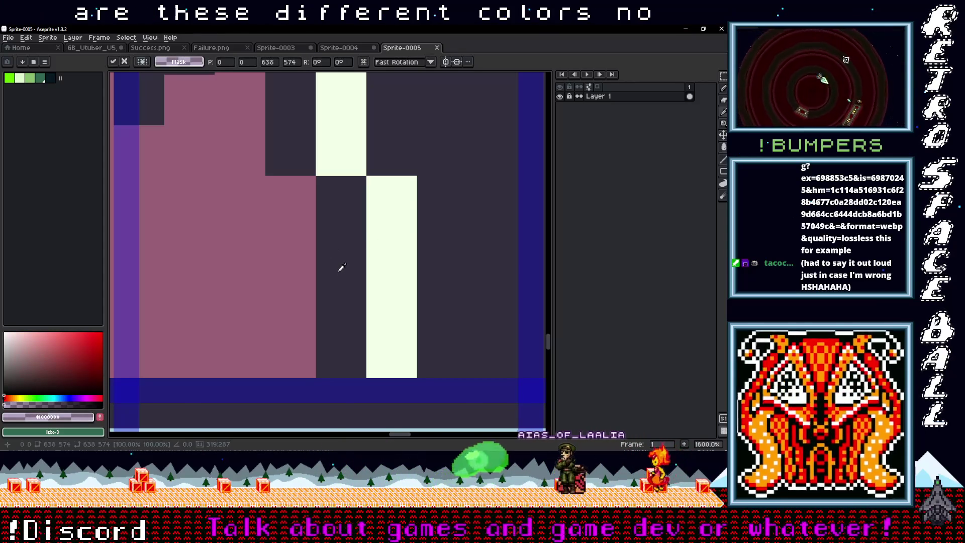
scroll(341, 277, down, 3)
scroll(349, 293, up, 1)
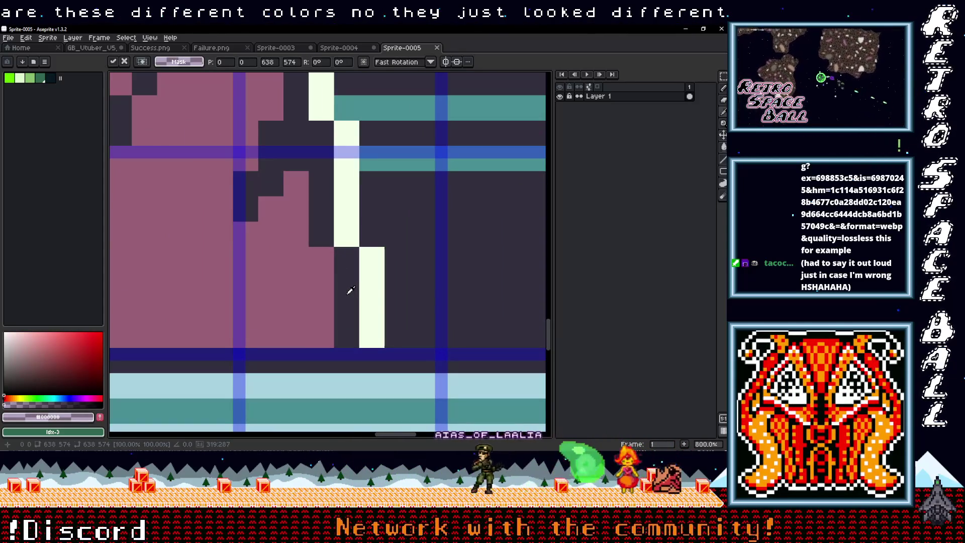
scroll(348, 290, down, 5)
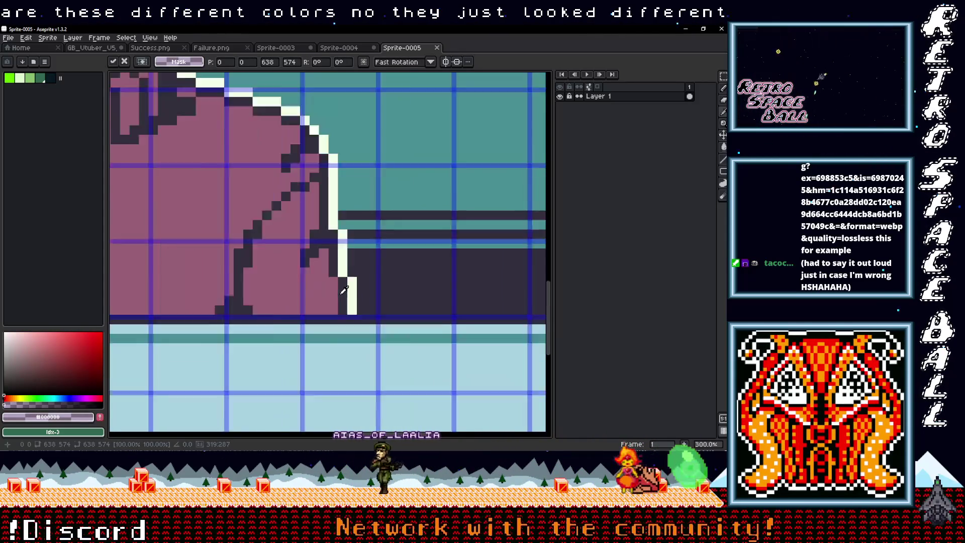
scroll(382, 323, down, 1)
scroll(362, 295, up, 1)
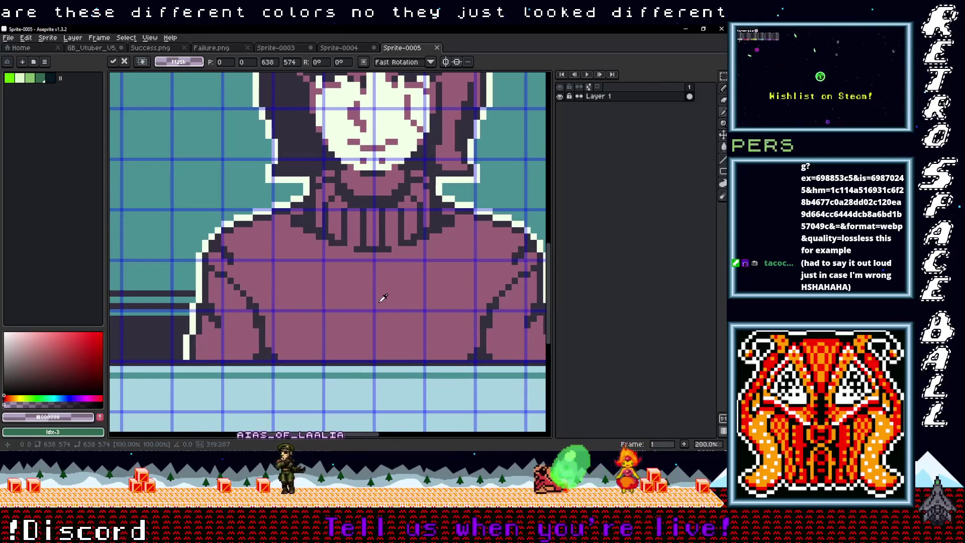
scroll(375, 296, down, 2)
scroll(367, 294, down, 3)
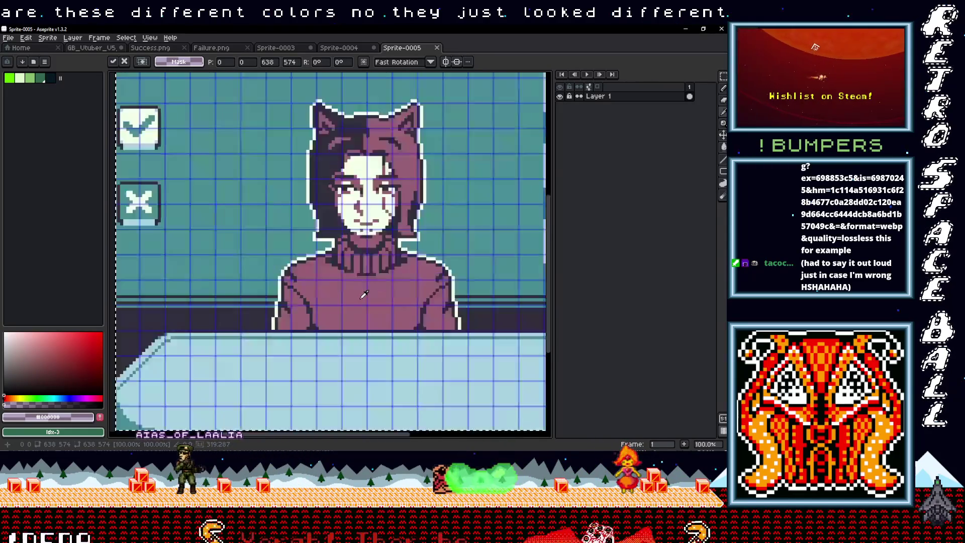
scroll(363, 291, up, 2)
scroll(405, 283, down, 1)
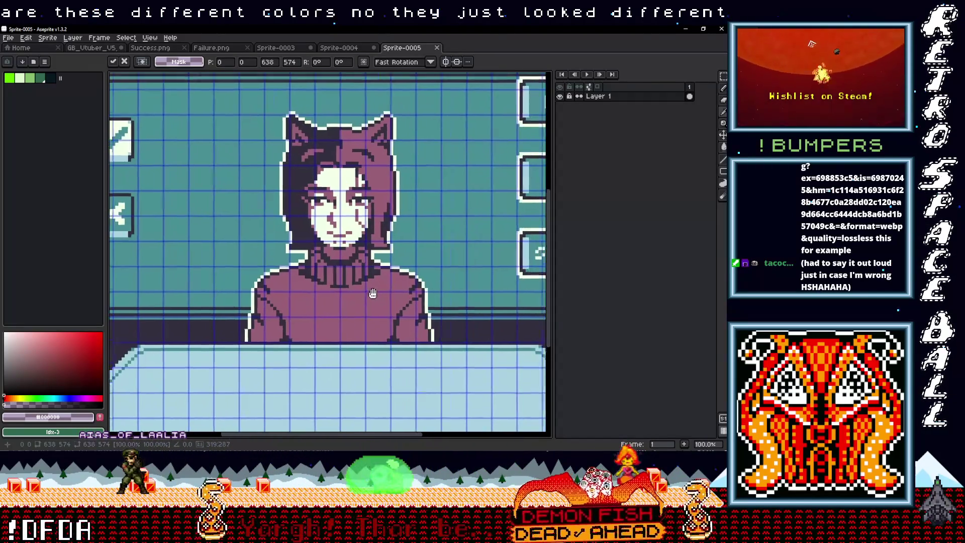
scroll(354, 302, down, 1)
scroll(353, 302, up, 2)
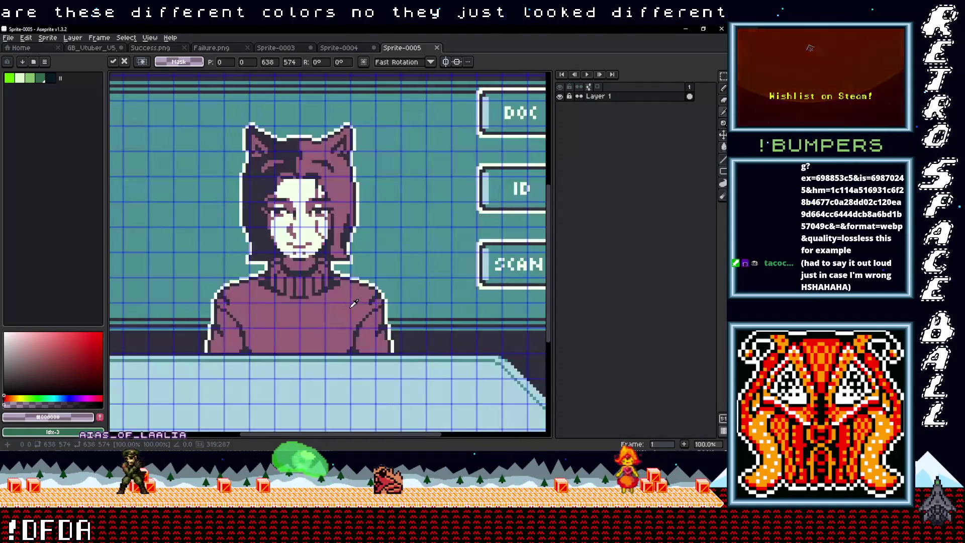
scroll(354, 302, down, 1)
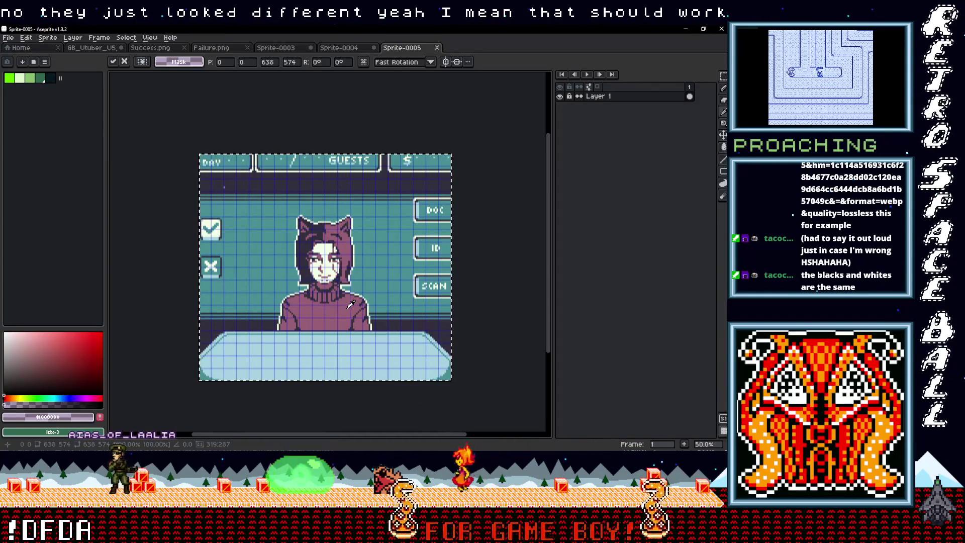
scroll(351, 304, up, 2)
scroll(368, 294, down, 2)
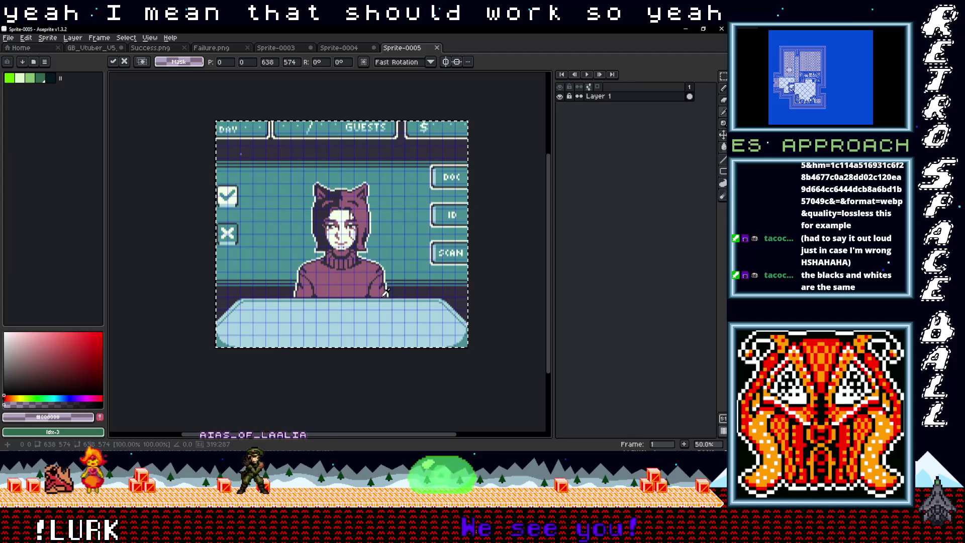
scroll(382, 294, up, 1)
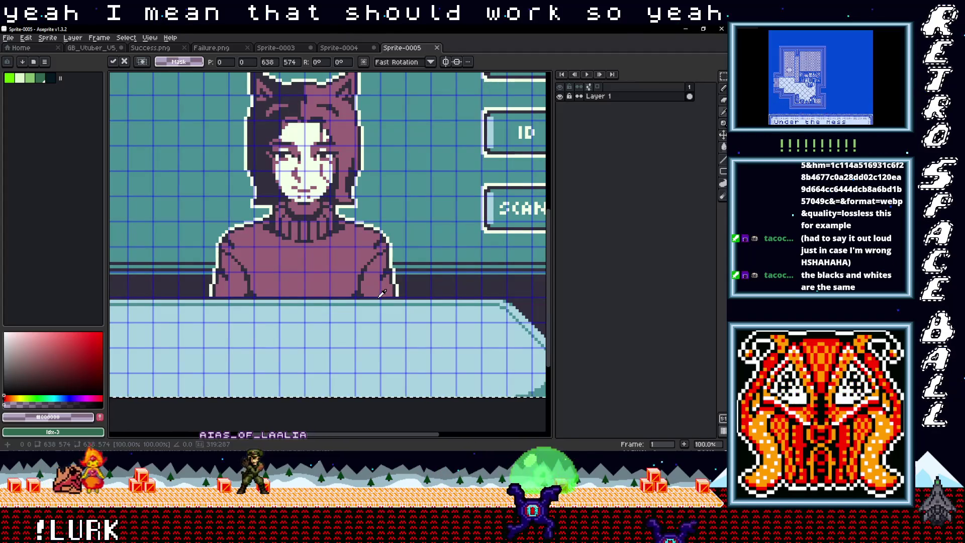
scroll(382, 294, down, 1)
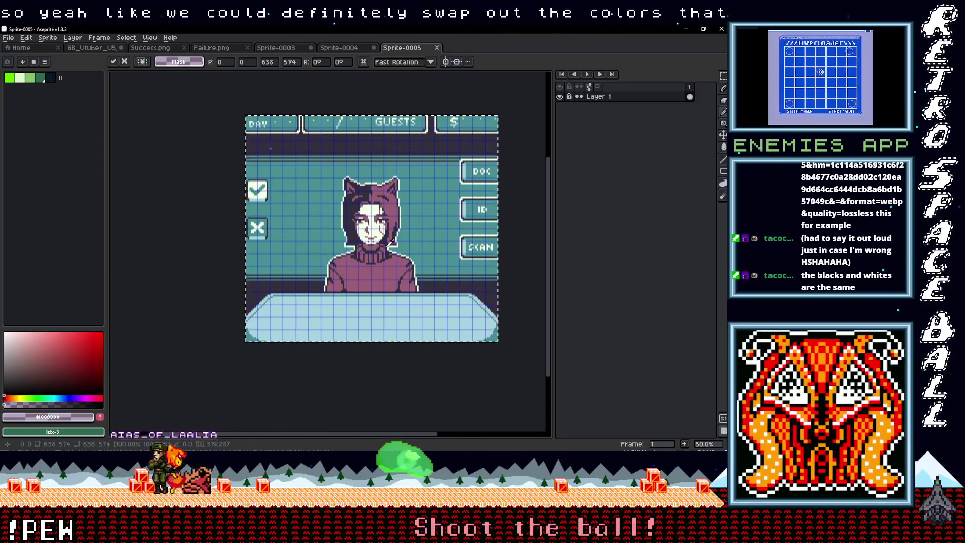
scroll(407, 270, up, 3)
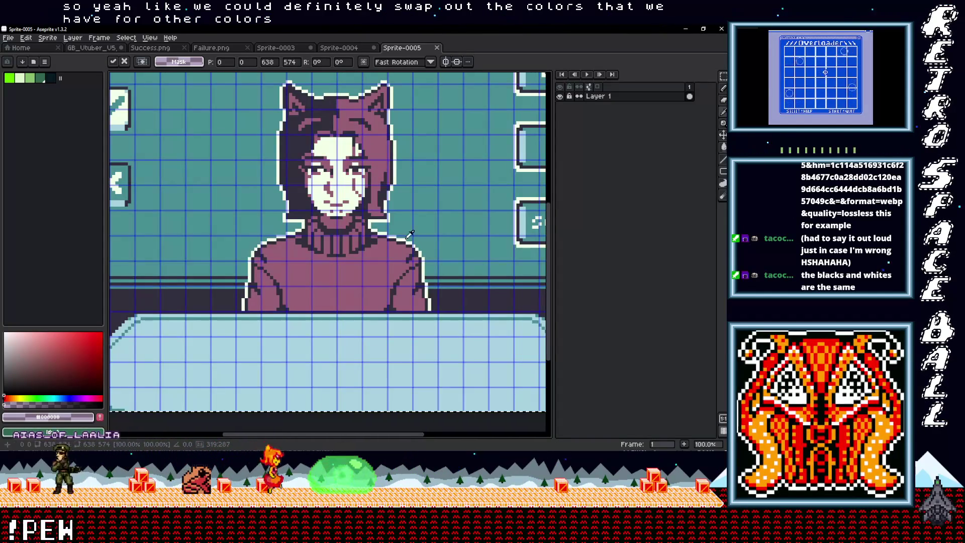
scroll(409, 233, left, 2)
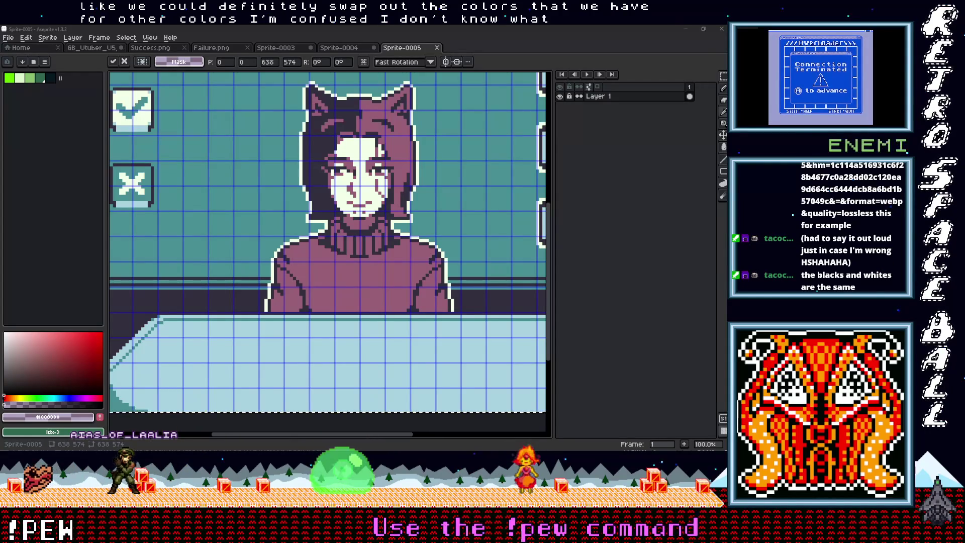
key(alt+Tab)
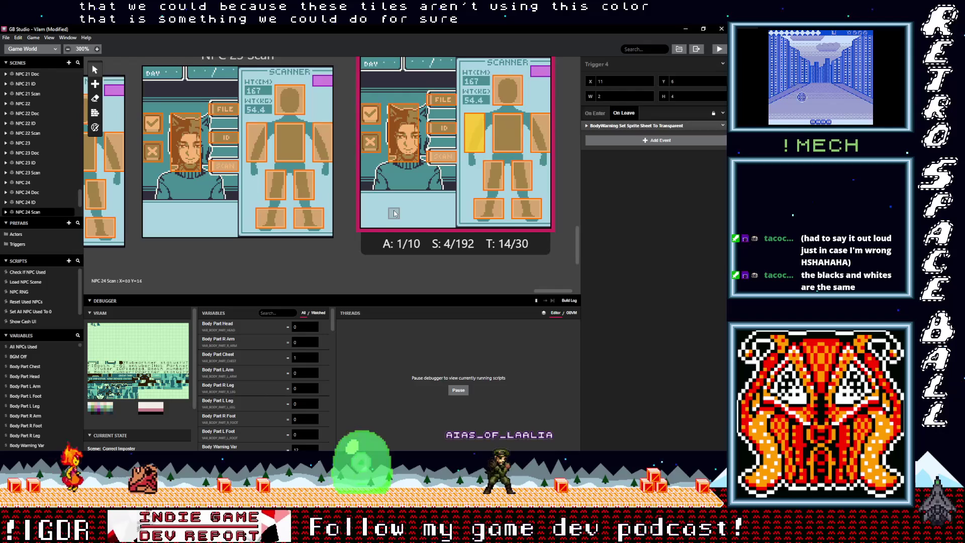
Scroll and pan the GB Studio world view to bring the NPC 24 Scan scene into view.
scroll(394, 213, up, 3)
scroll(394, 213, down, 2)
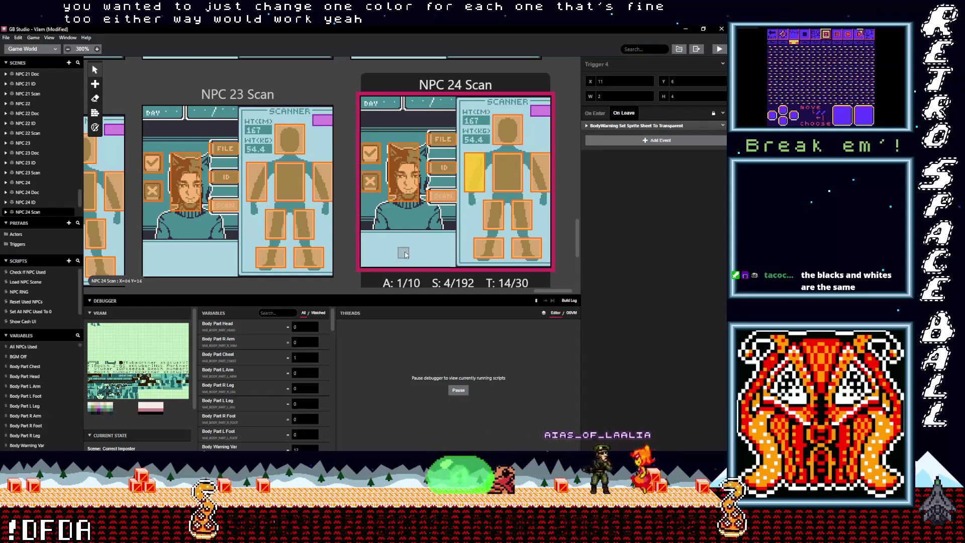
scroll(400, 252, down, 1)
scroll(400, 253, up, 1)
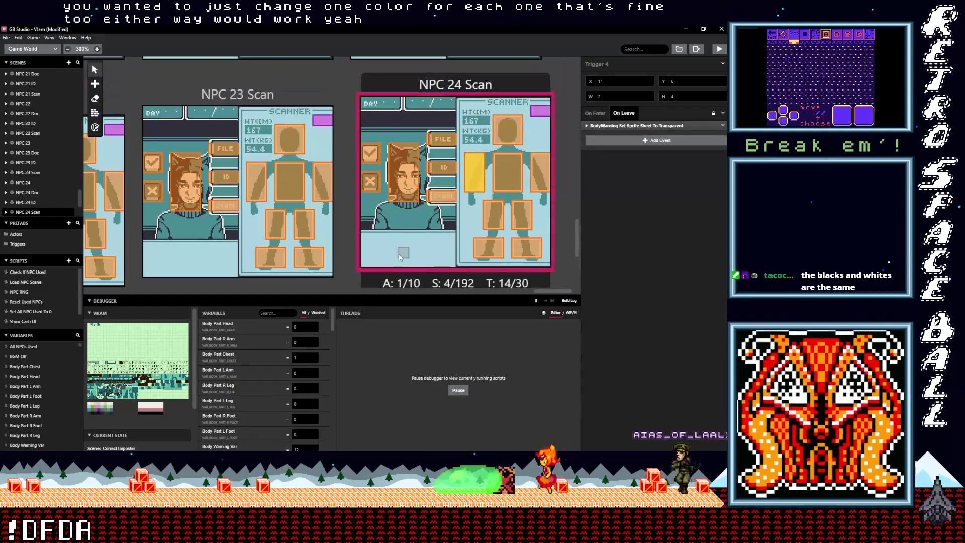
scroll(397, 255, down, 1)
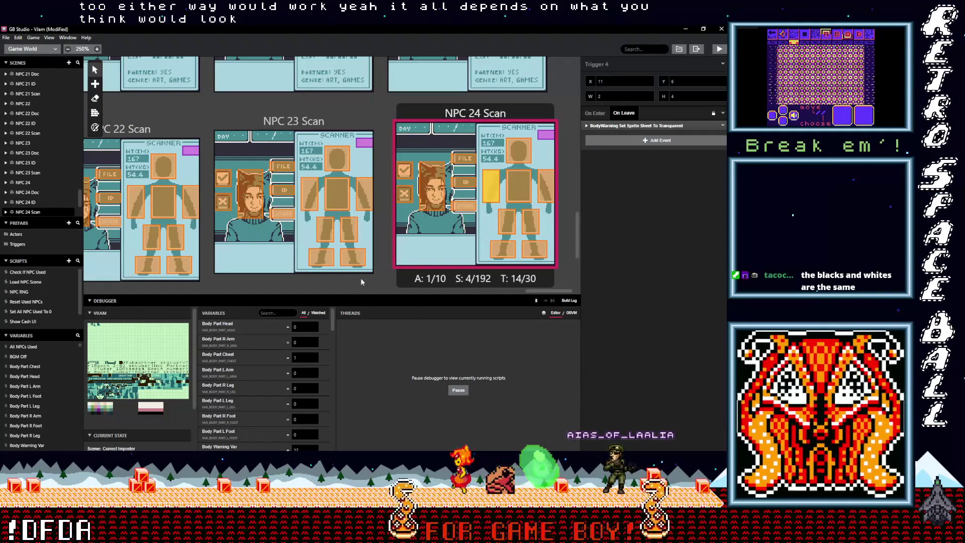
scroll(370, 272, down, 1)
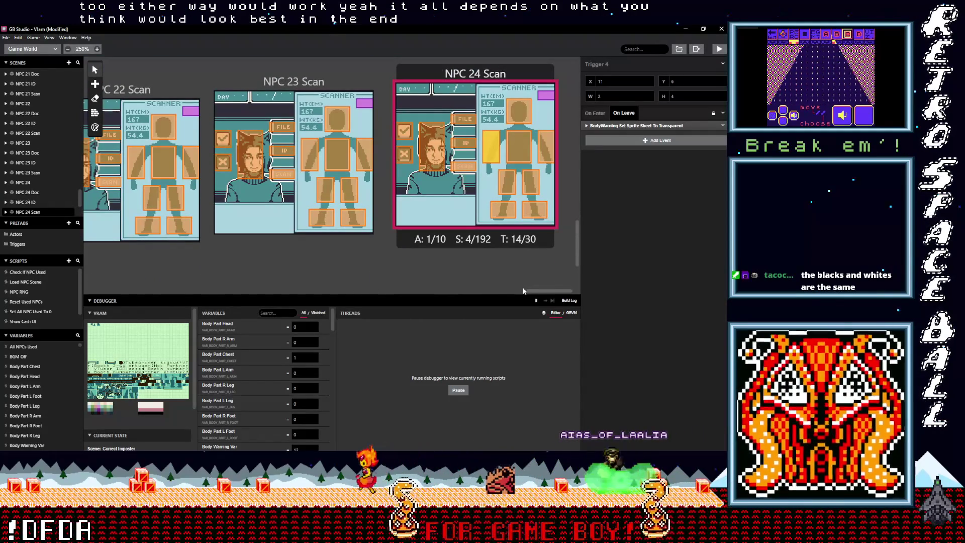
mouse_move(534, 292)
mouse_down()
mouse_move(219, 315)
mouse_move(196, 311)
mouse_move(304, 314)
mouse_move(558, 275)
mouse_move(116, 283)
mouse_up()
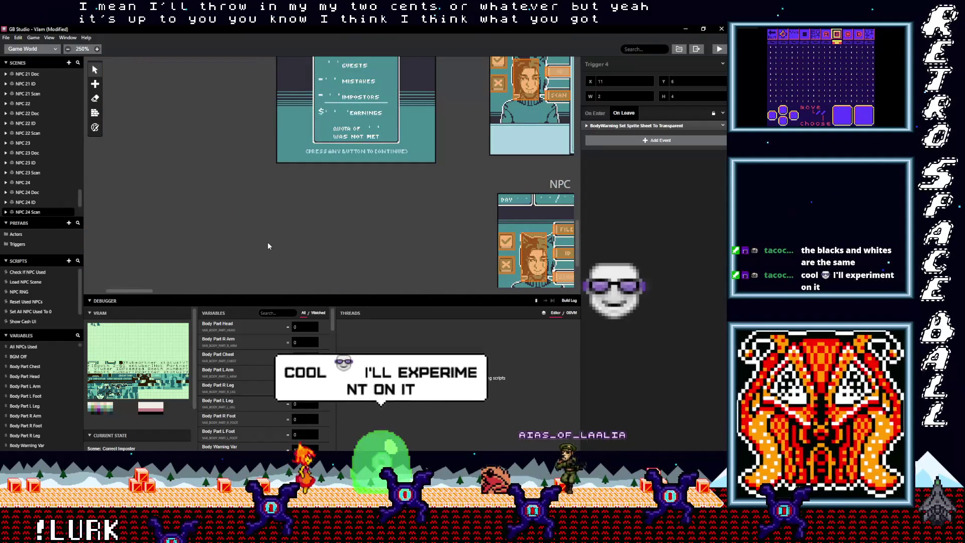
scroll(286, 244, up, 1)
scroll(287, 245, down, 2)
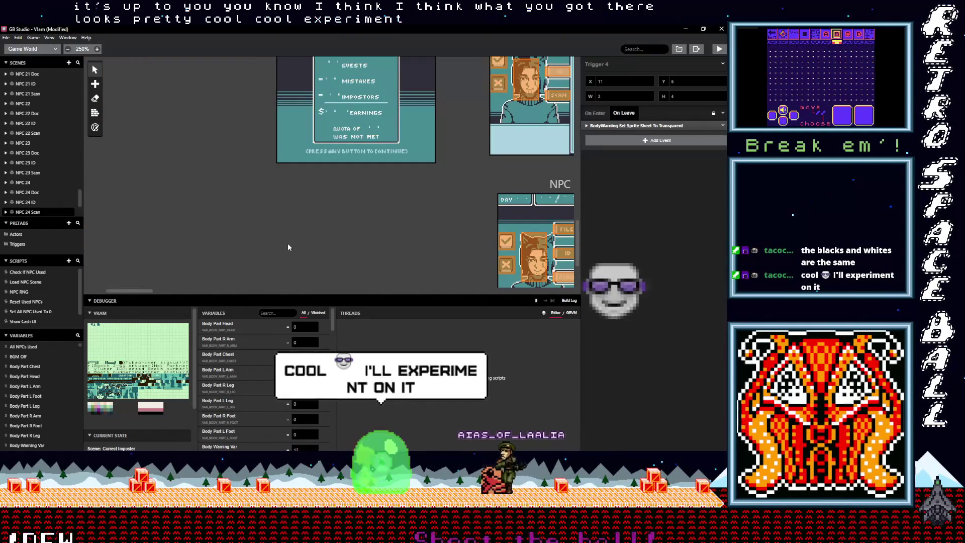
scroll(304, 257, down, 2)
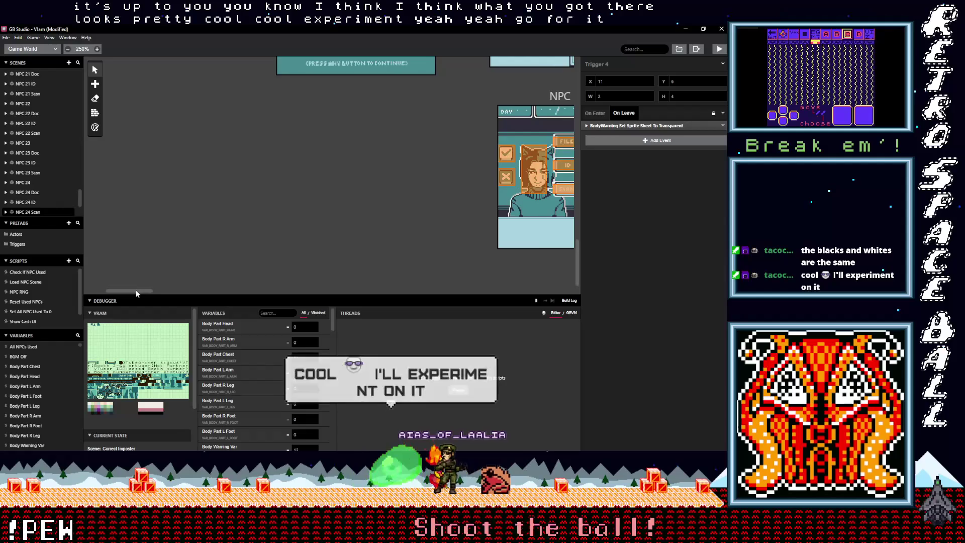
drag(136, 289, 190, 288)
scroll(186, 288, down, 5)
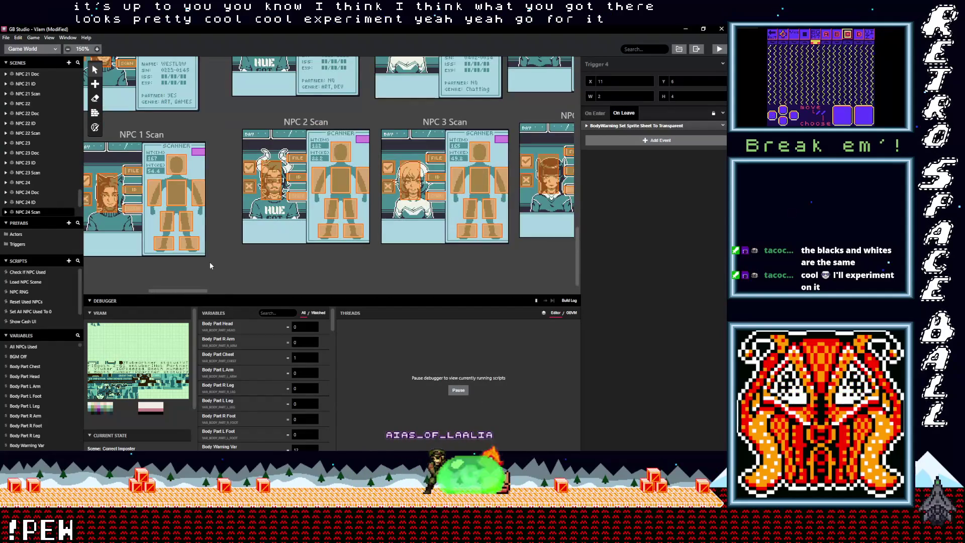
scroll(210, 267, down, 2)
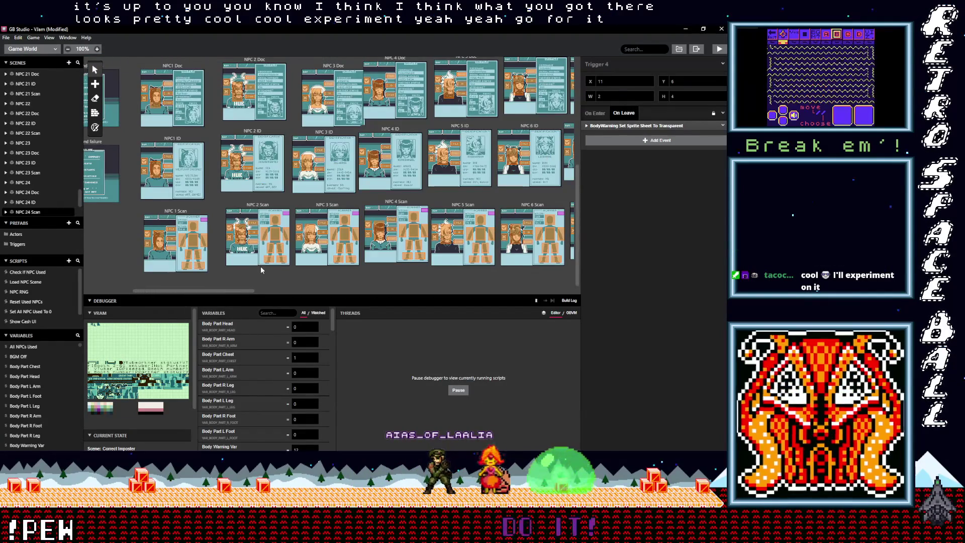
scroll(260, 267, up, 3)
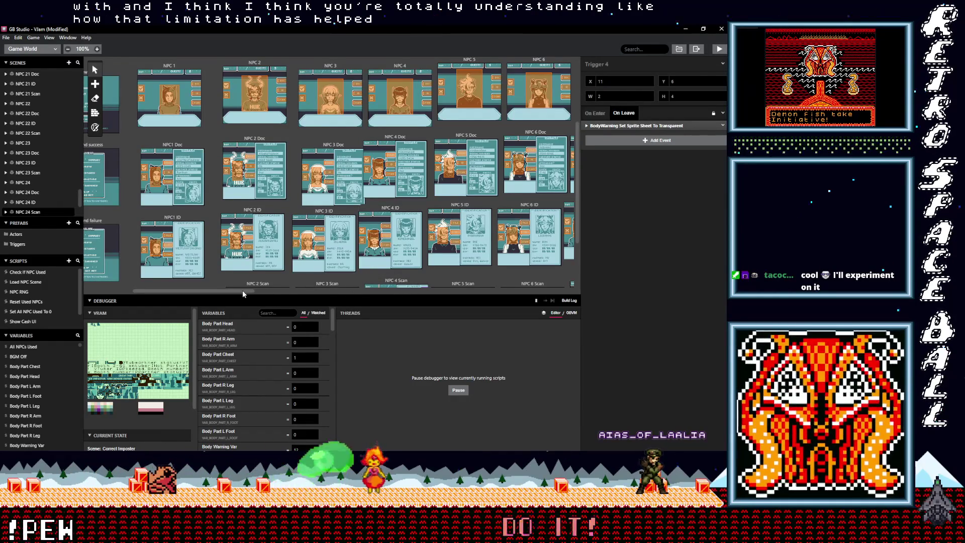
Pan the world canvas, then bring up the VTPlease_Character_Files_V02_2.zip archive in File Explorer.
scroll(242, 290, left, 2)
drag(241, 295, 402, 304)
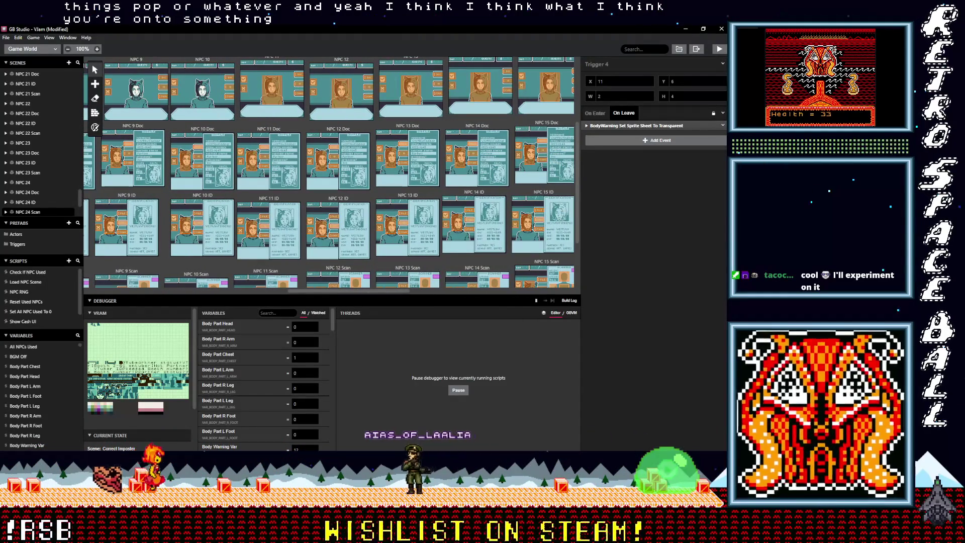
key(alt+Tab)
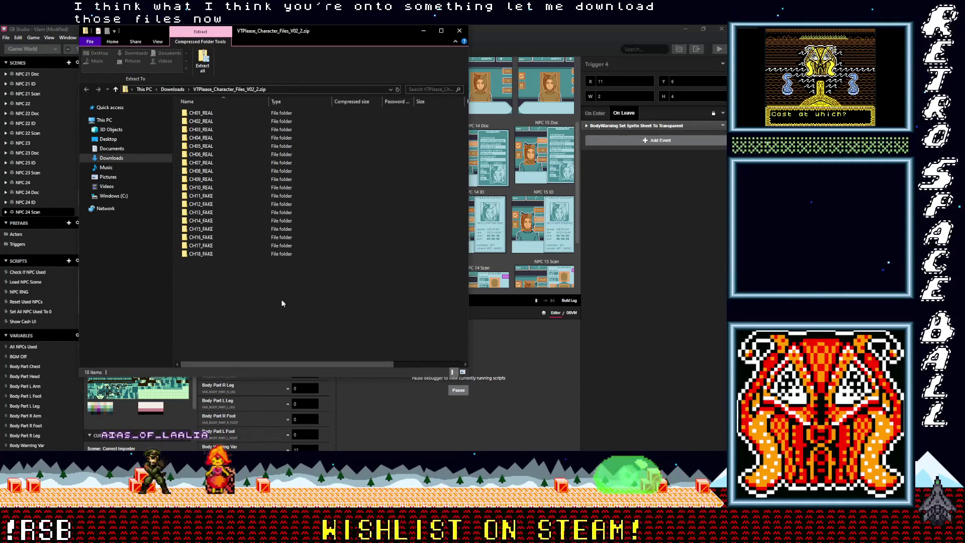
Extract the zip into the Vlam\from Taco folder, replacing existing files, and check CH01_REAL.
click(203, 61)
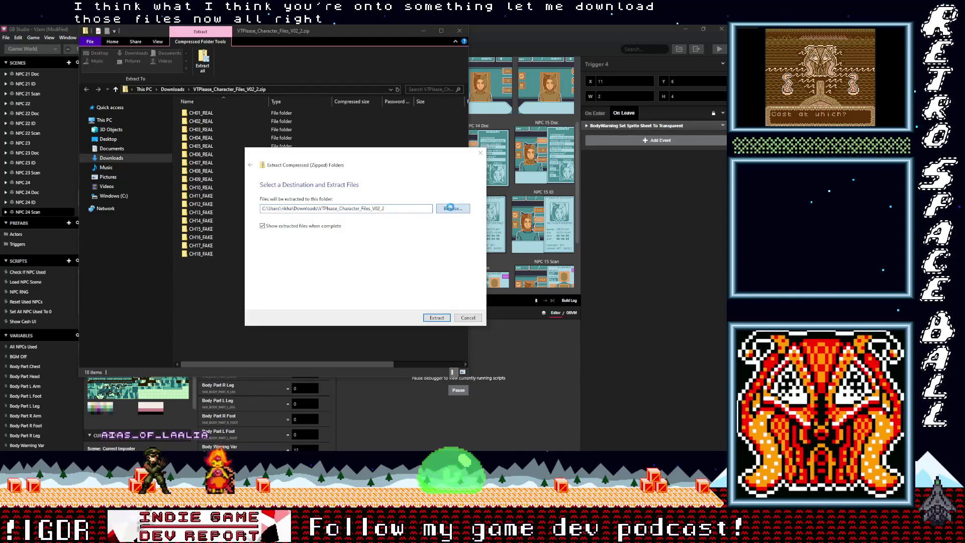
click(450, 207)
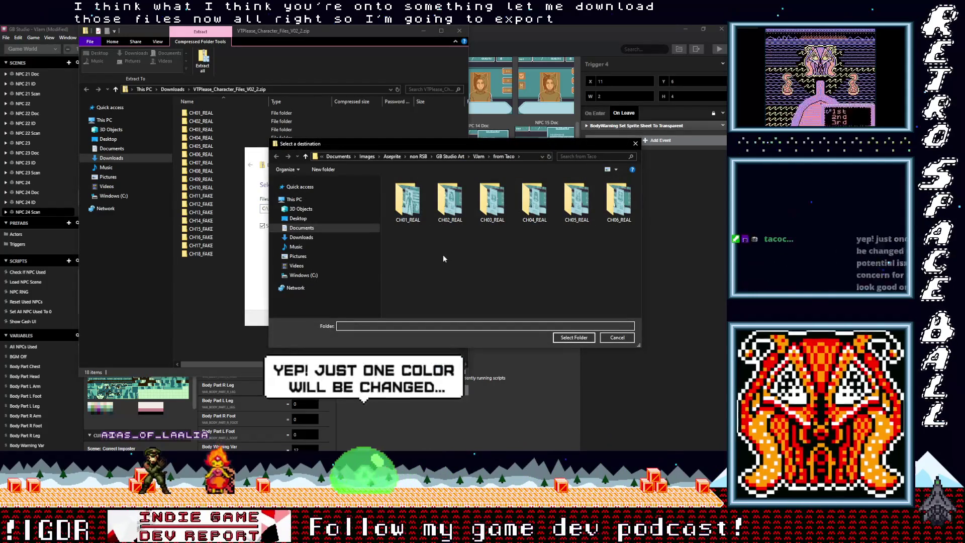
click(574, 337)
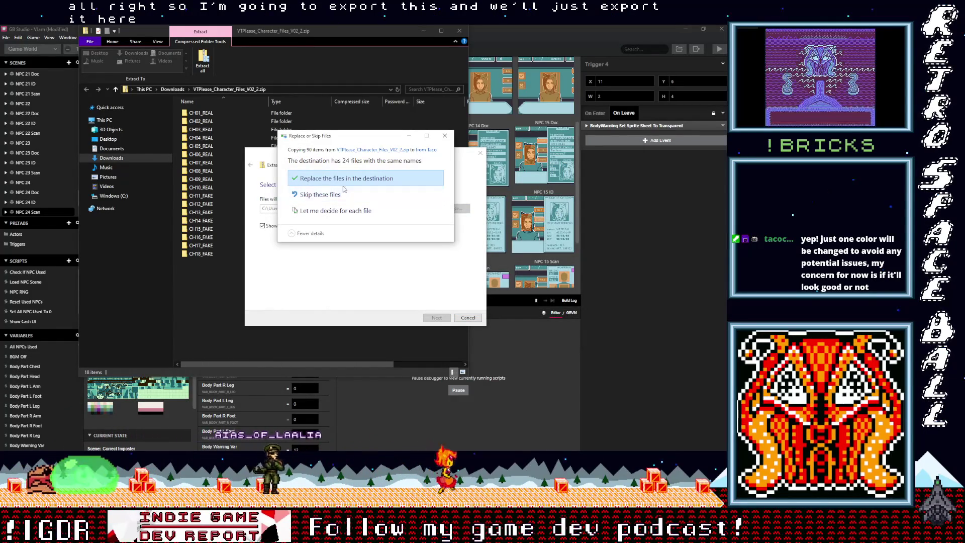
click(339, 180)
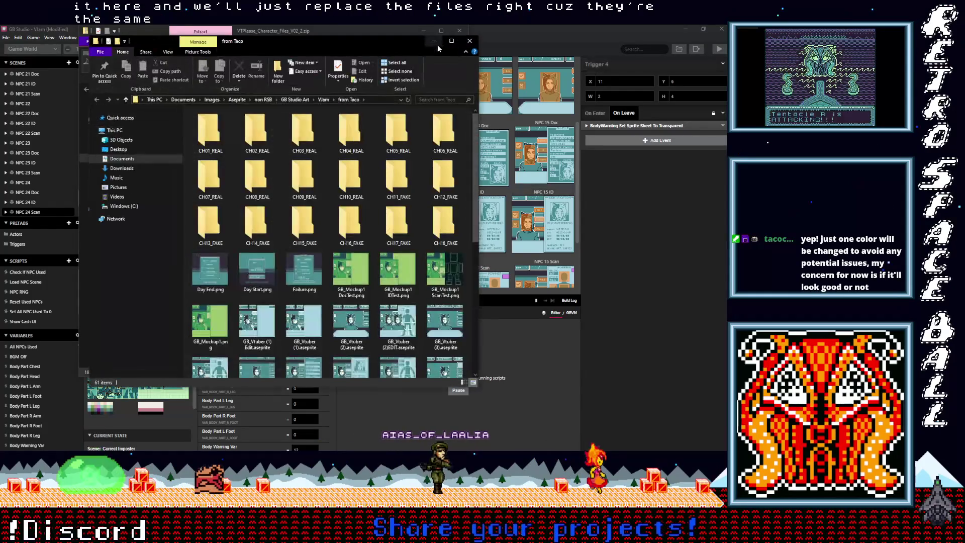
double_click(219, 133)
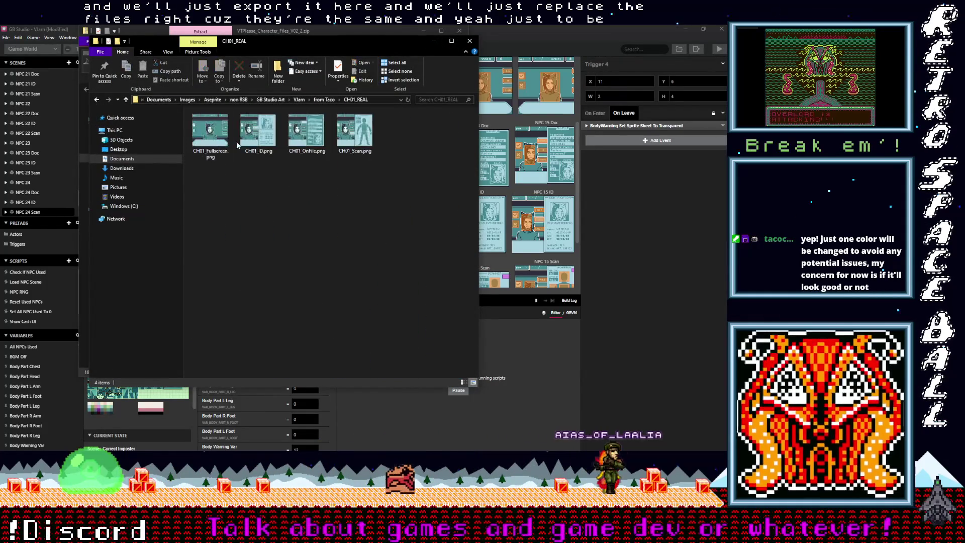
click(126, 100)
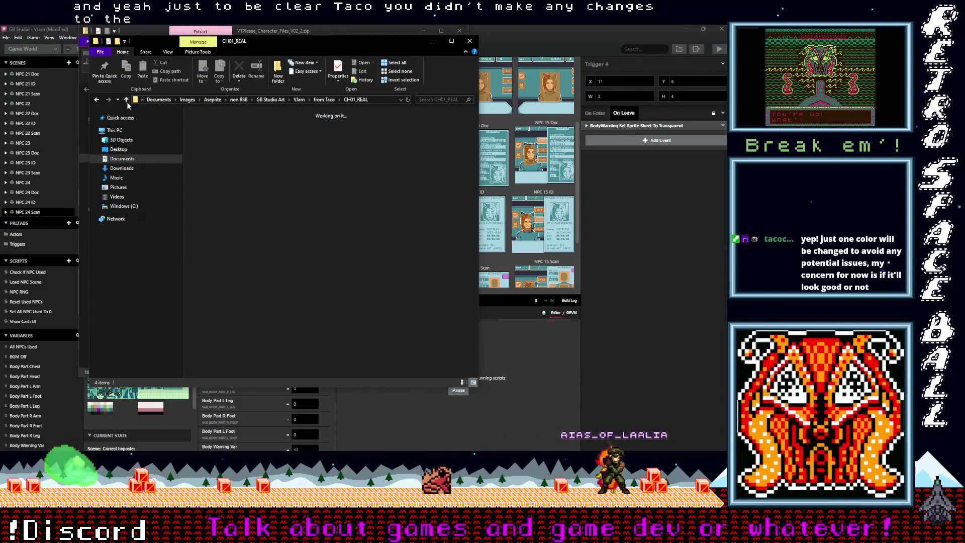